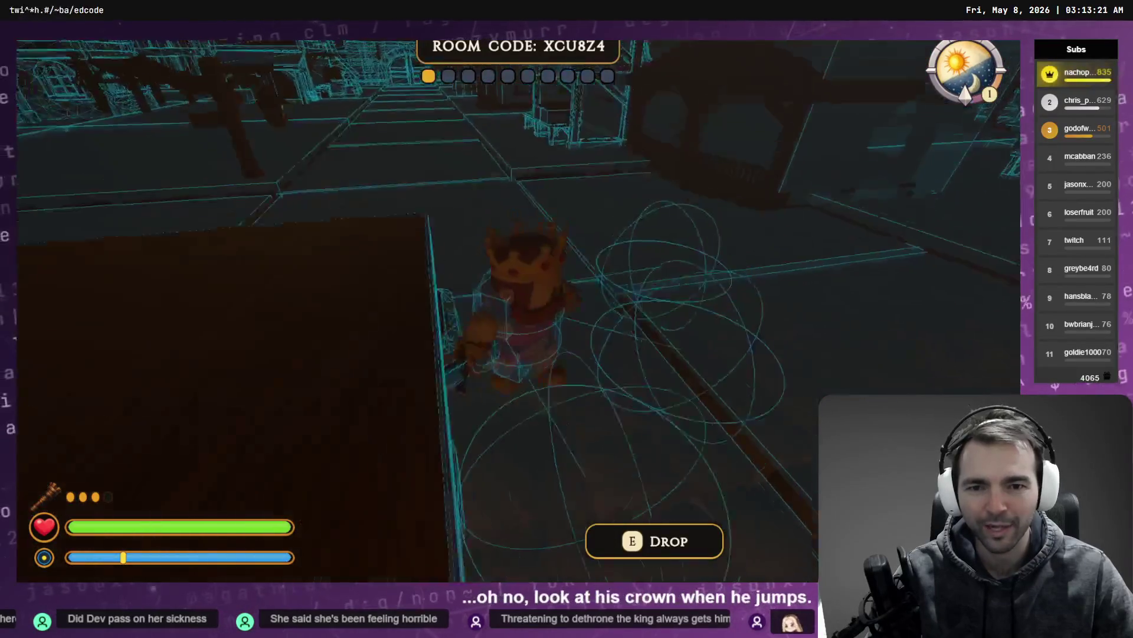
Stop the running game, switch to Blender, and put the King mesh into Edit Mode
key("F8")
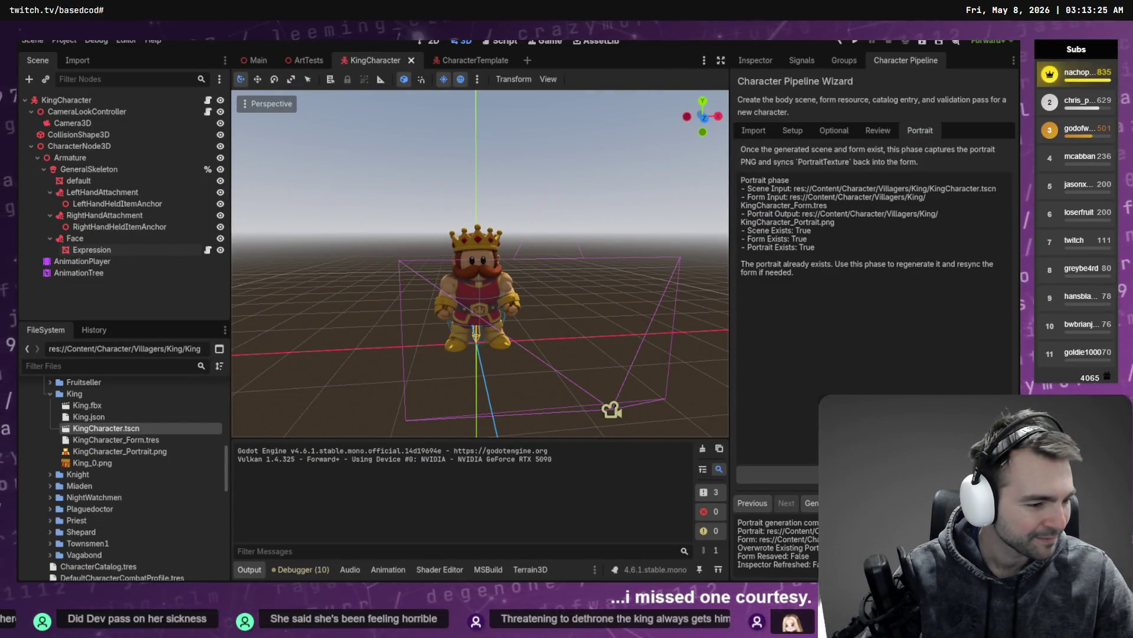
key("alt+Tab")
key("Tab")
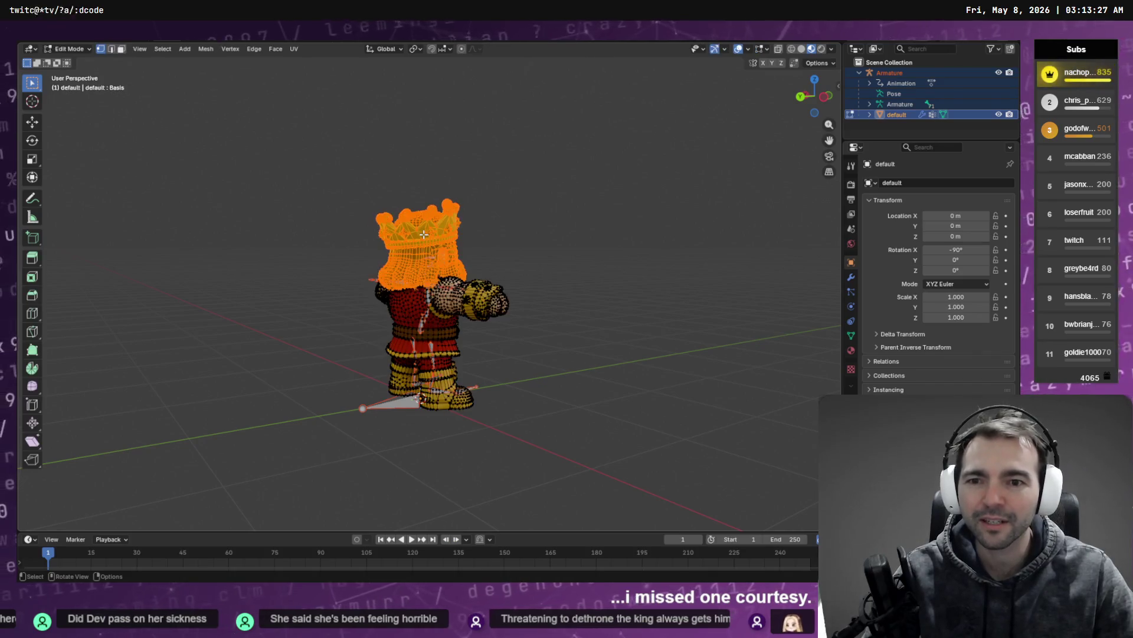
Frame the King's crown and inspect it from high front and rear angles
key("KP_Decimal")
mouse_move(439, 214)
middle_mouse_down()
mouse_move(455, 243)
mouse_move(523, 278)
mouse_move(587, 234)
middle_mouse_up()
scroll(587, 234, "up", 8)
scroll(522, 260, "down", 4)
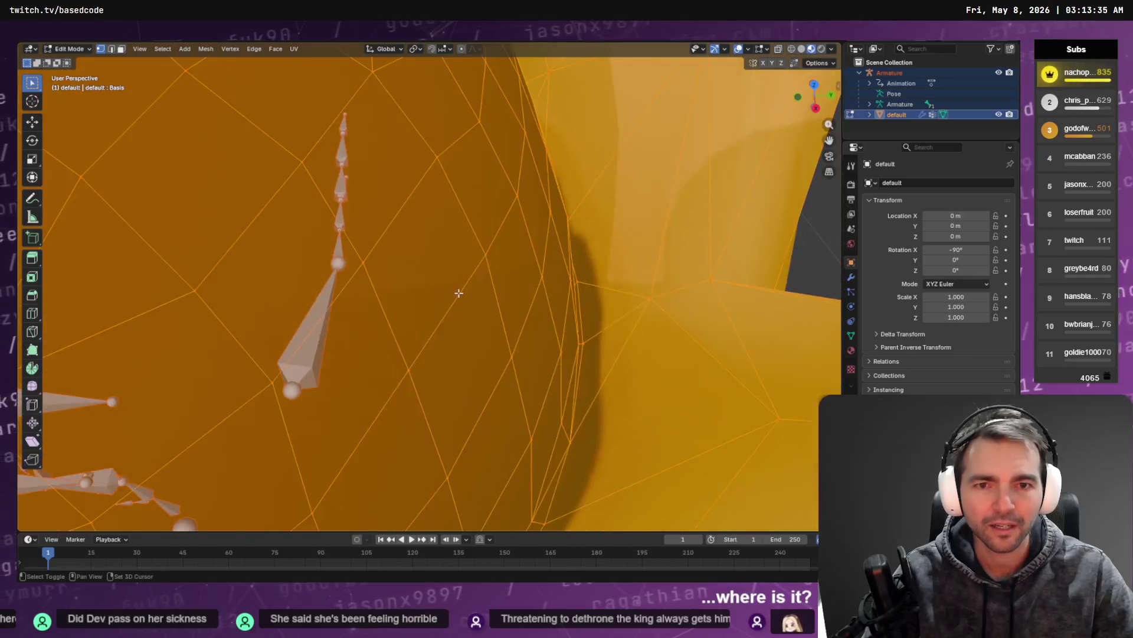
scroll(571, 207, "down", 5)
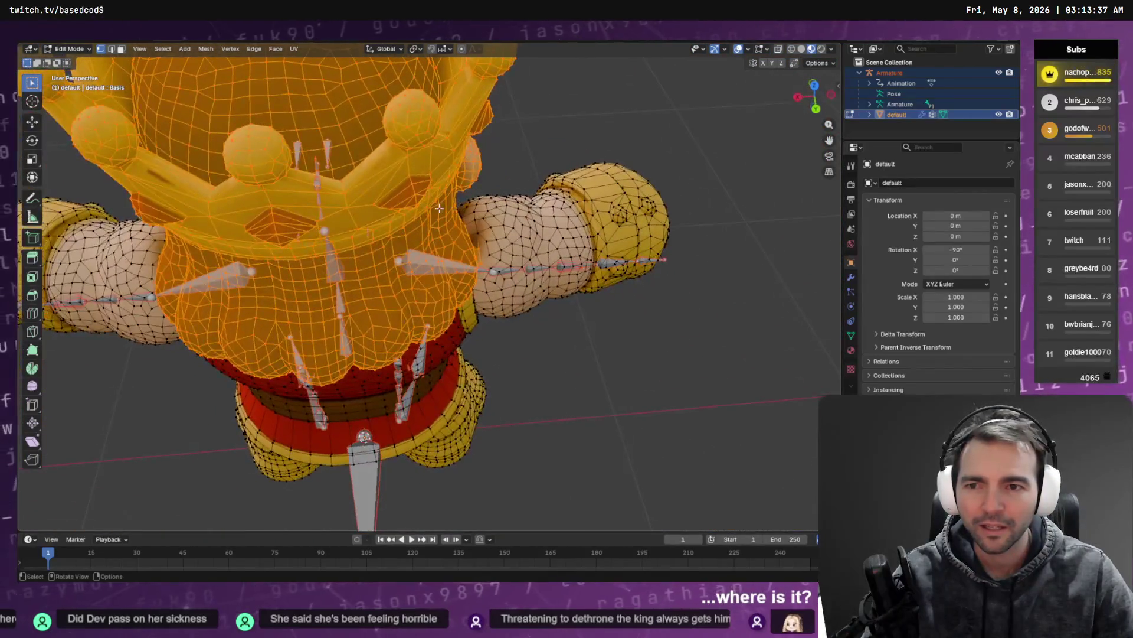
scroll(472, 189, "down", 4)
mouse_move(466, 188)
middle_mouse_down()
mouse_move(455, 179)
mouse_move(367, 237)
mouse_move(424, 170)
middle_mouse_up()
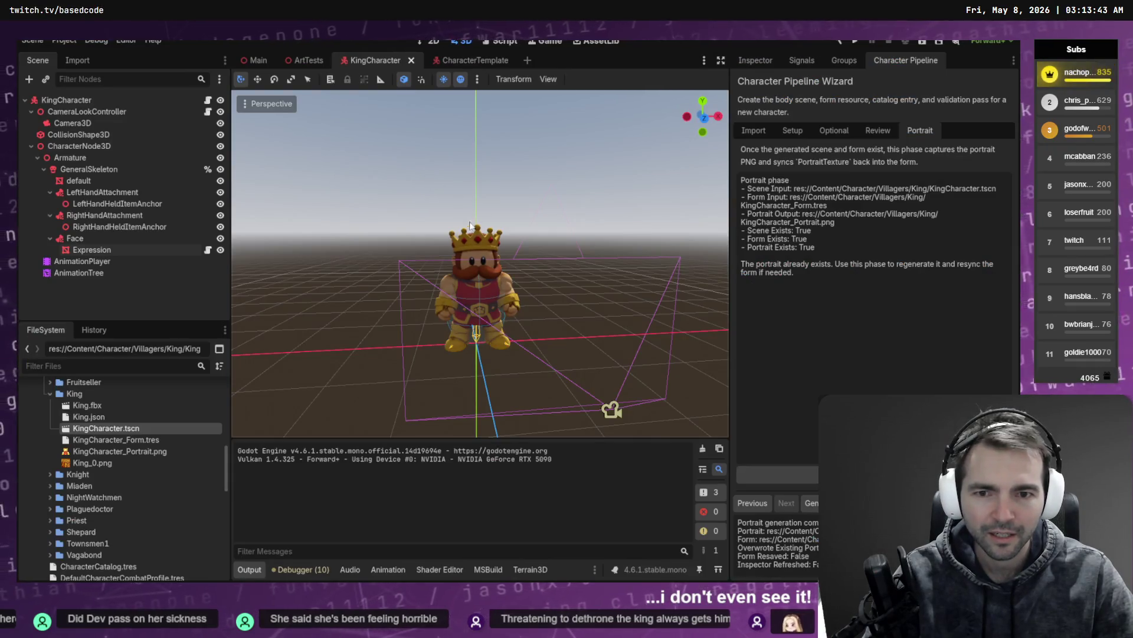
Open the AnimationPlayer's animation editor and enlarge the 3D view above it
mouse_move(691, 262)
middle_mouse_down()
mouse_move(600, 263)
mouse_move(540, 236)
middle_mouse_up()
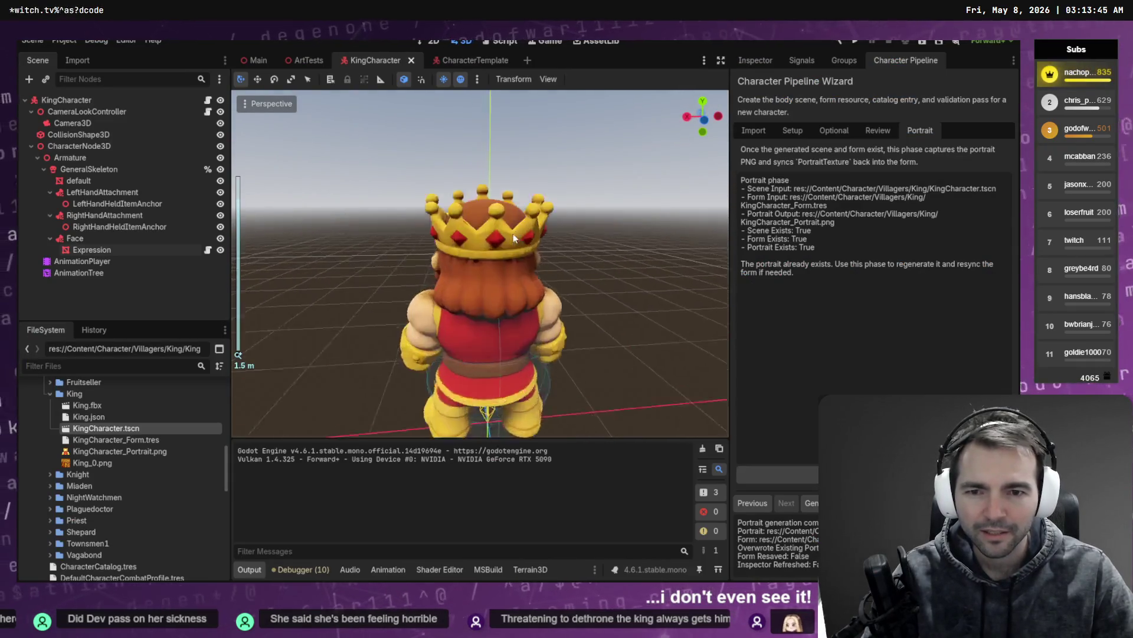
scroll(480, 211, "up", 6)
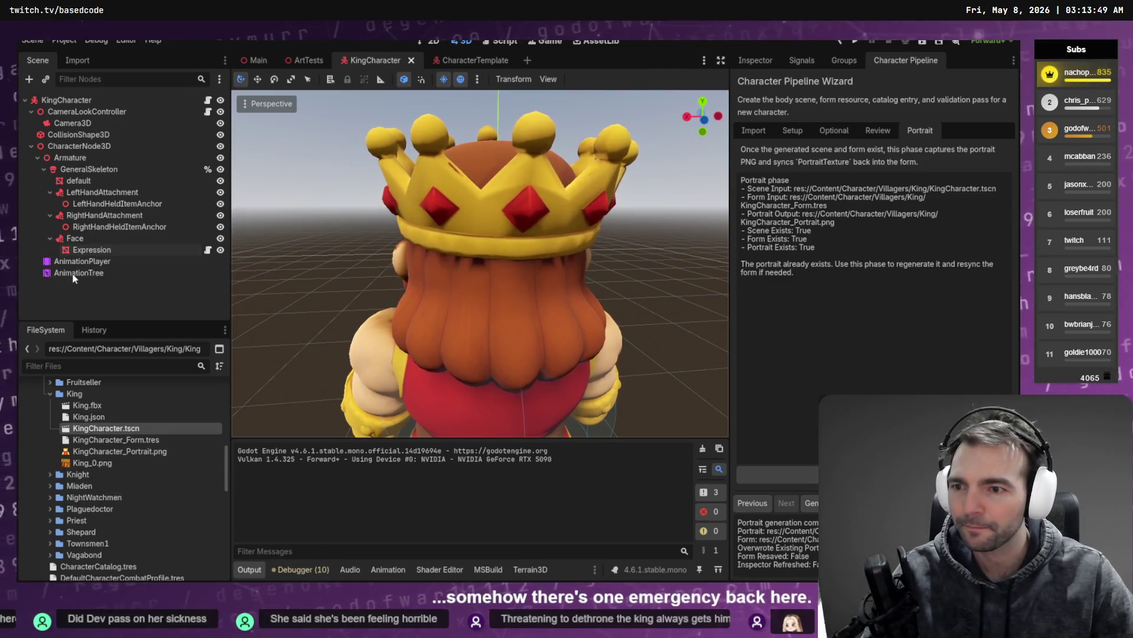
double_click(84, 262)
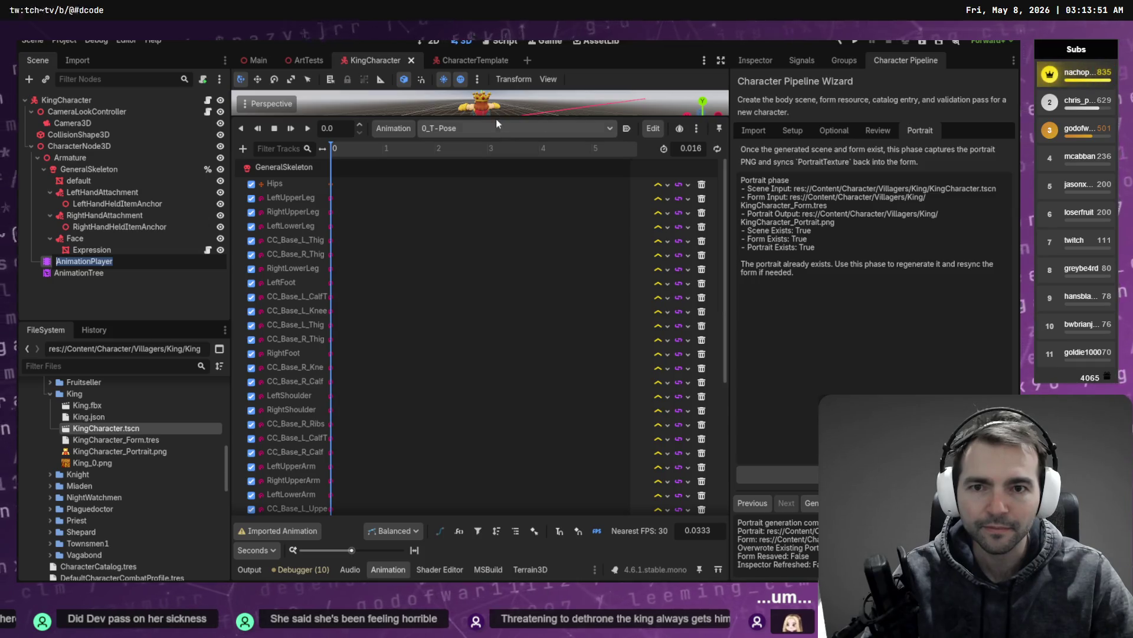
key("Escape")
left_click_drag(408, 117, 428, 370)
Load and play Animations/Armature|jump to watch how the crown moves
left_click(439, 382)
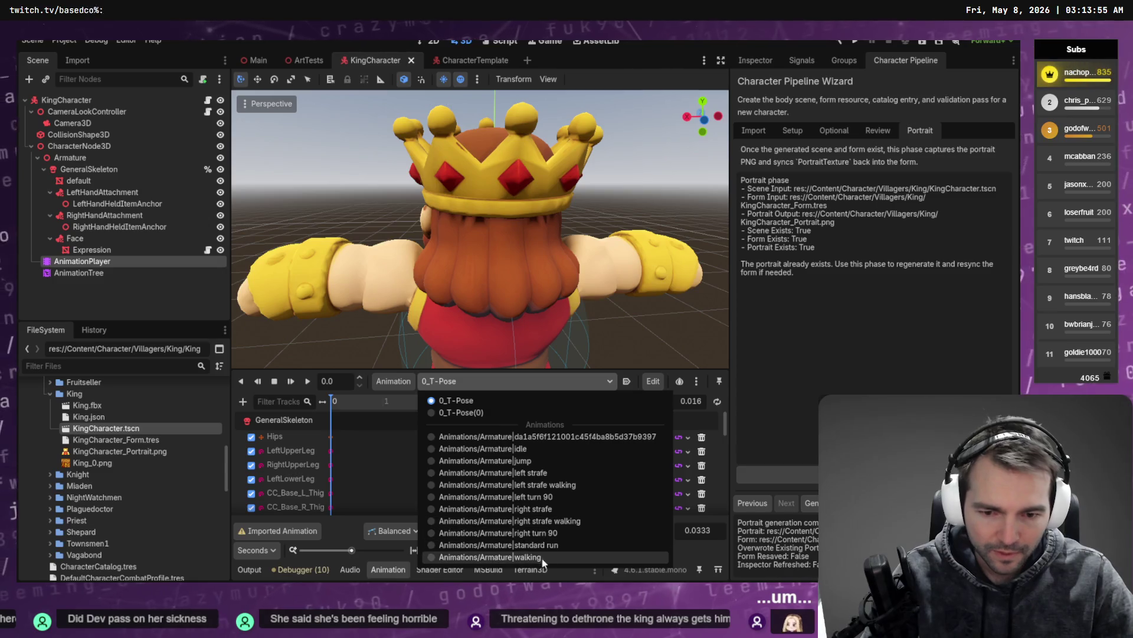
left_click(547, 461)
scroll(582, 247, "down", 5)
scroll(582, 247, "down", 3)
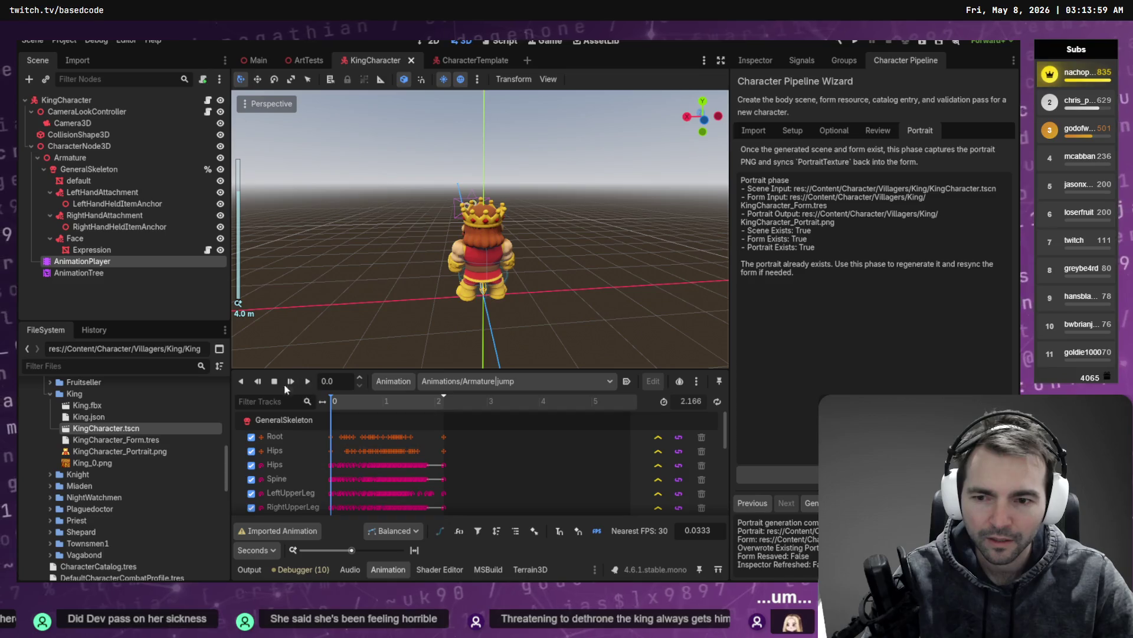
left_click(308, 381)
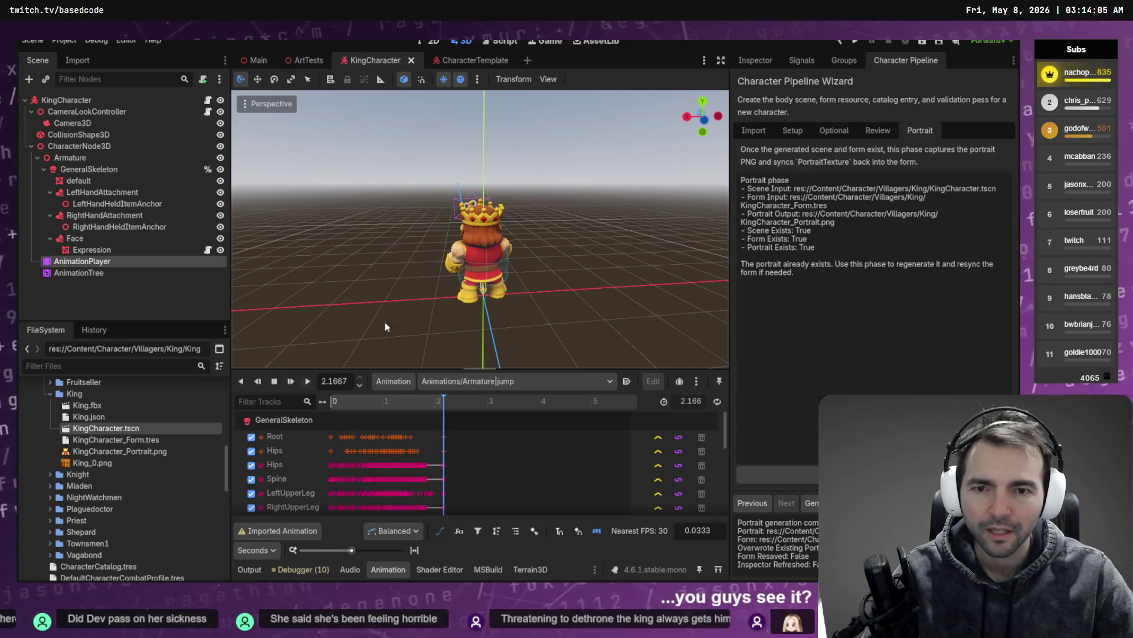
key("alt+Tab")
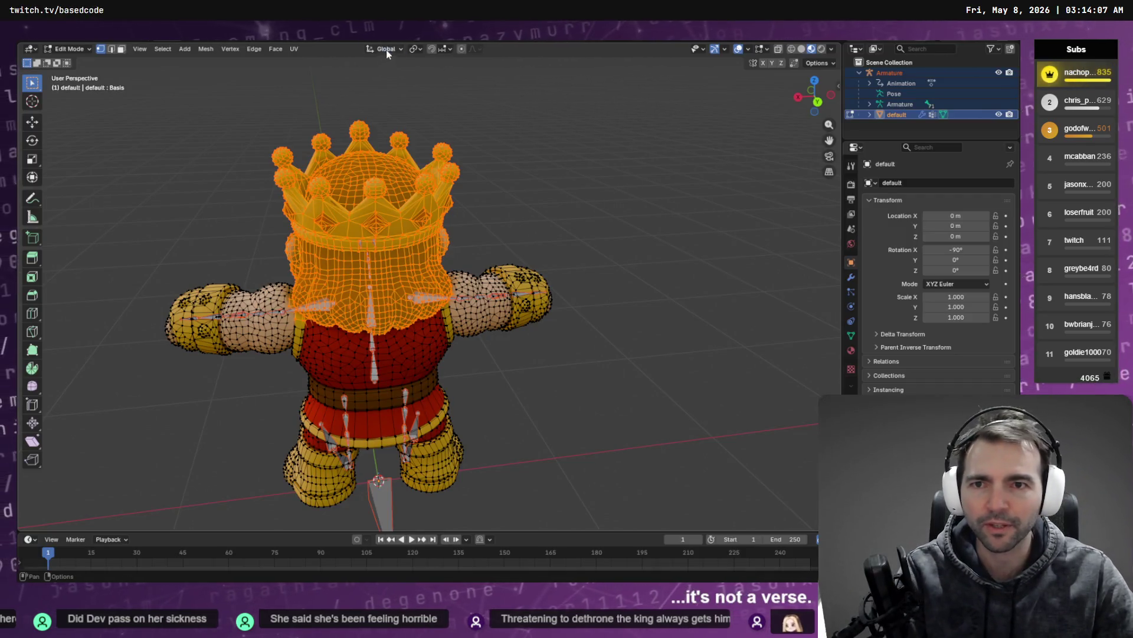
Switch the King mesh into Weight Paint mode
left_click(387, 49)
left_click(69, 49)
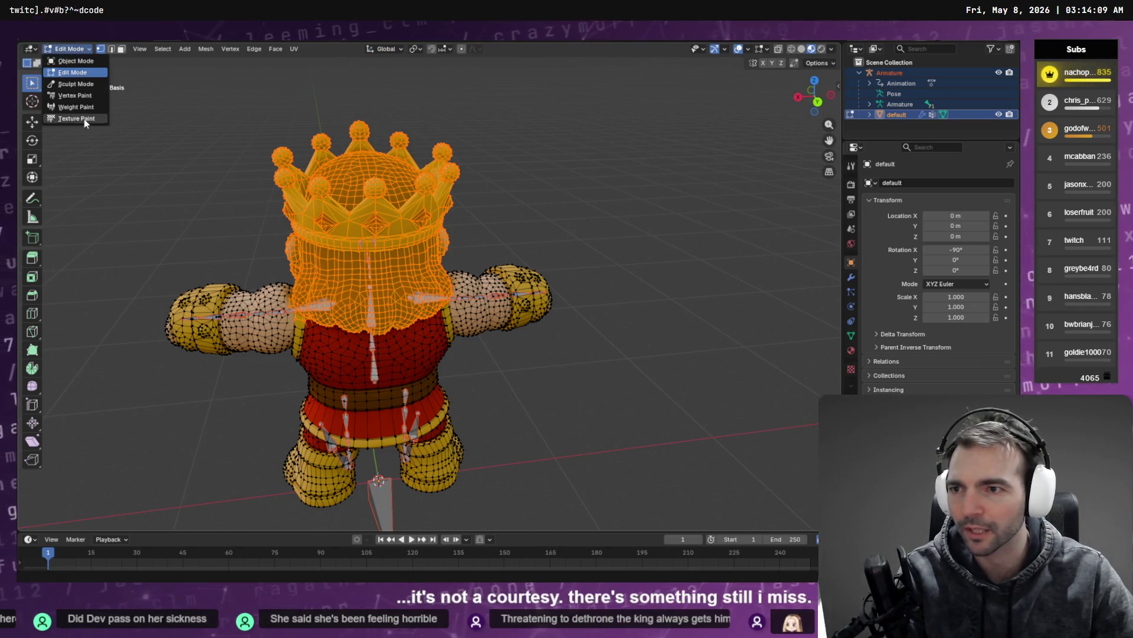
left_click(83, 112)
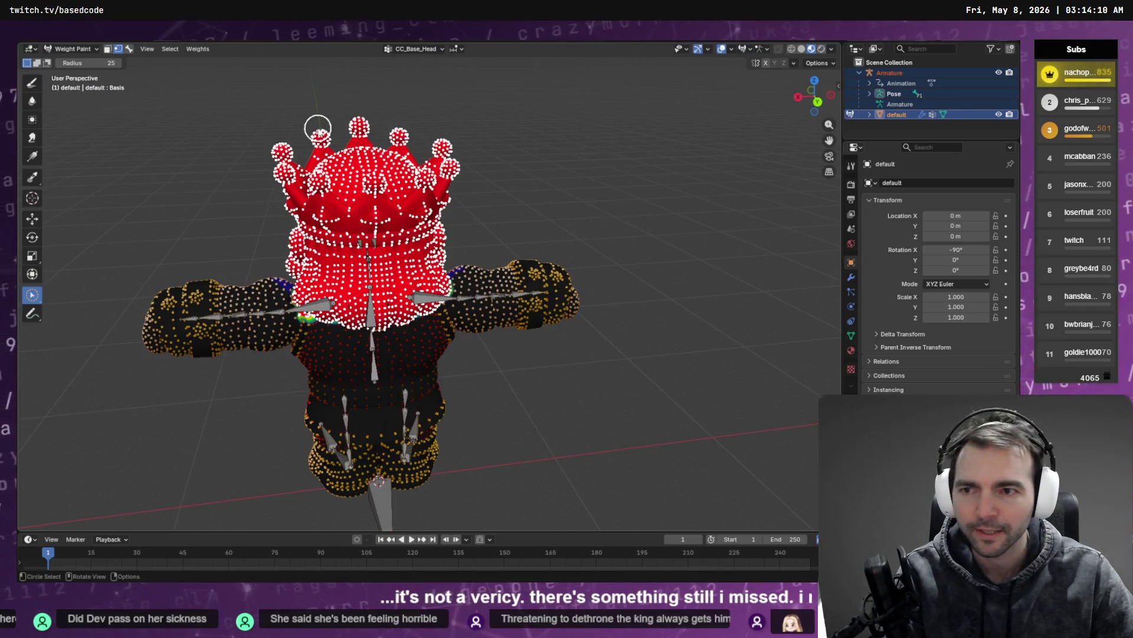
Browse the vertex groups to CC_Base_Spine02 and select the weight-drawing brush
left_click(414, 49)
left_click(416, 72)
scroll(416, 74, "down", 4, "ctrl")
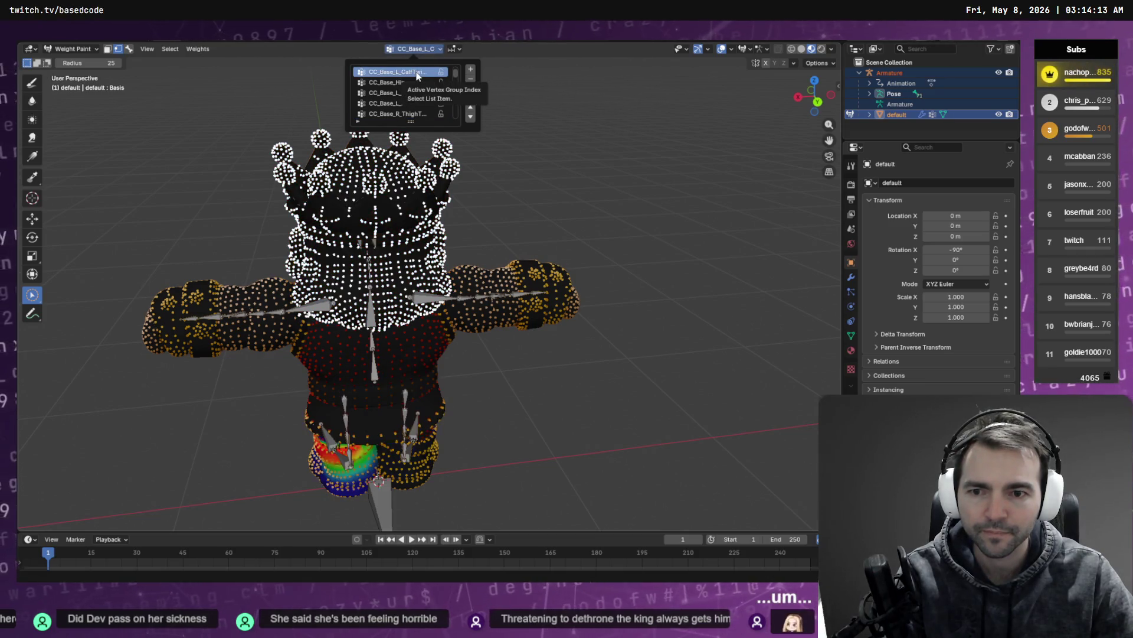
scroll(416, 70, "down", 5, "ctrl")
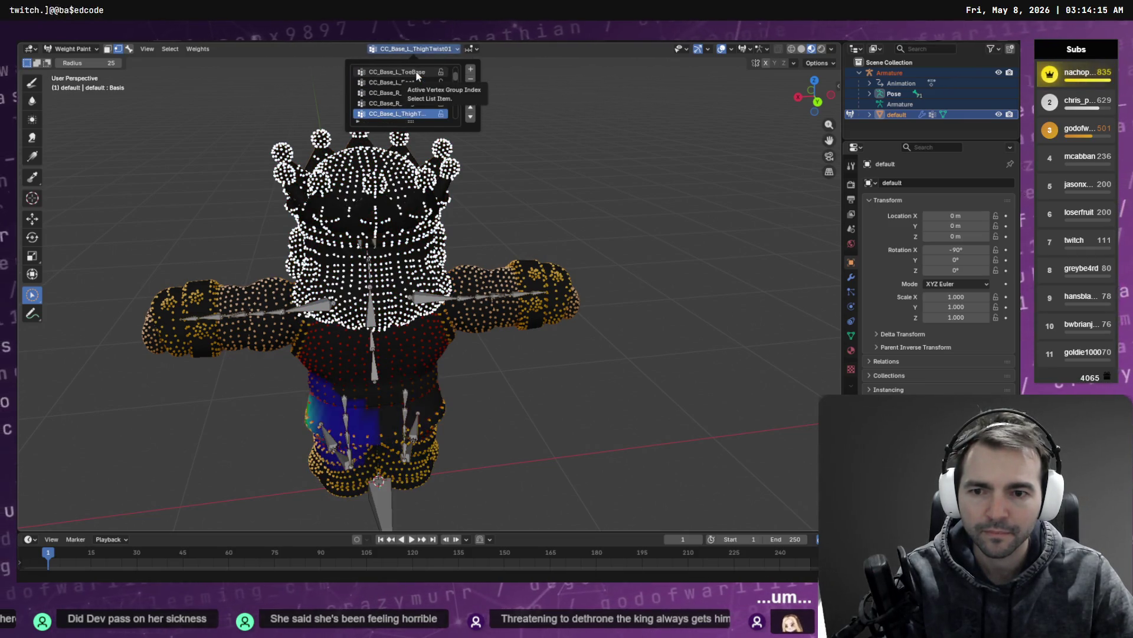
scroll(416, 73, "up", 1, "ctrl")
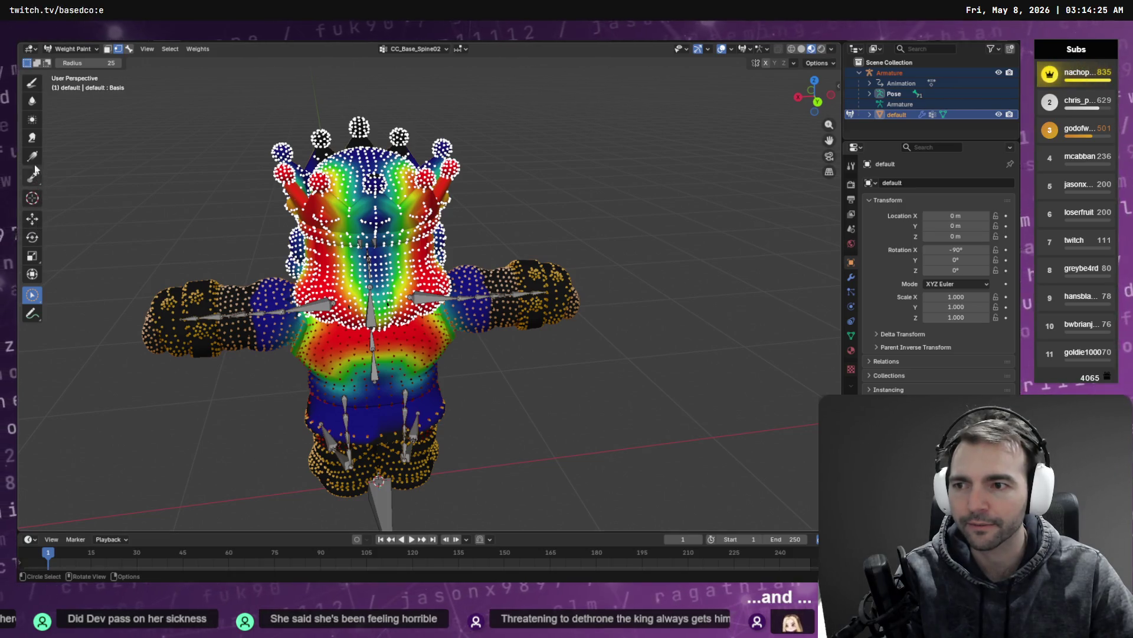
left_click(36, 83)
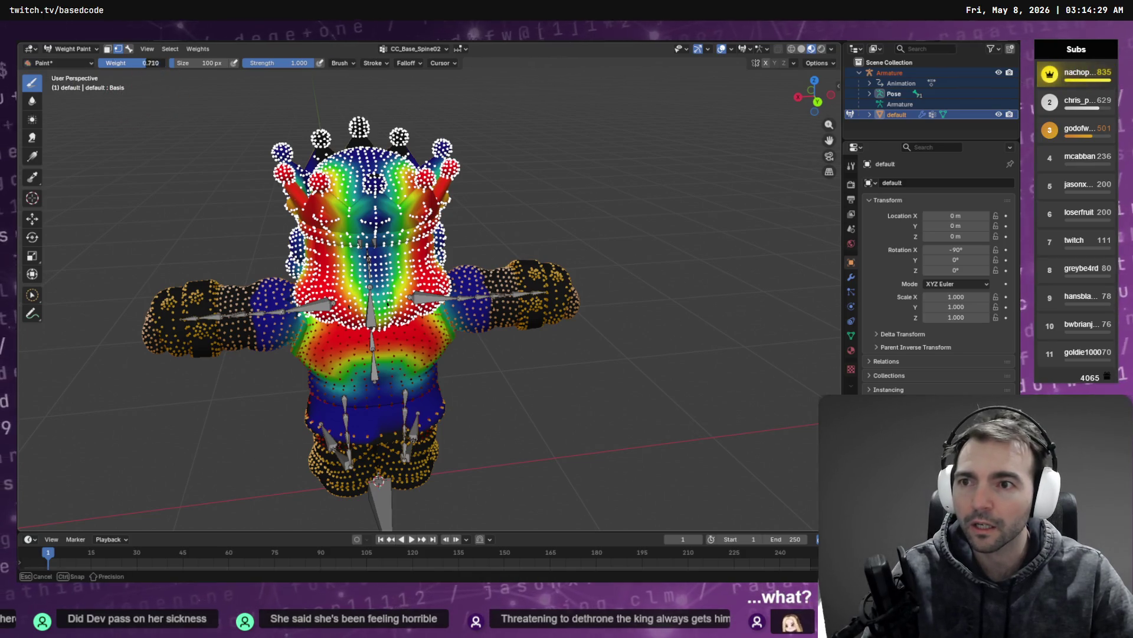
Set the brush weight to 0.000 and zero the crown's weights in the current group
left_click_drag(151, 64, 100, 63)
key("q")
left_click(177, 160)
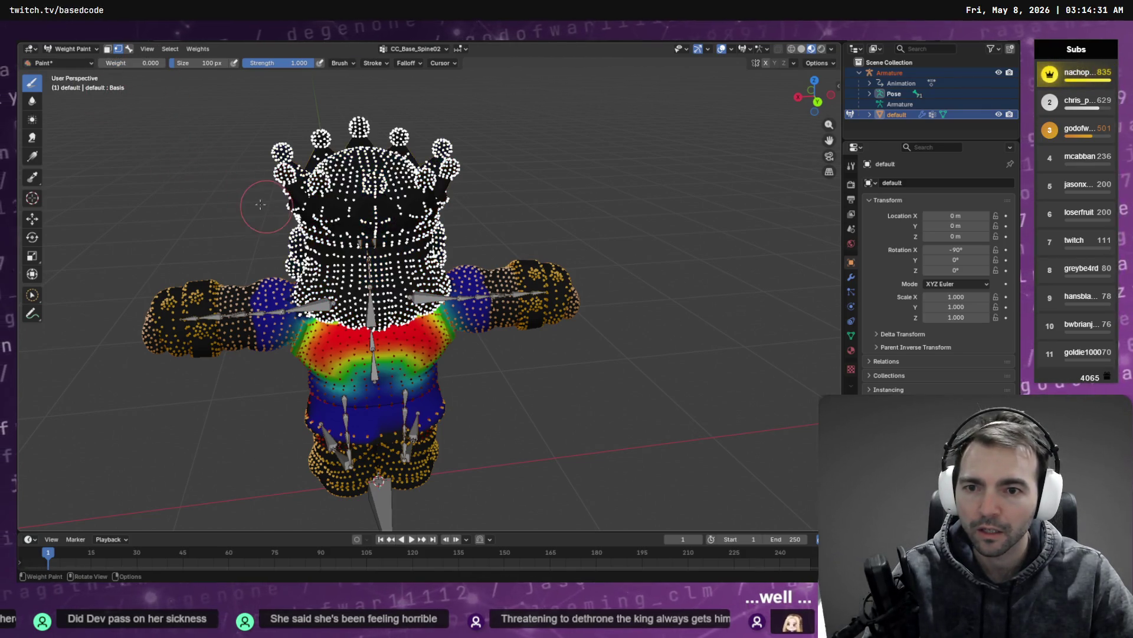
Switch to CC_Base_L_Clavicle and zero the selected crown vertices' weights there too
left_click(417, 49)
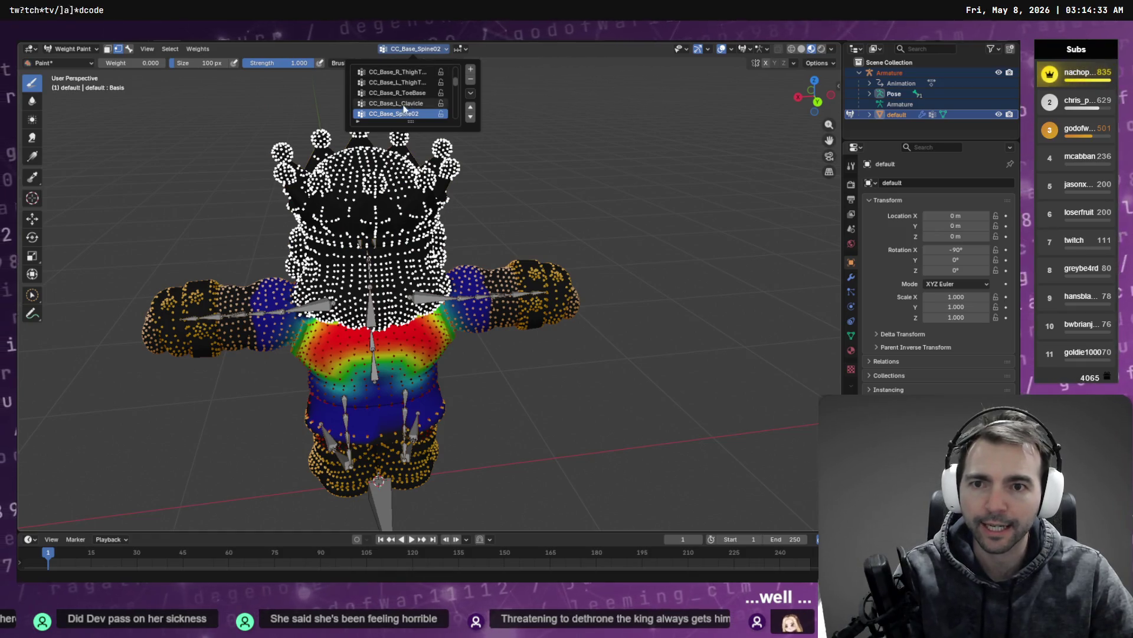
left_click(397, 104)
middle_click_drag(222, 126, 361, 136)
key("q")
left_click(342, 133)
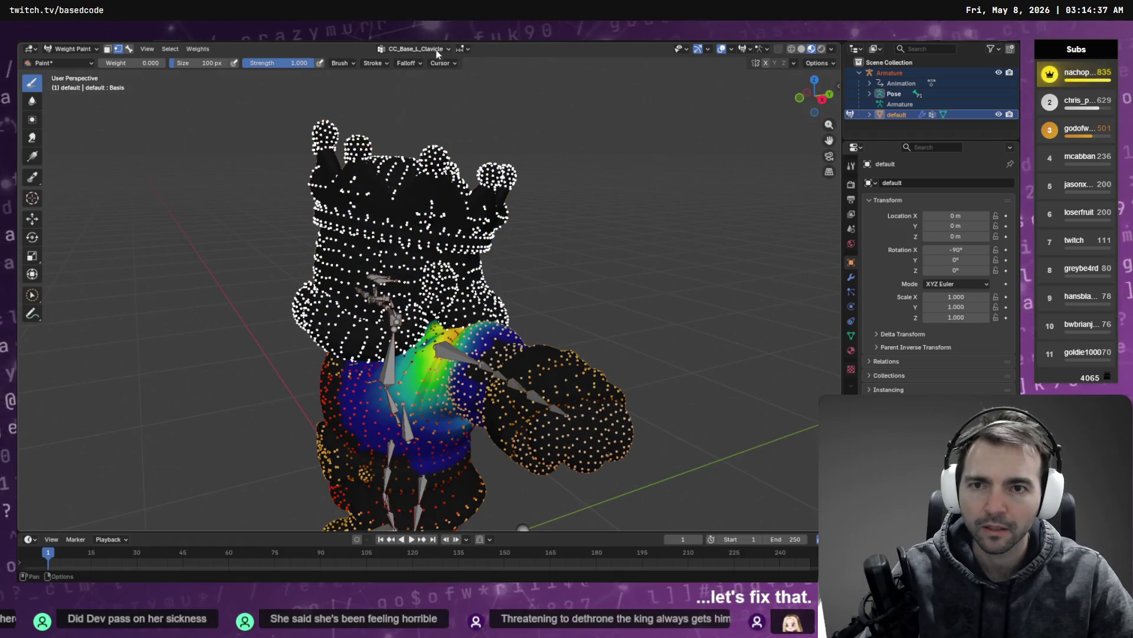
Pick another vertex group and scroll through the list to check it
left_click(417, 49)
left_click(401, 82)
scroll(411, 108, "down", 4, "ctrl")
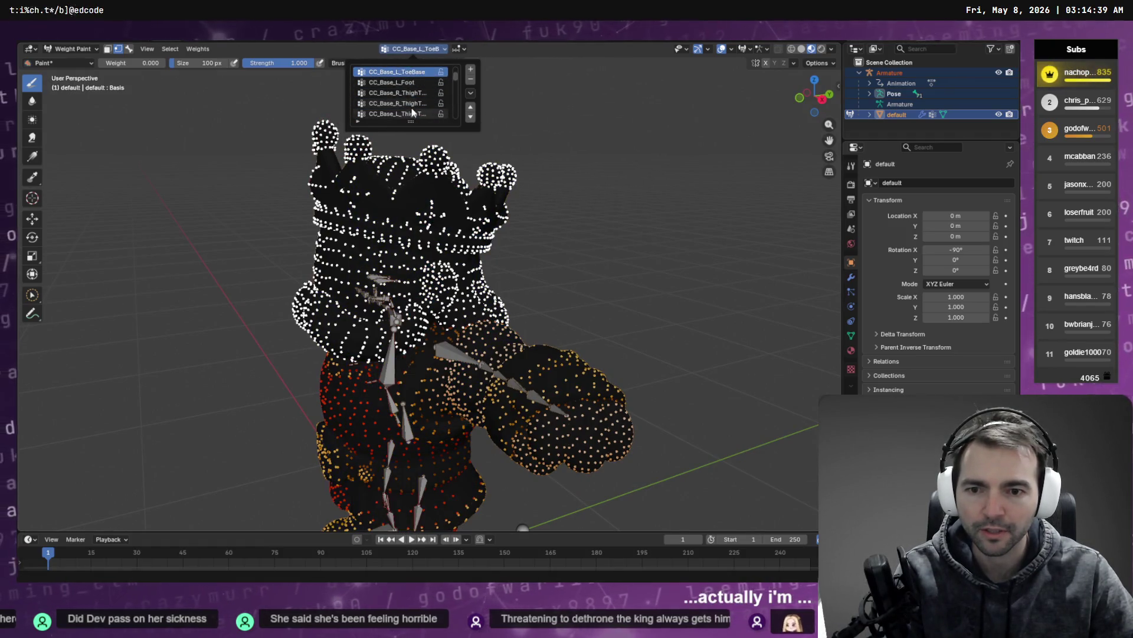
scroll(411, 111, "down", 6, "ctrl")
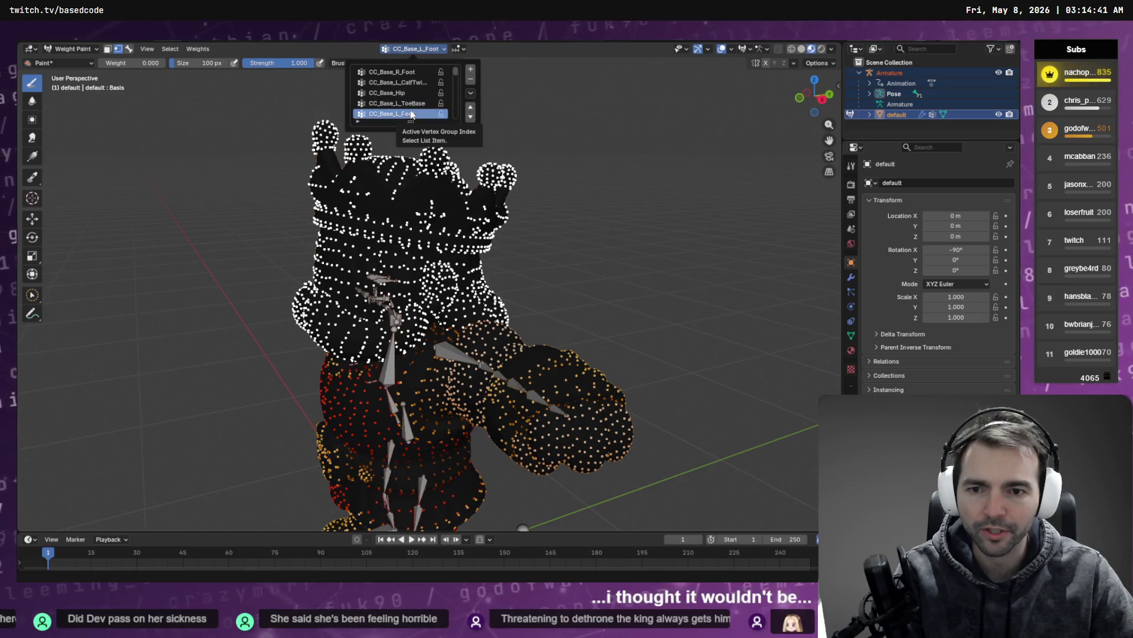
scroll(411, 114, "down", 6, "ctrl")
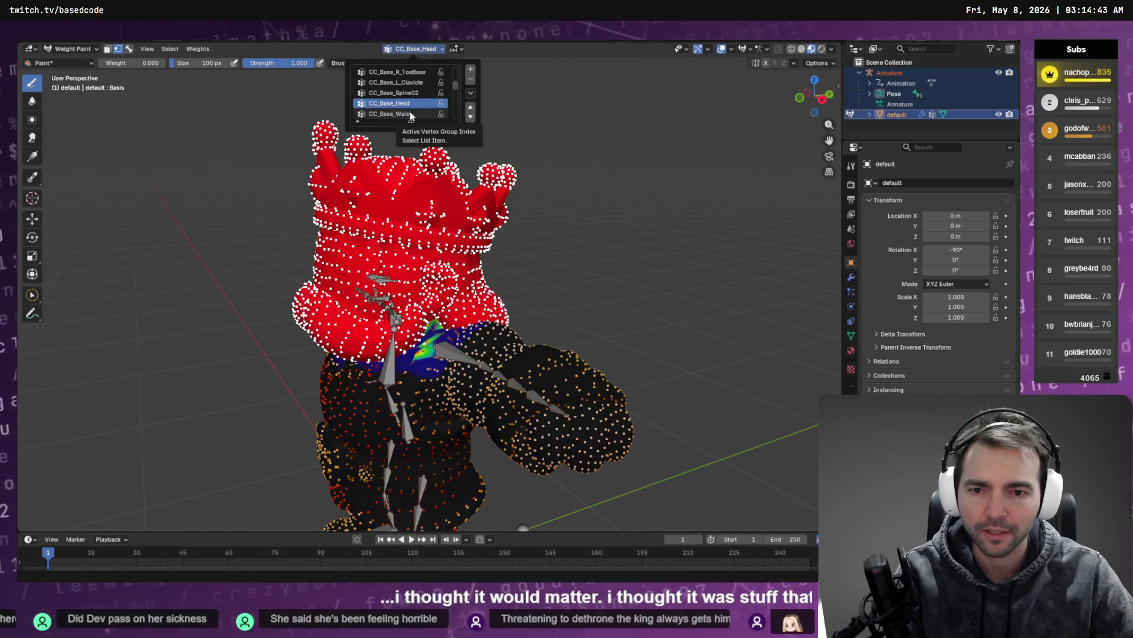
scroll(407, 115, "down", 5, "ctrl")
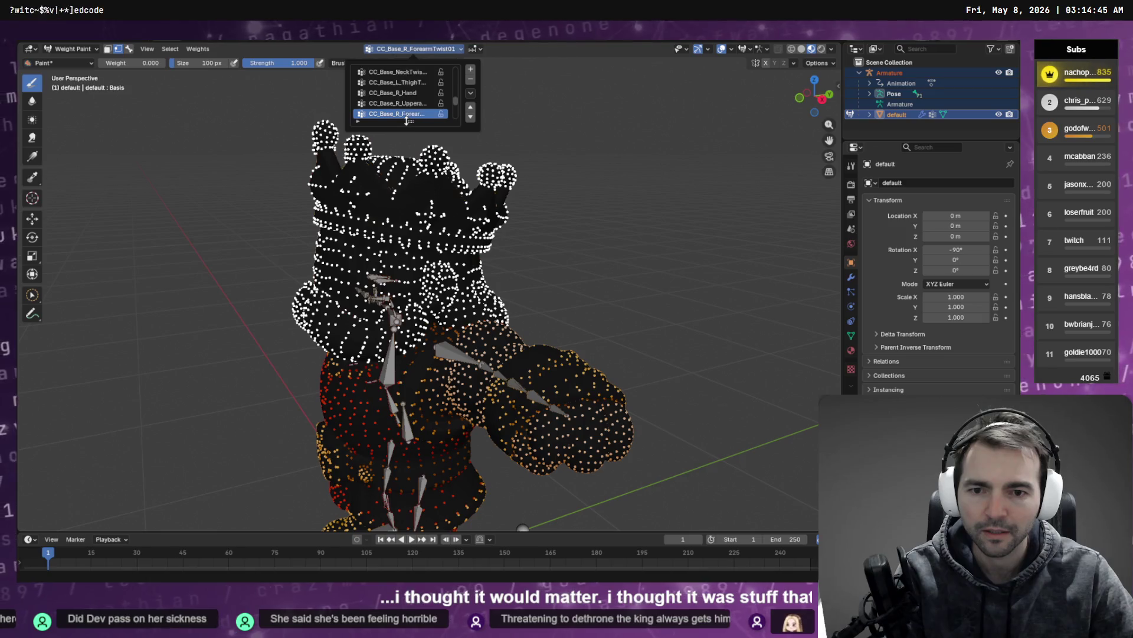
scroll(405, 124, "up", 5, "ctrl")
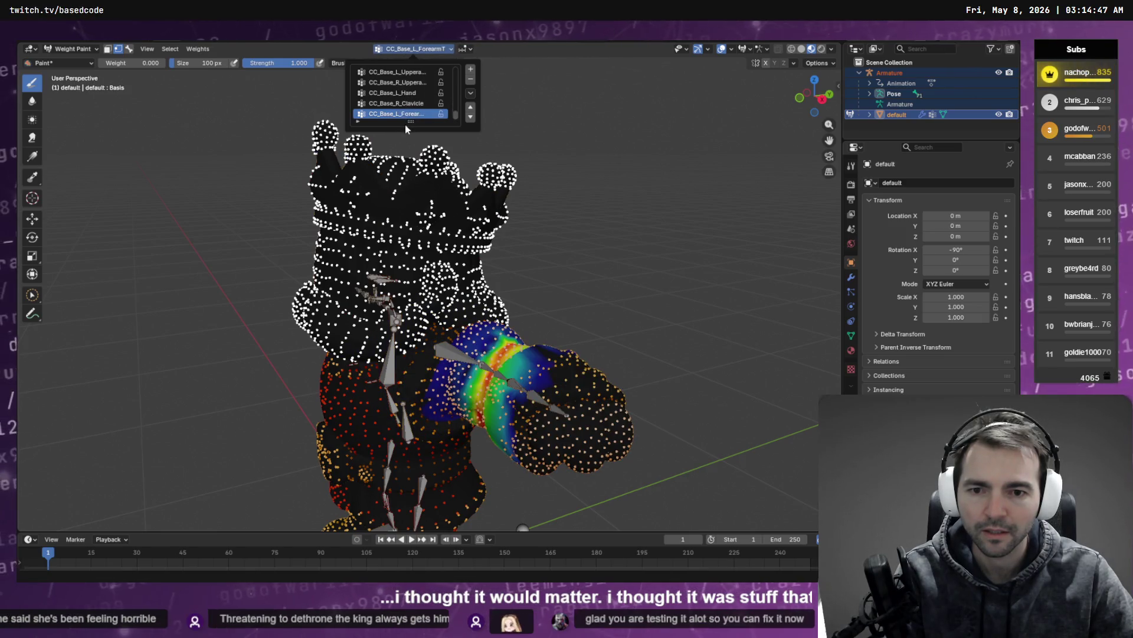
scroll(405, 125, "up", 3, "ctrl")
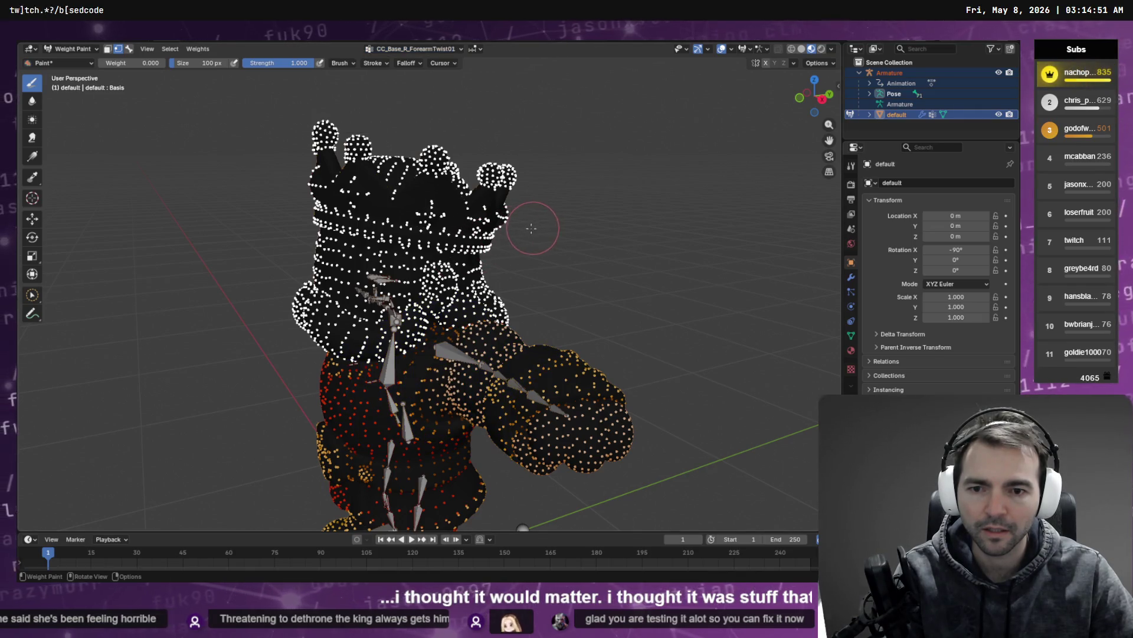
Make CC_Base_R_Foot the active vertex group and view the King from behind
left_click(413, 48)
scroll(405, 103, "up", 4, "ctrl")
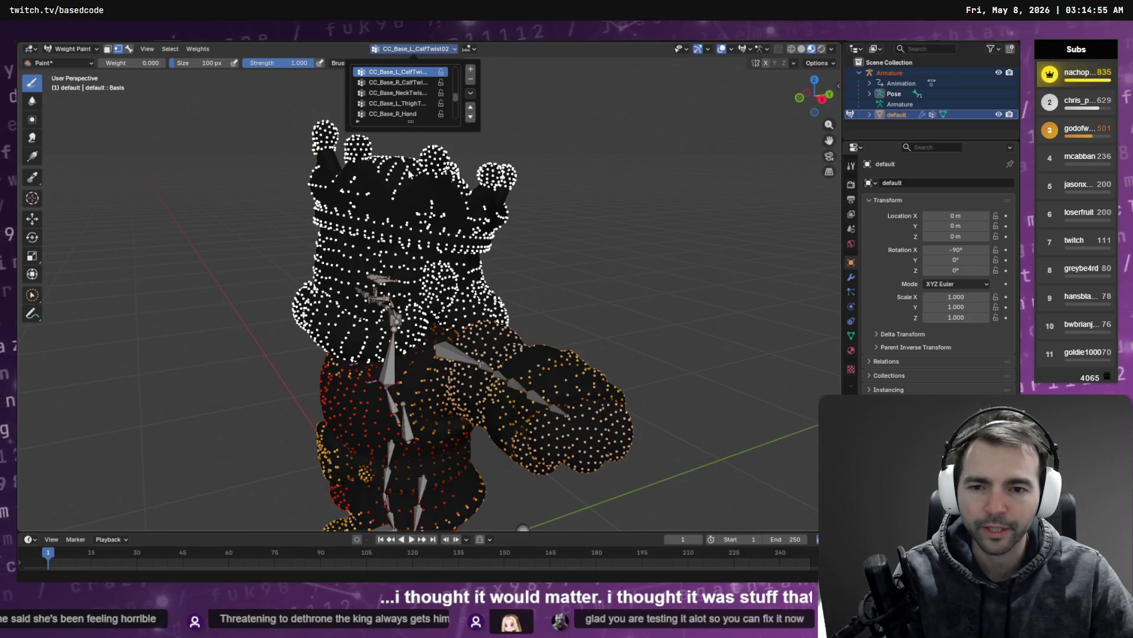
scroll(413, 89, "down", 5, "ctrl")
scroll(415, 92, "down", 4, "ctrl")
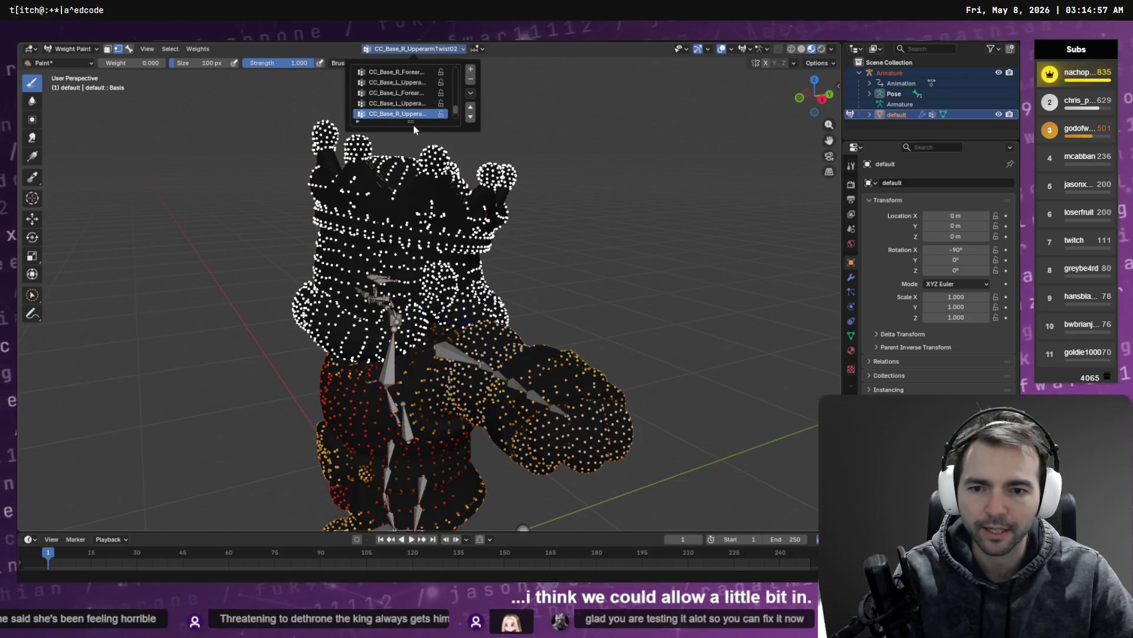
scroll(407, 108, "down", 3, "ctrl")
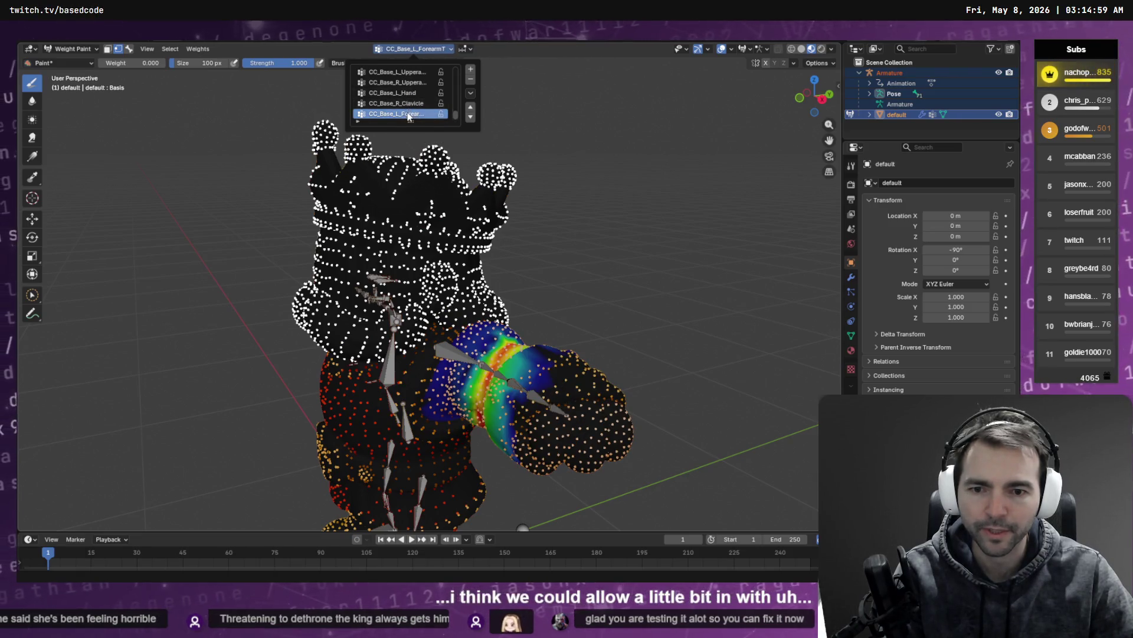
scroll(413, 88, "up", 3)
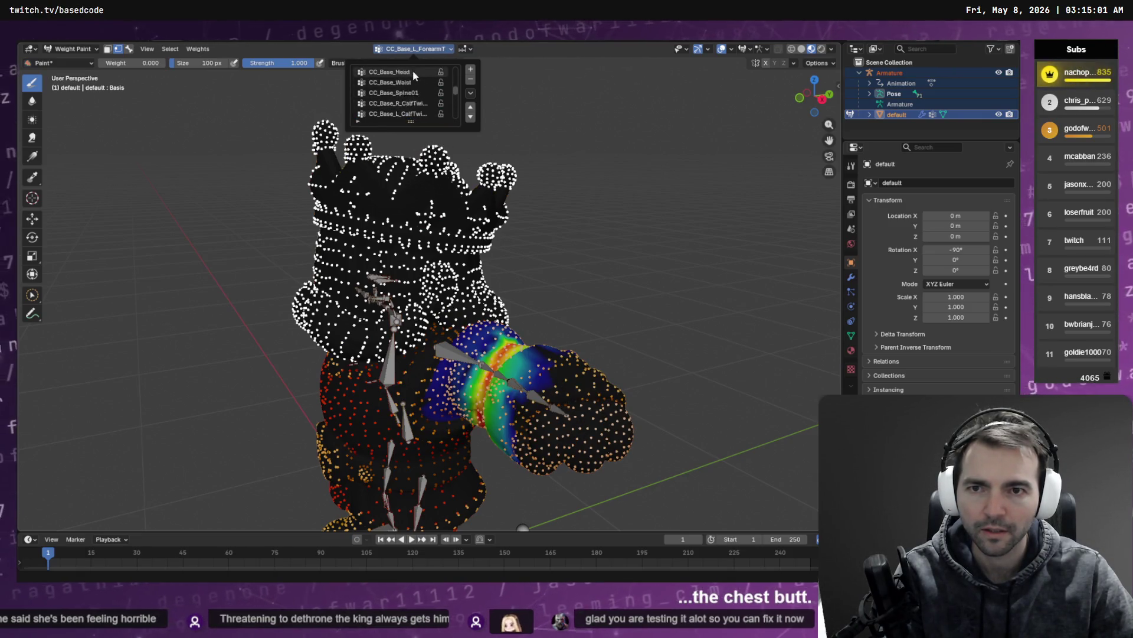
scroll(411, 74, "up", 2)
left_click(410, 72)
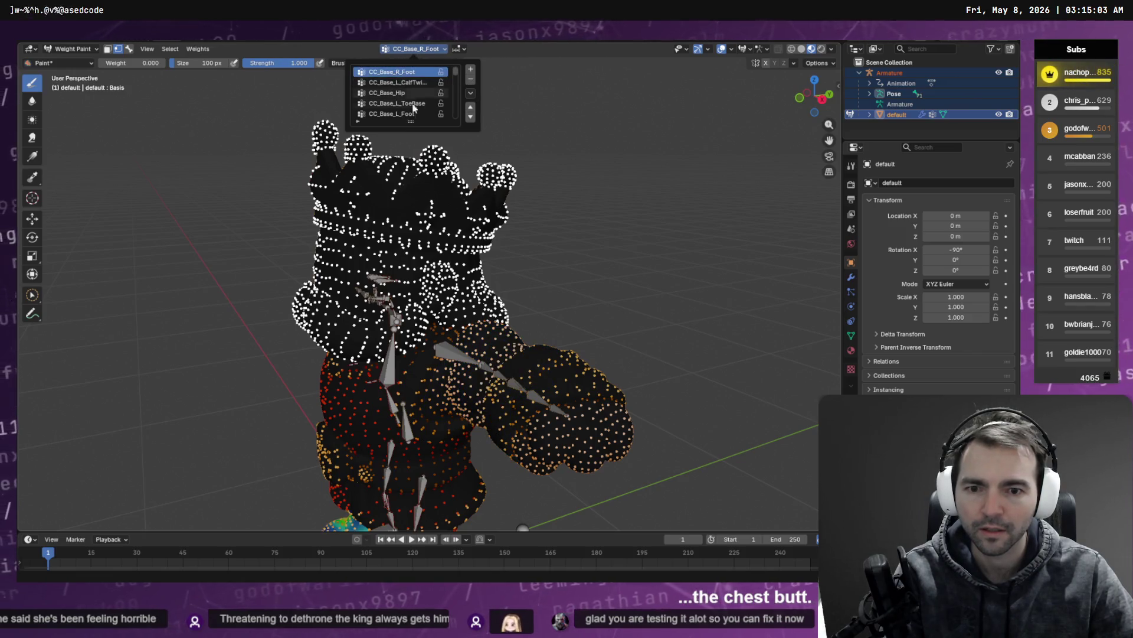
key("ctrl+KP_1")
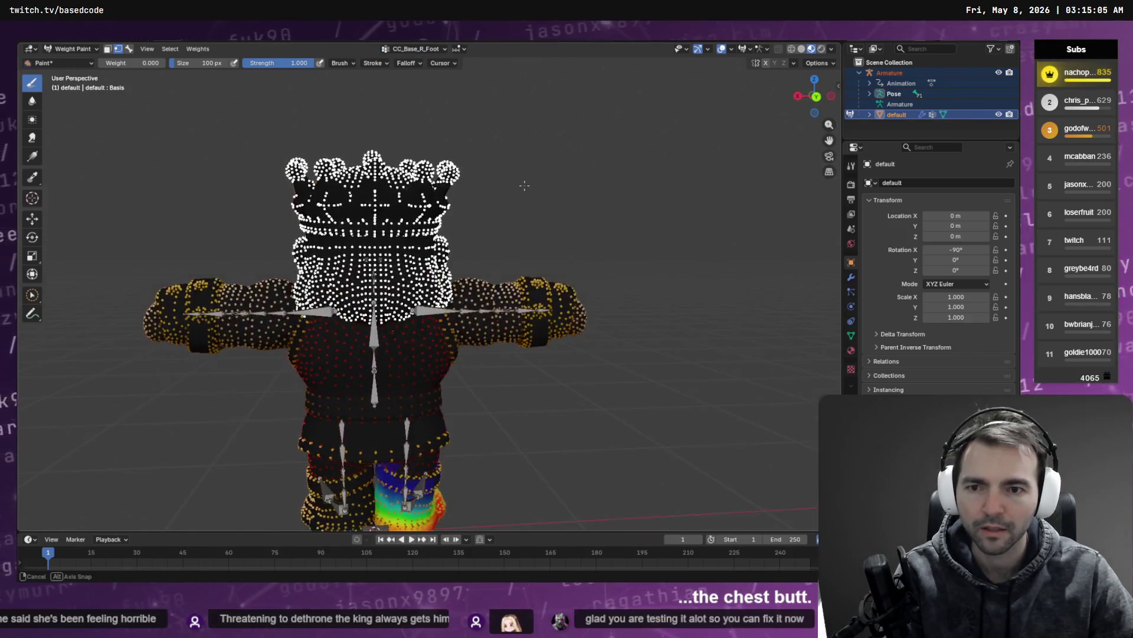
key("F4")
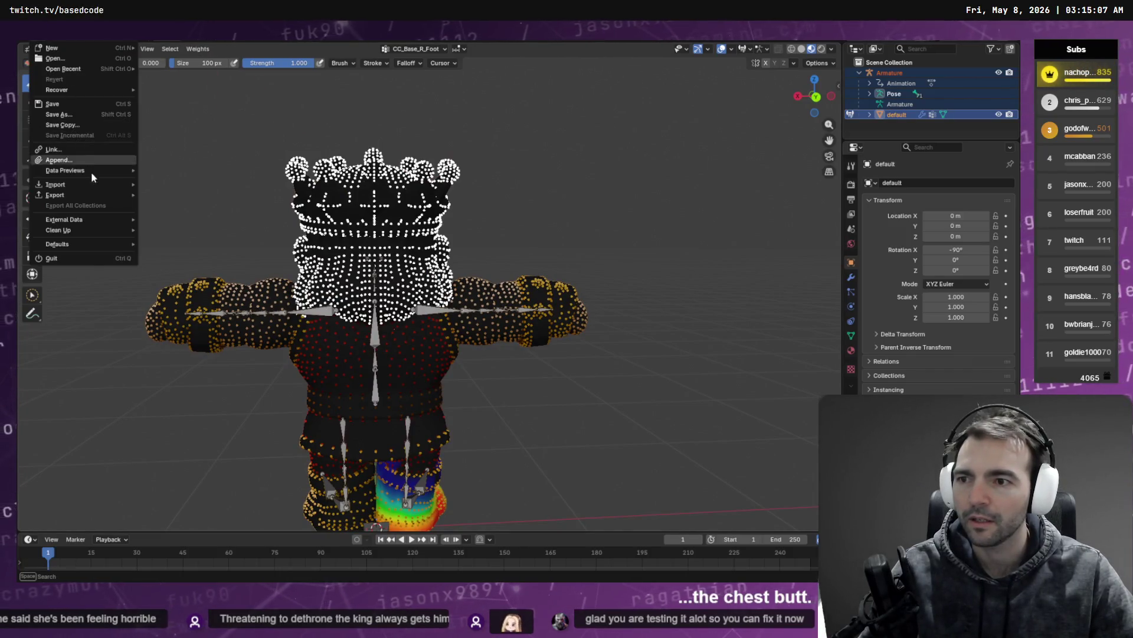
Export the King as FBX over King.fbx and return to Godot for reimport
mouse_move(89, 195)
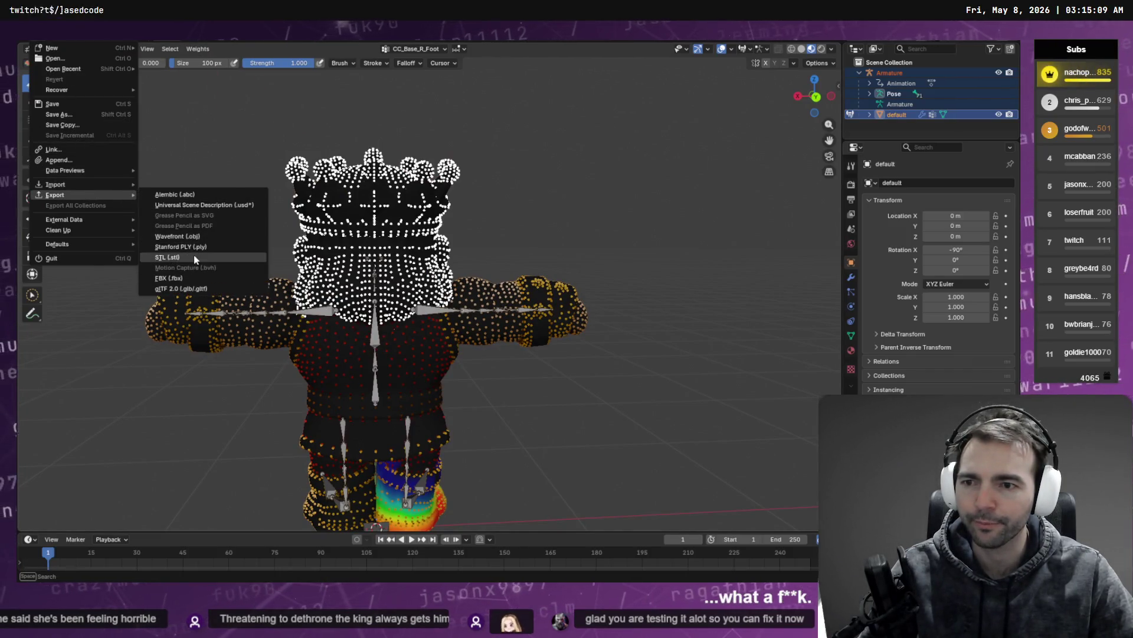
left_click(193, 278)
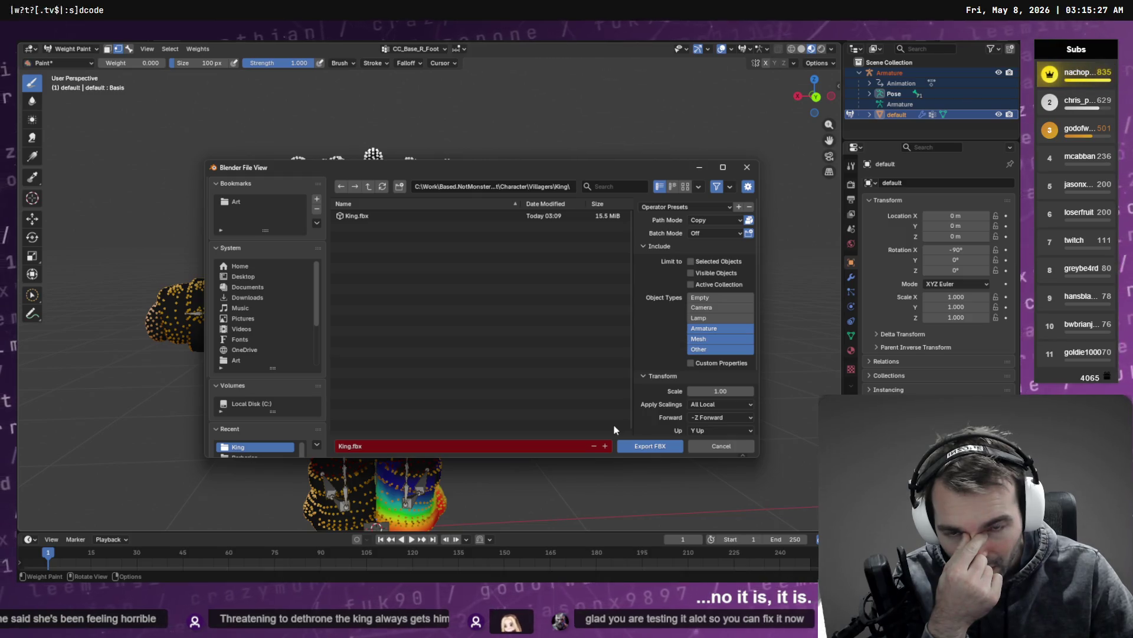
left_click(650, 446)
key("alt+Tab")
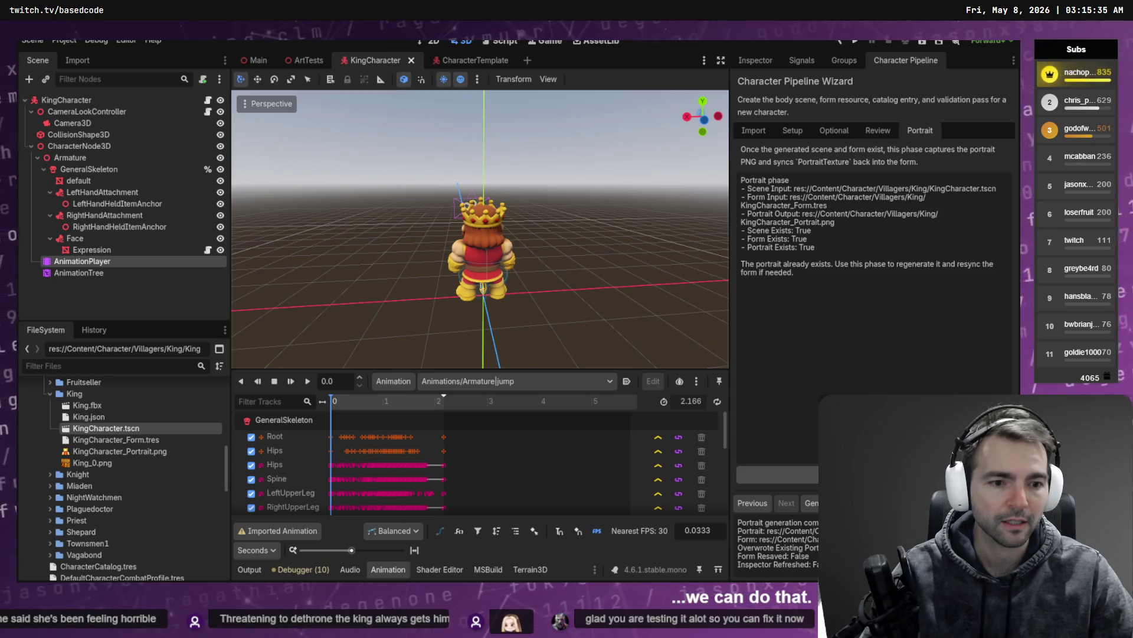
Regenerate the King character from the wizard's Review phase and reload KingCharacter.tscn from disk
left_click(878, 130)
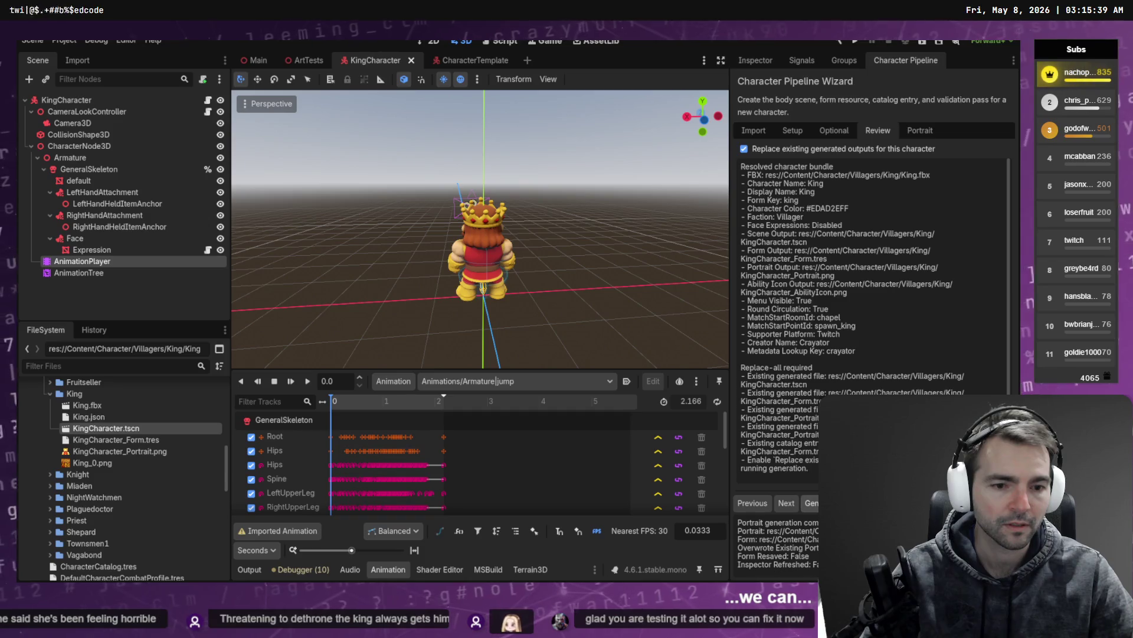
left_click(812, 503)
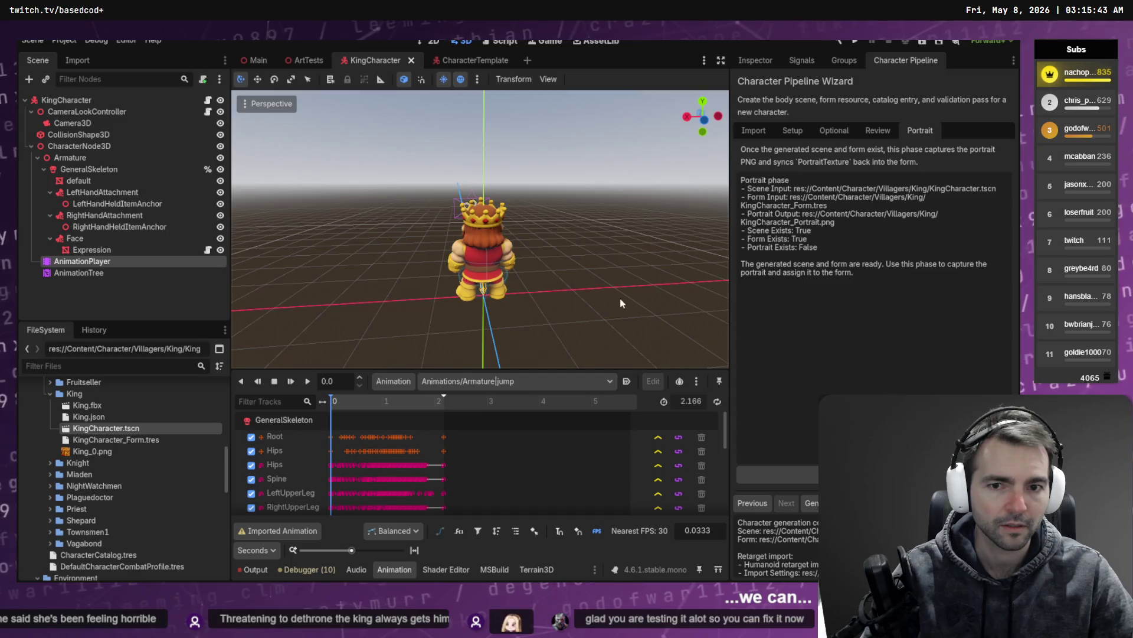
key("alt+Tab")
key("alt+Tab")
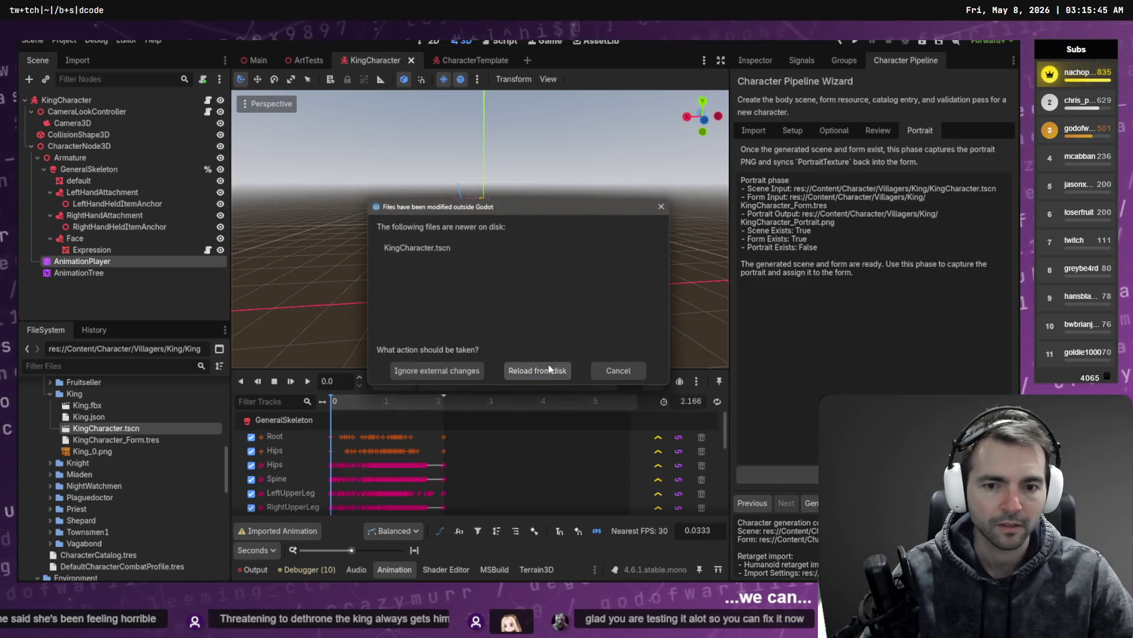
left_click(548, 369)
Preview the jump and right turn 90 animations on the updated King
scroll(596, 223, "down", 5)
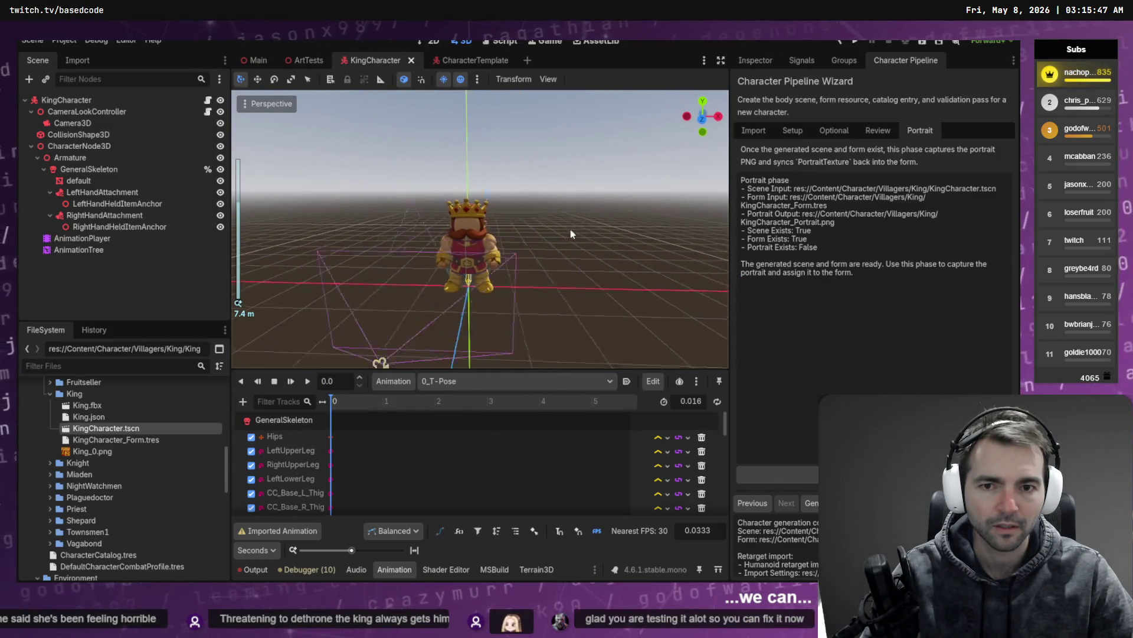
mouse_move(571, 233)
middle_mouse_down()
mouse_move(437, 240)
mouse_move(414, 260)
middle_mouse_up()
left_click(444, 381)
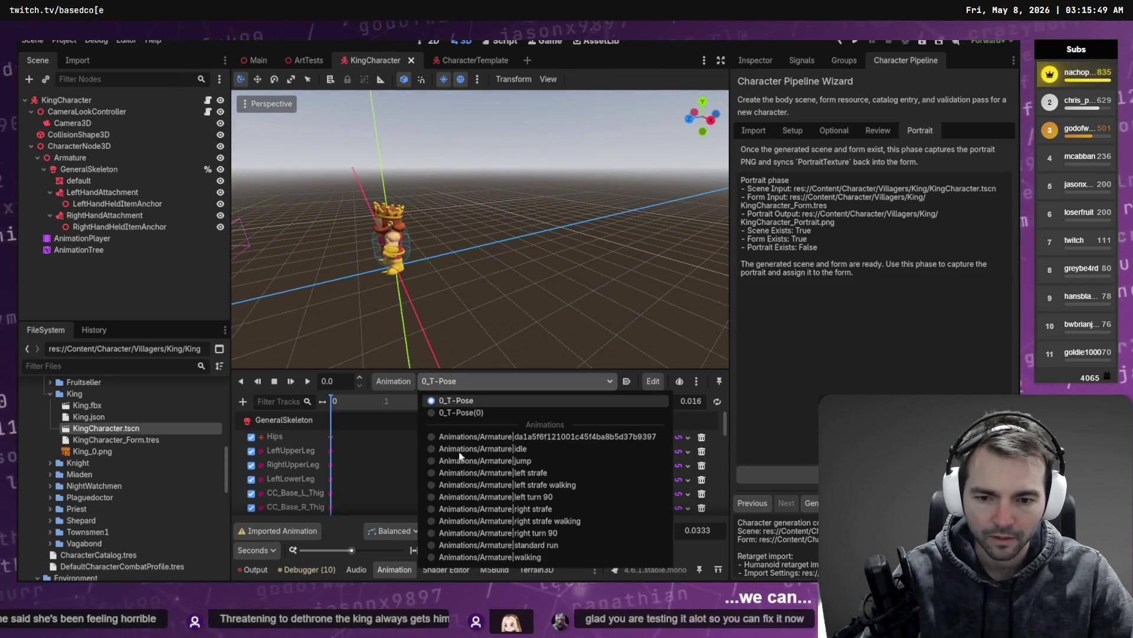
left_click(472, 461)
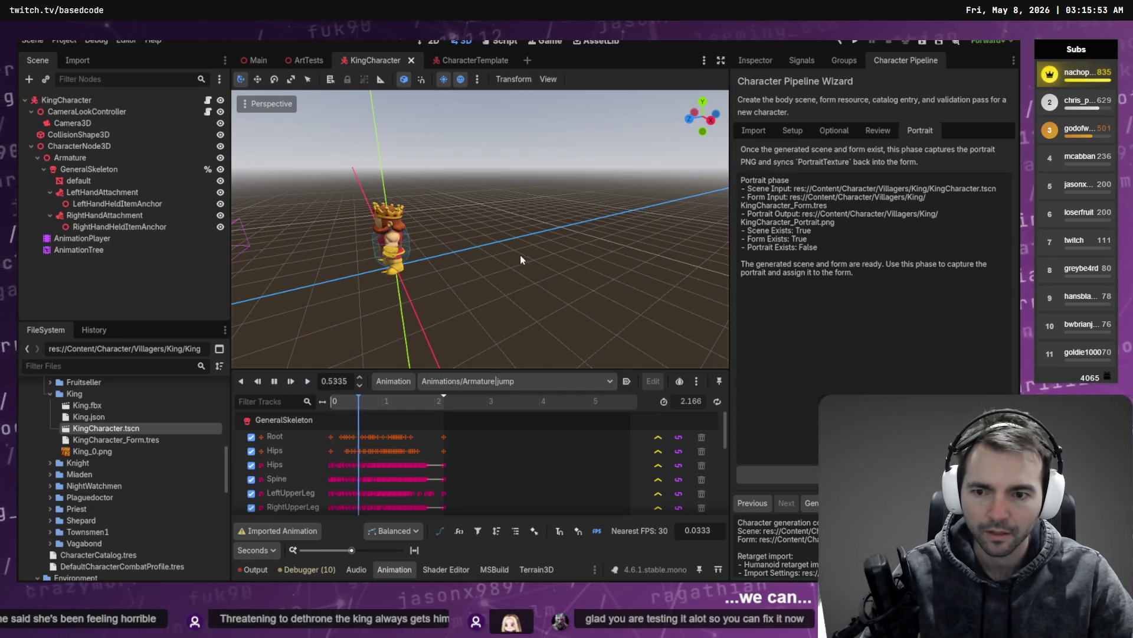
left_click(514, 381)
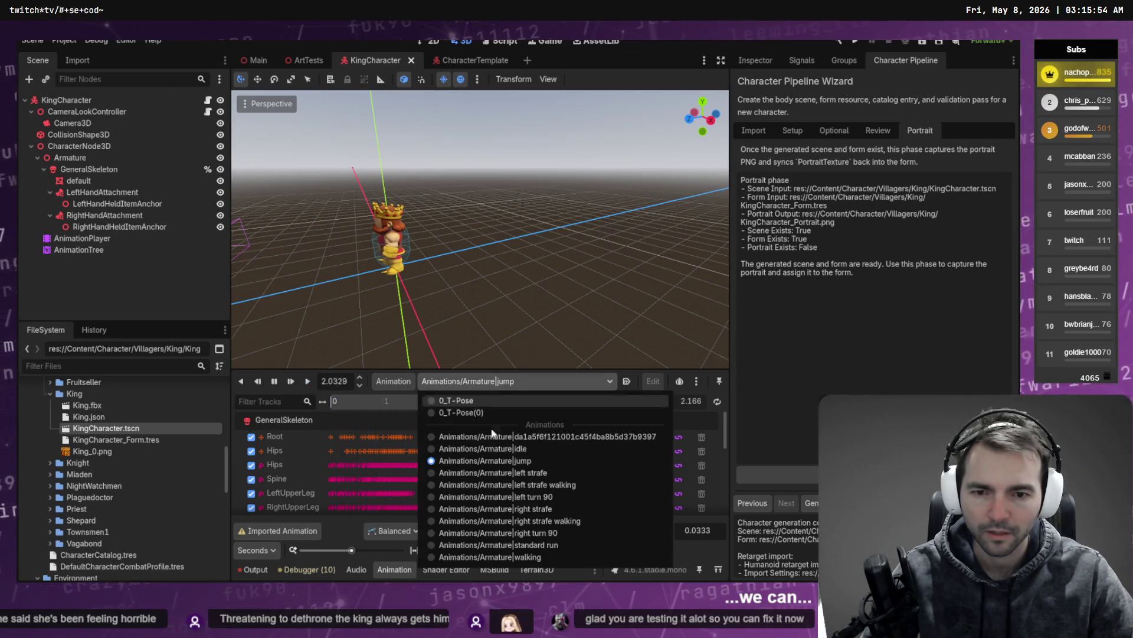
left_click(511, 533)
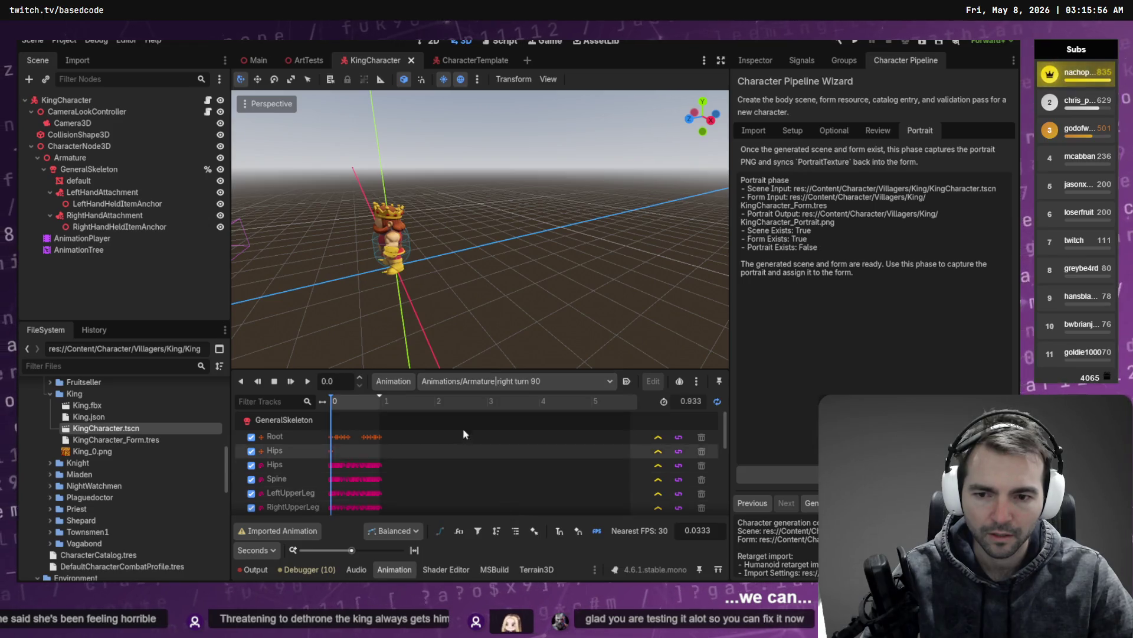
Close the KingCharacter scene and run the project to the Not Monsters main menu
middle_click(373, 65)
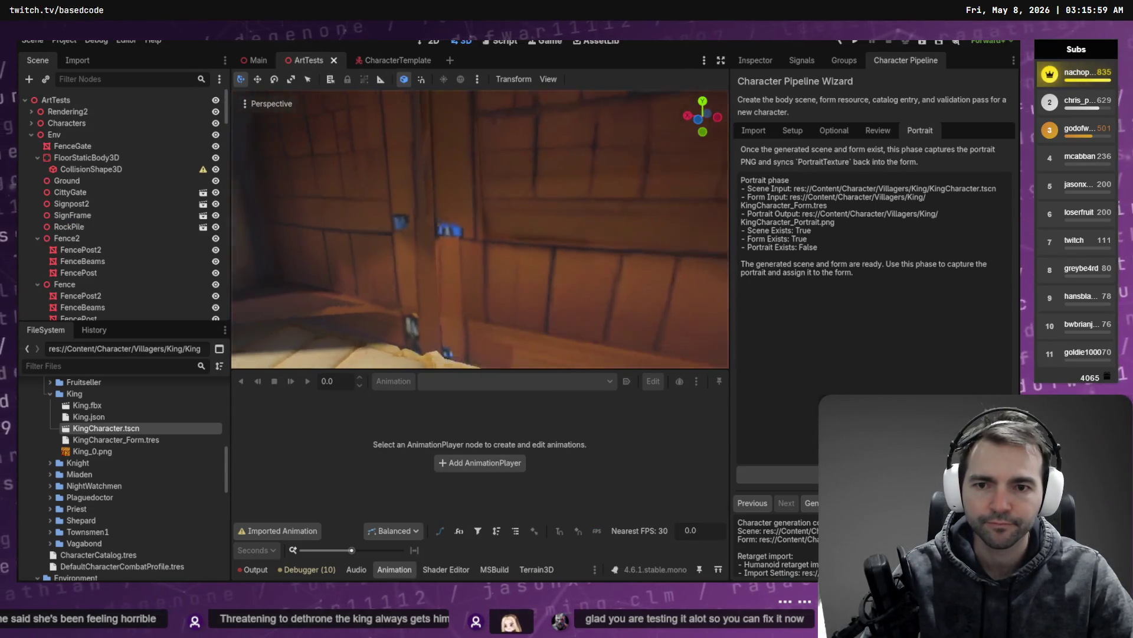
key("F5")
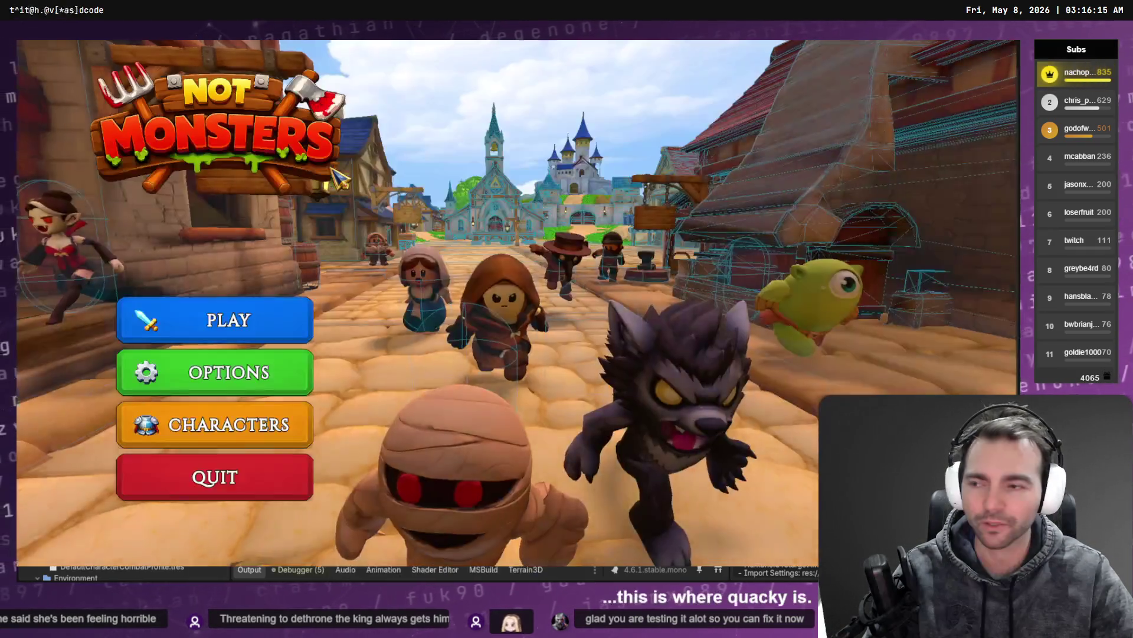
Host a public game and choose the King from the Villagers list as your character
left_click(295, 324)
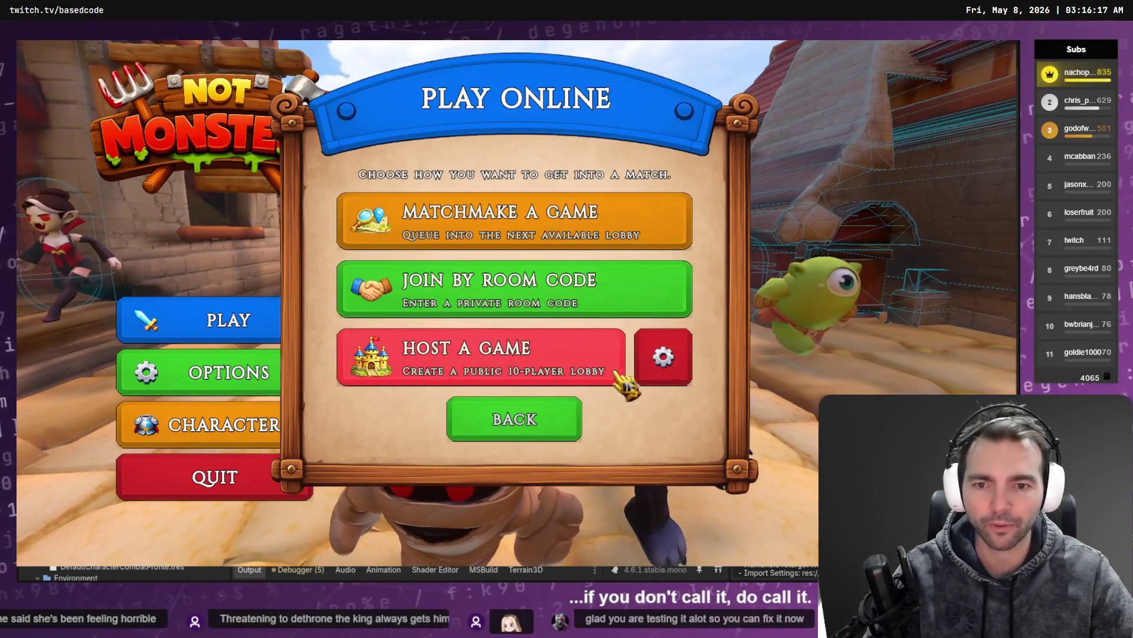
left_click(535, 366)
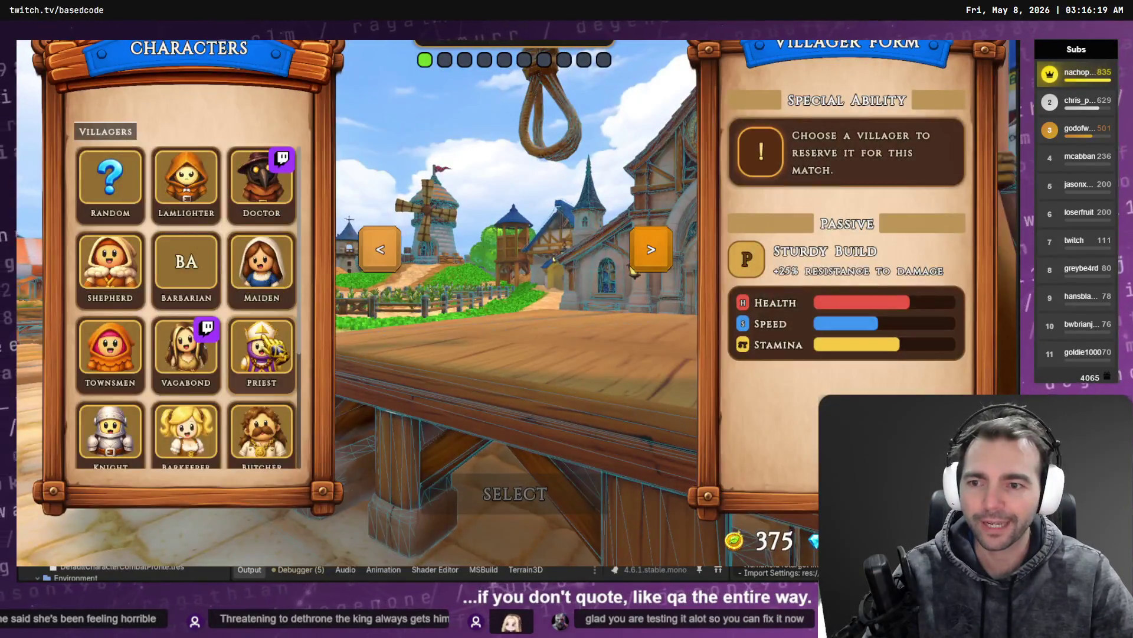
scroll(259, 354, "down", 3)
left_click(188, 428)
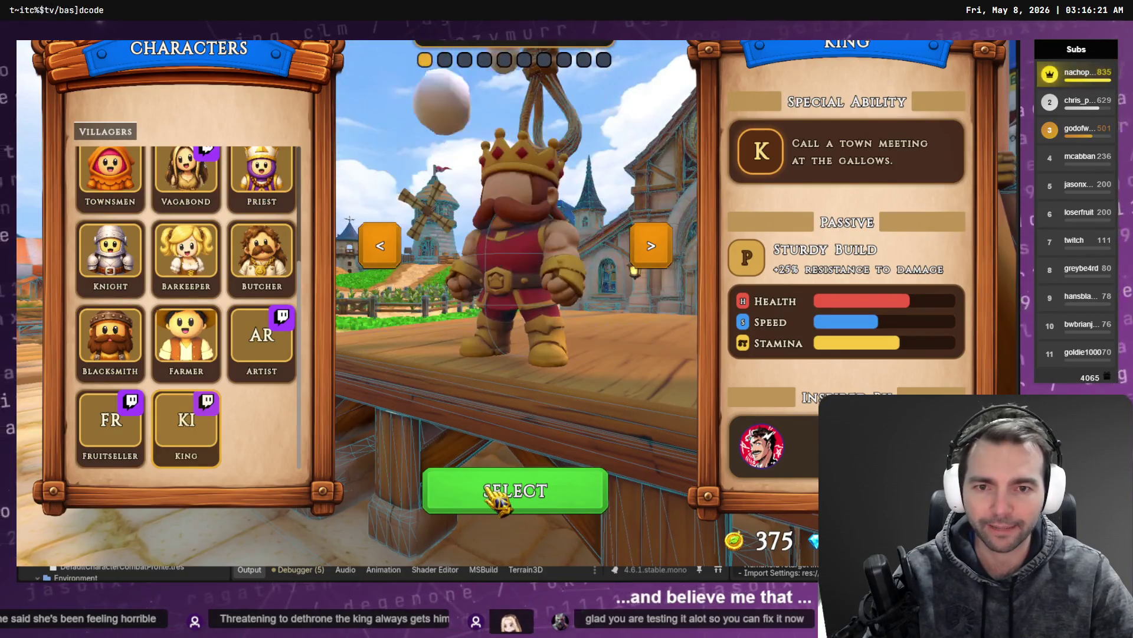
left_click(497, 491)
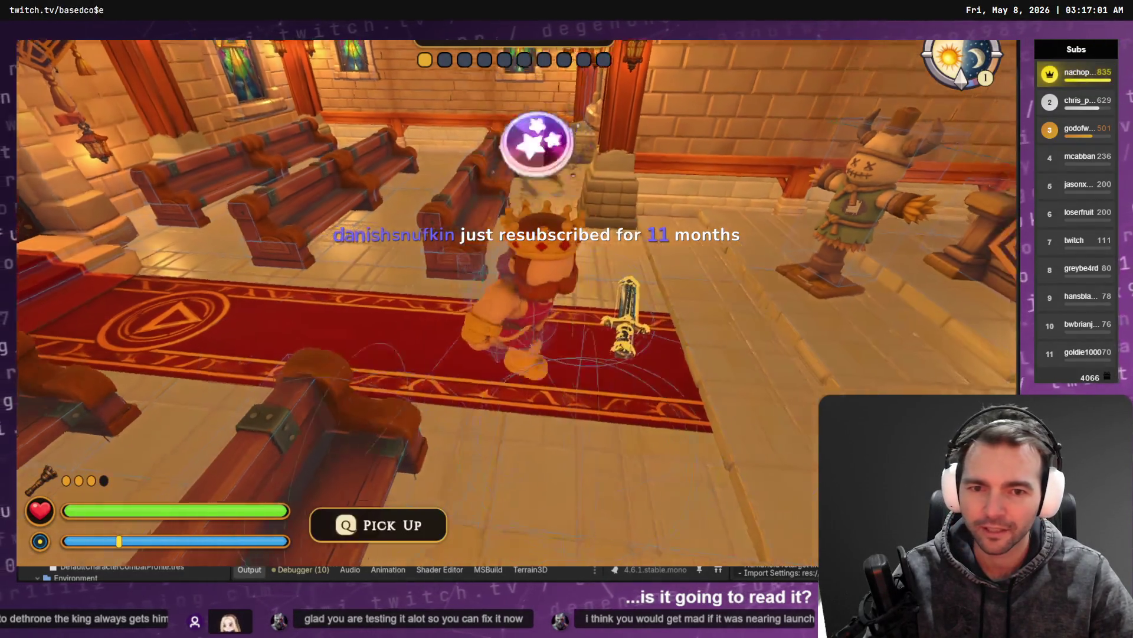
Pick up the sword and walk the King along the carpet and walkway toward the gallows
key("e")
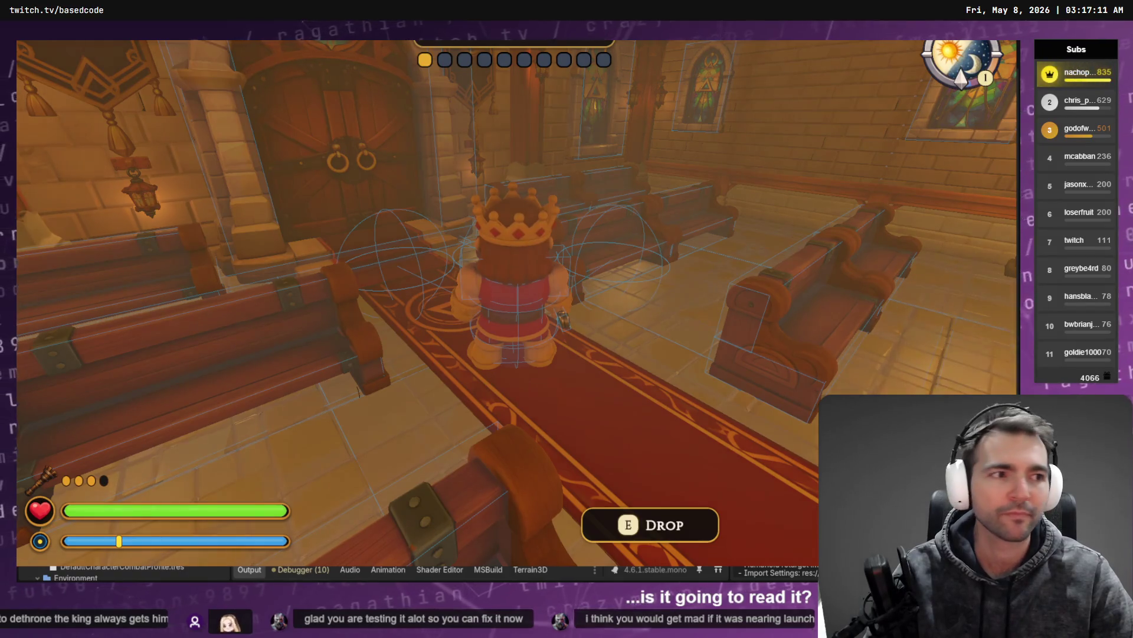
key("w")
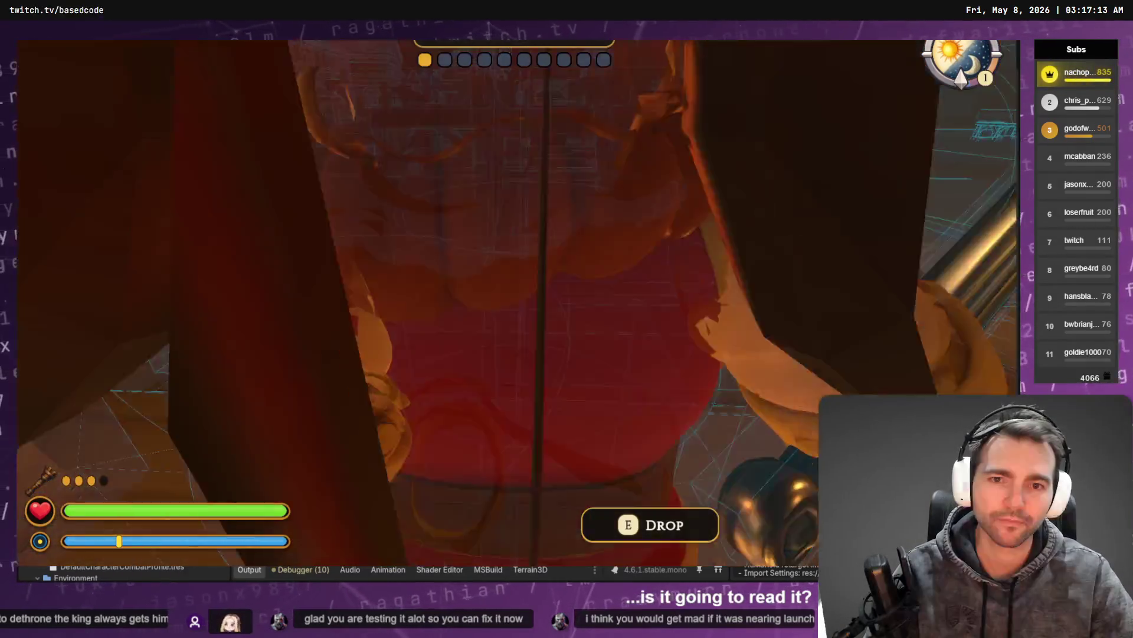
key("w")
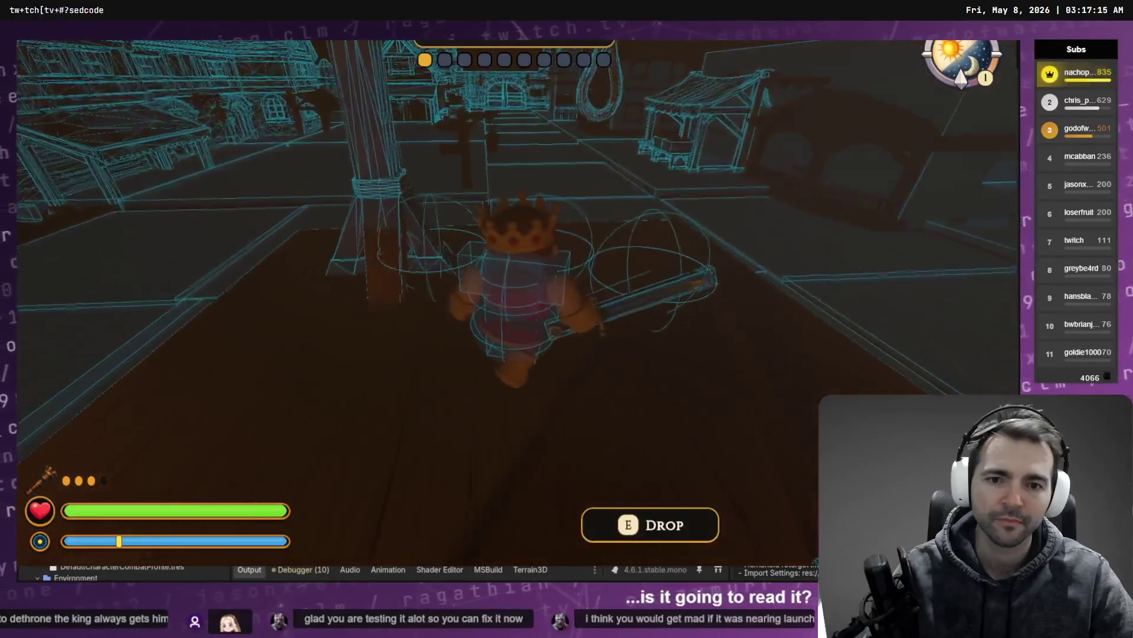
key("w")
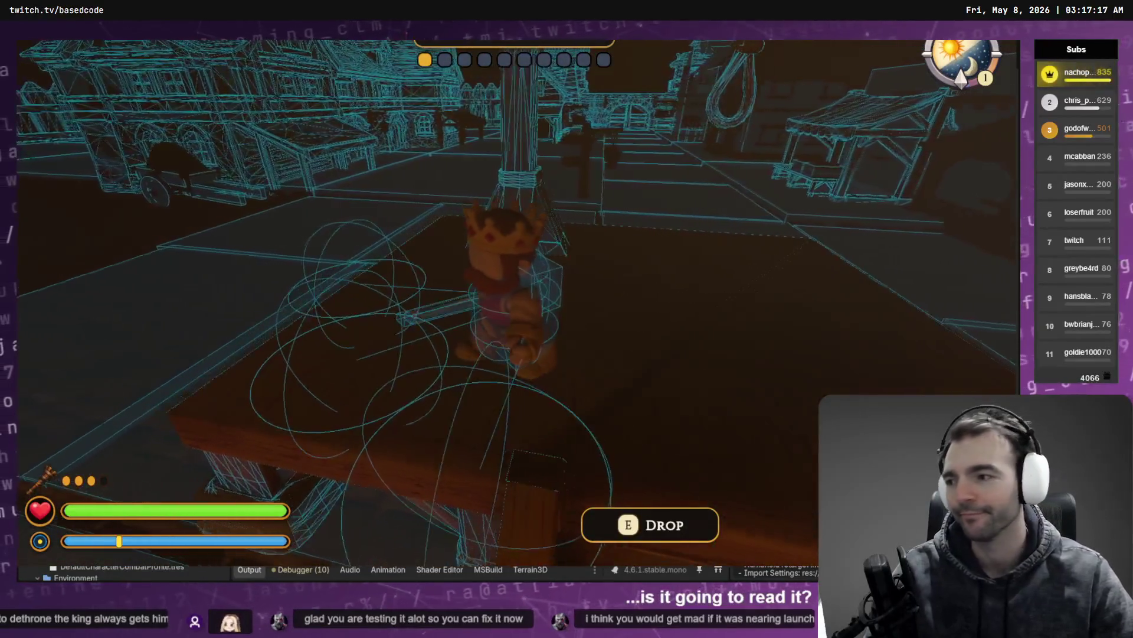
key("w")
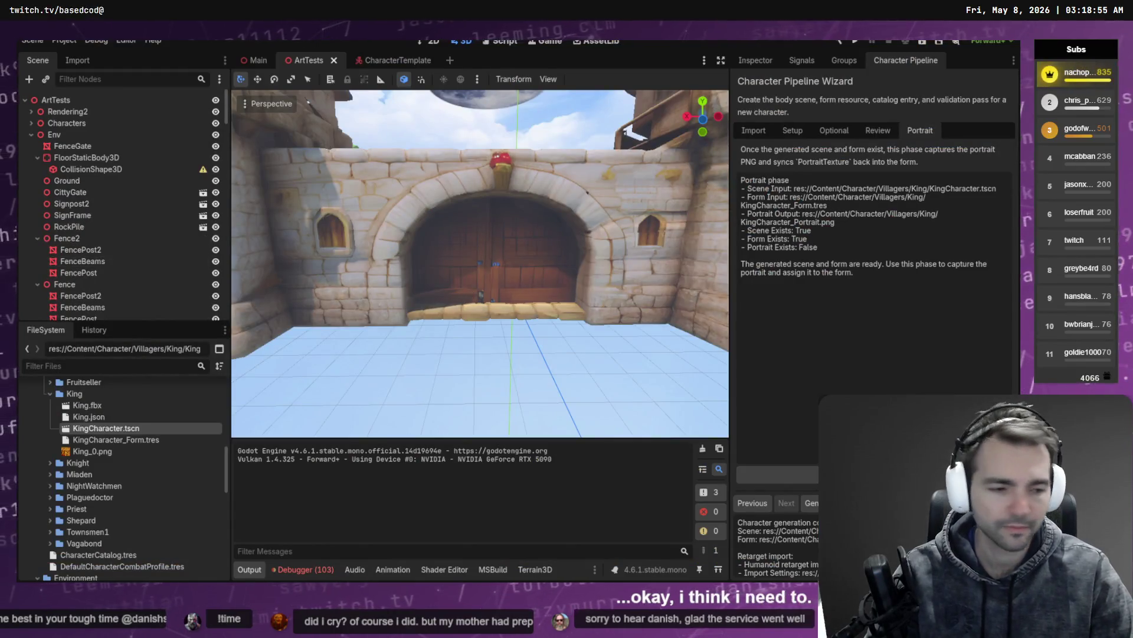
In Fork, stage the King textures folder, the King character folder and the ArtTests.tscn scene
key("alt+Tab")
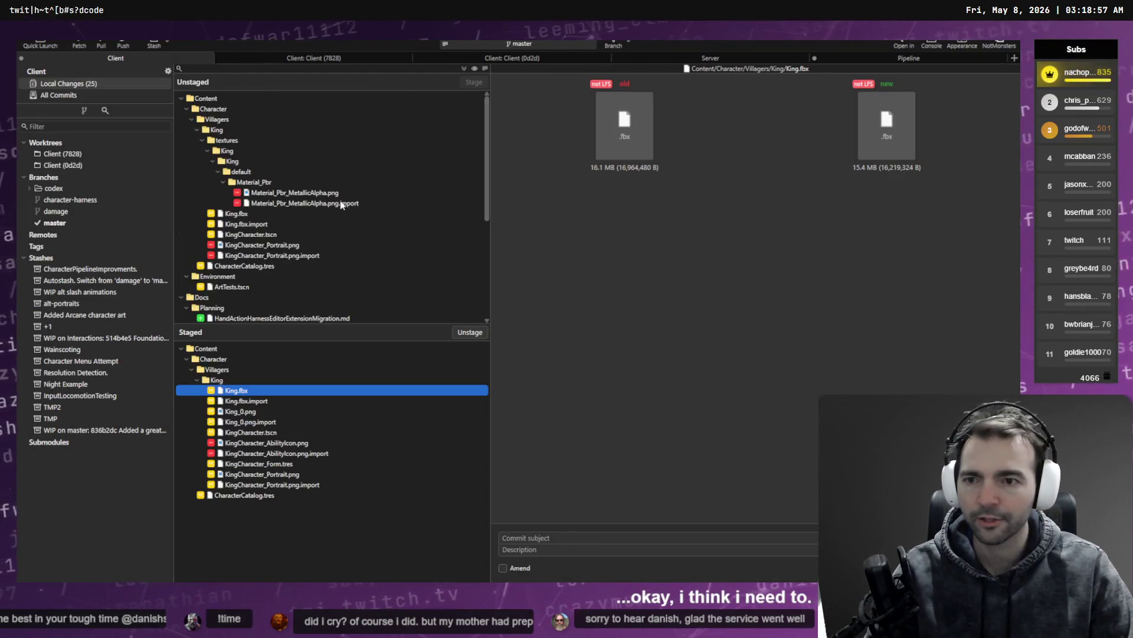
left_click(244, 140)
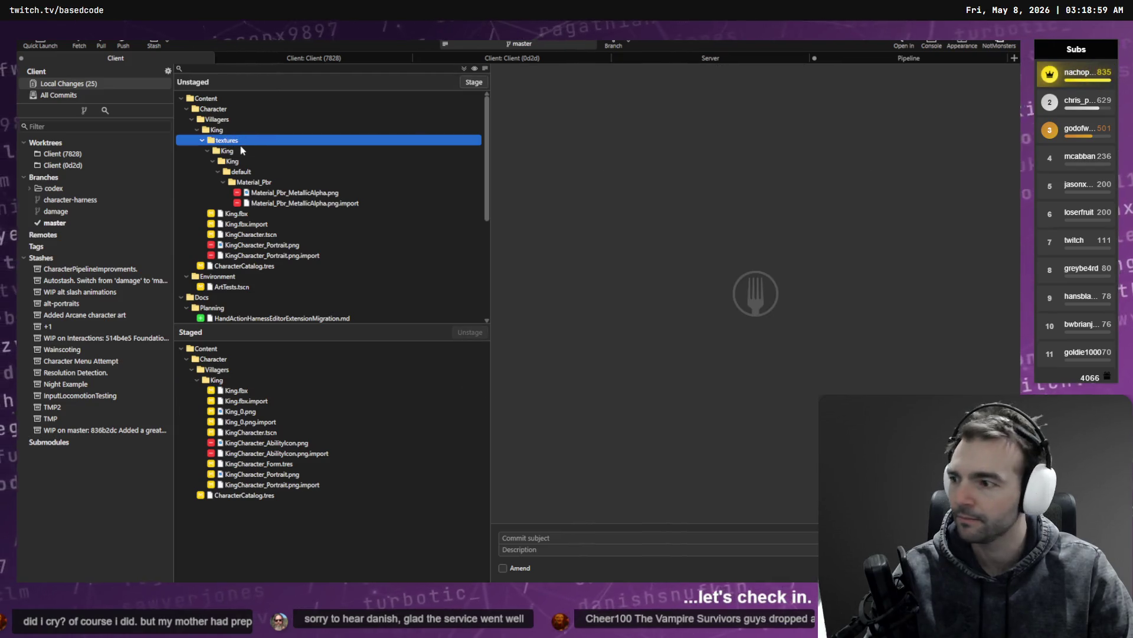
left_click(473, 82)
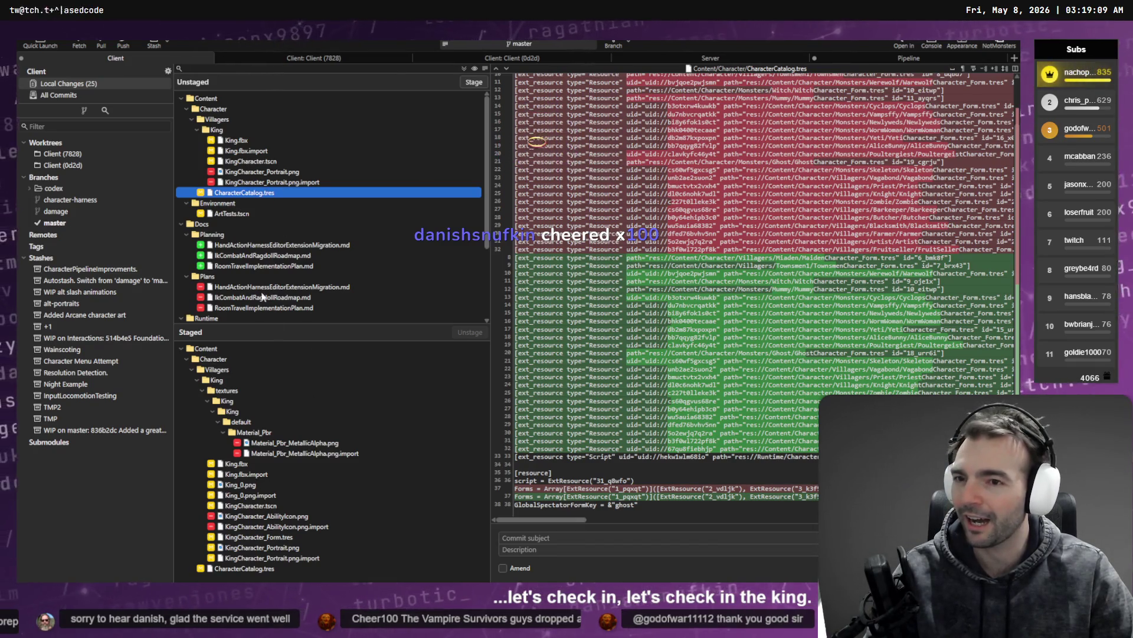
left_click(401, 130)
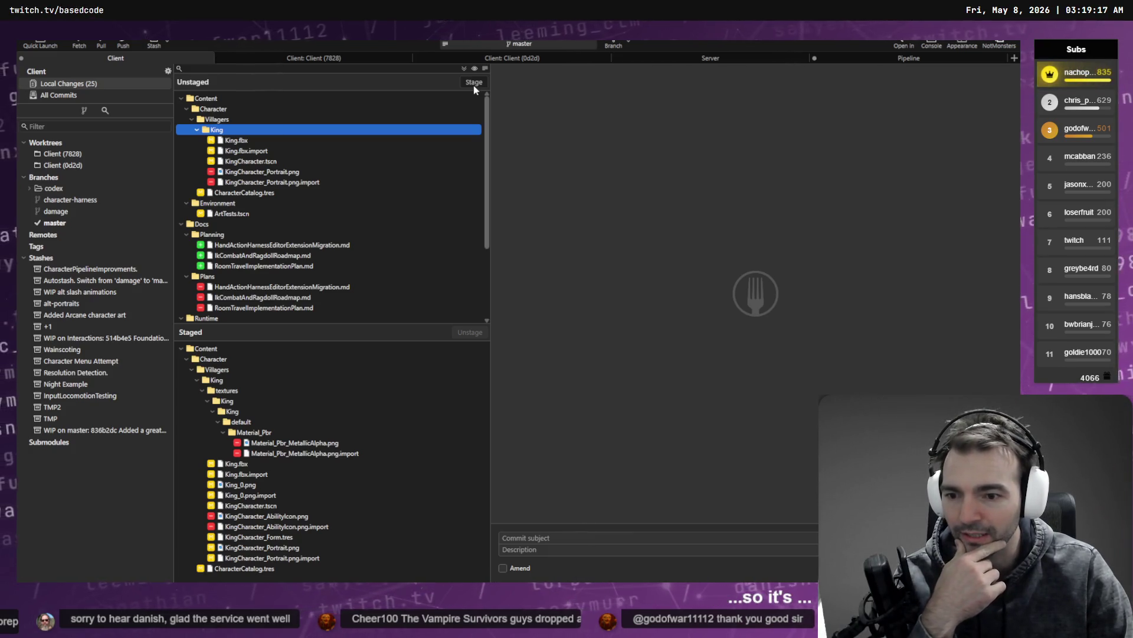
left_click(474, 82)
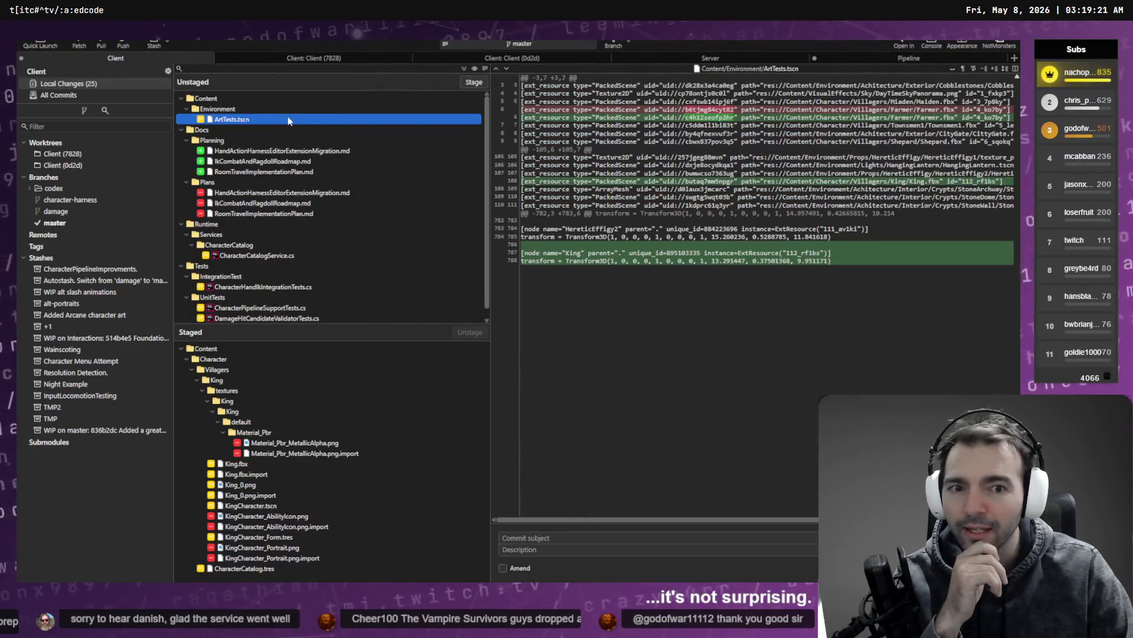
left_click(478, 82)
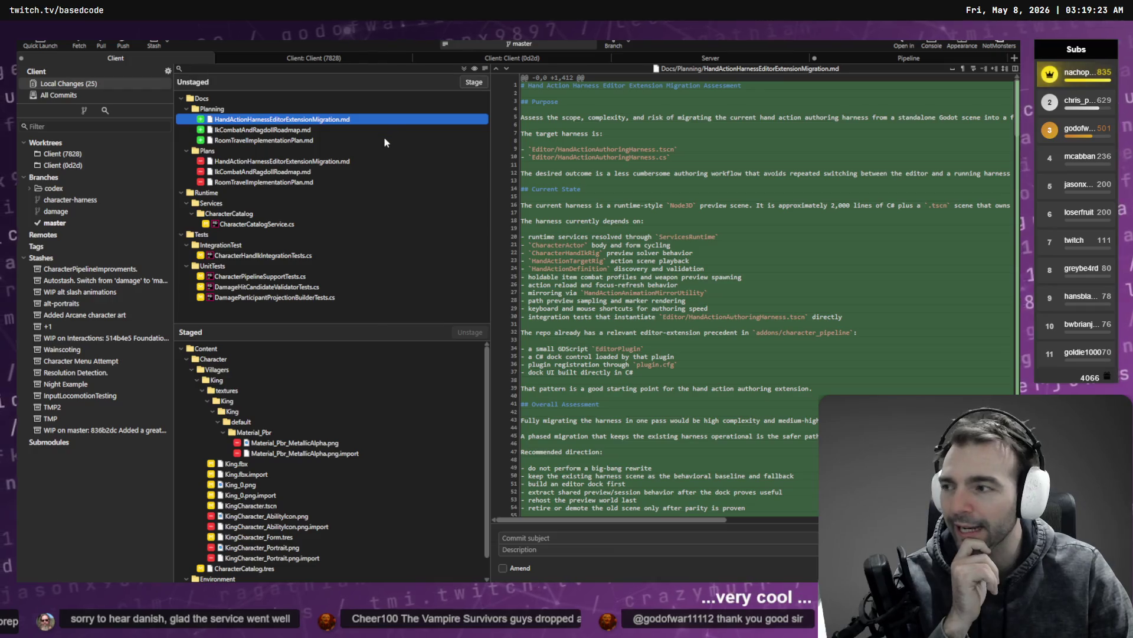
Review ArtTests.tscn and CharacterCatalog.tres, then start the commit subject 'Update King Character.'
scroll(268, 472, "down", 1)
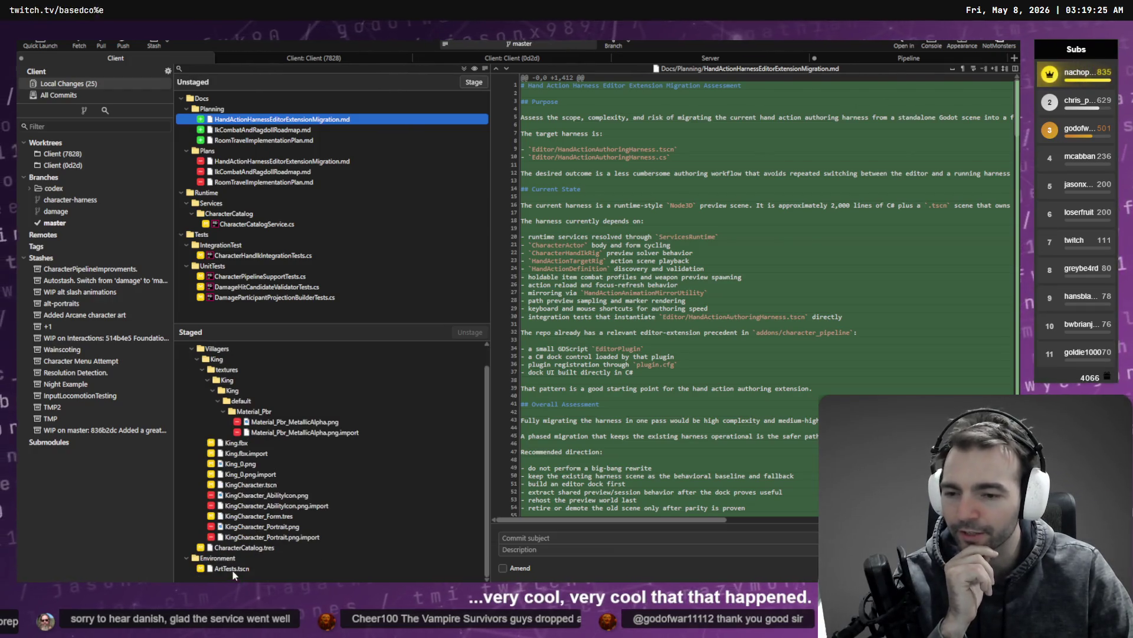
left_click(235, 568)
left_click(248, 547)
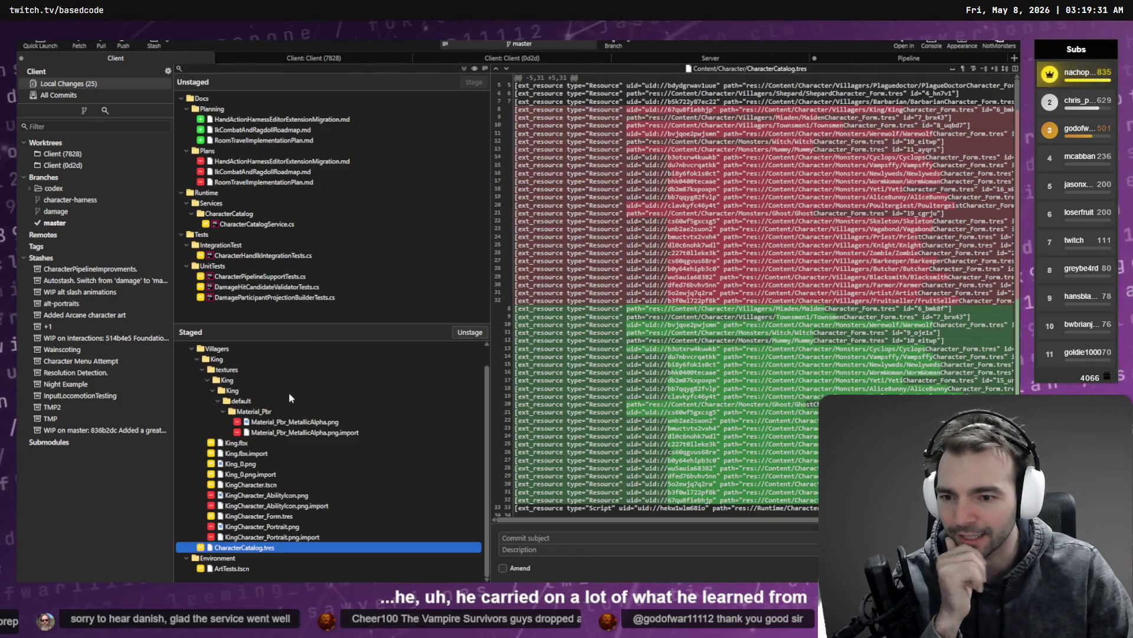
left_click(541, 537)
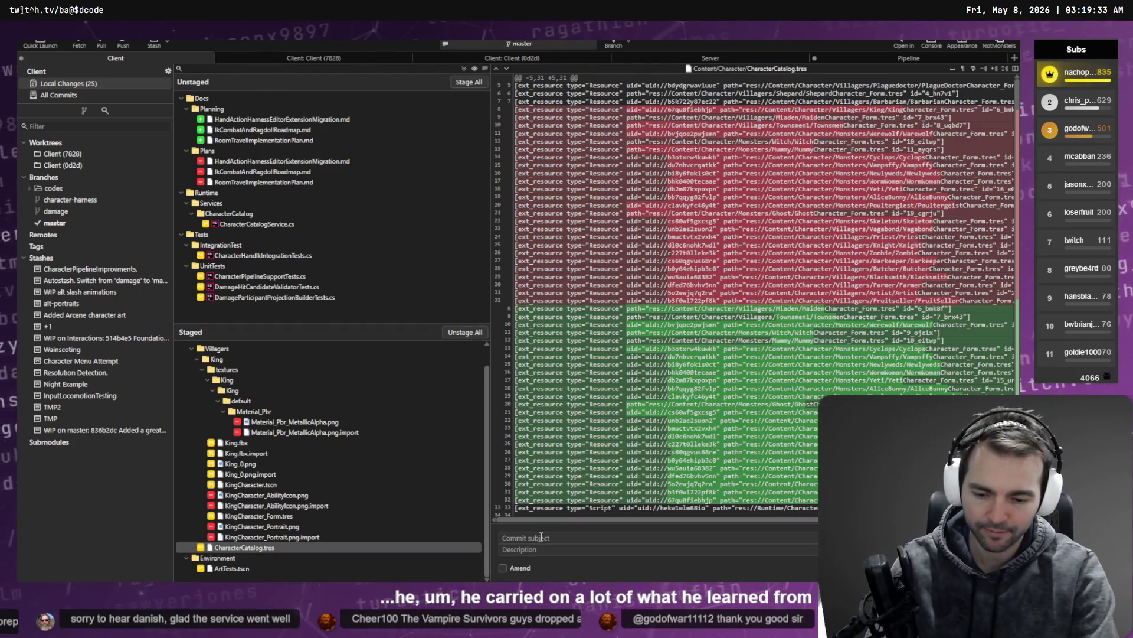
type("Update King Character.")
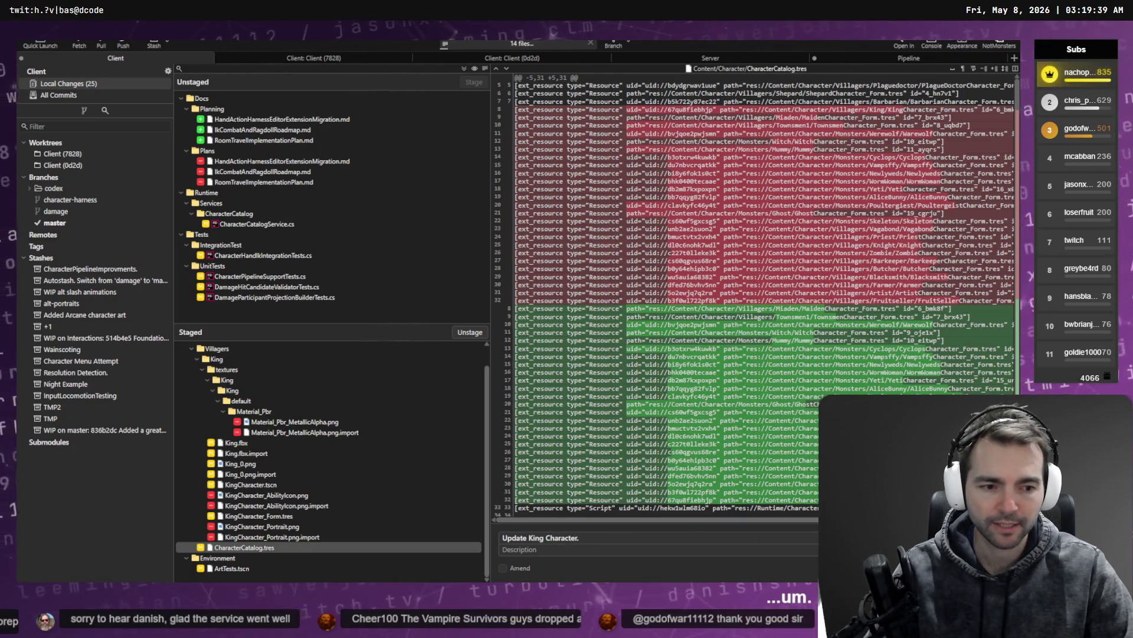
Commit the King changes, then stage all remaining unstaged docs and test files
key("ctrl+Return")
left_click(234, 130)
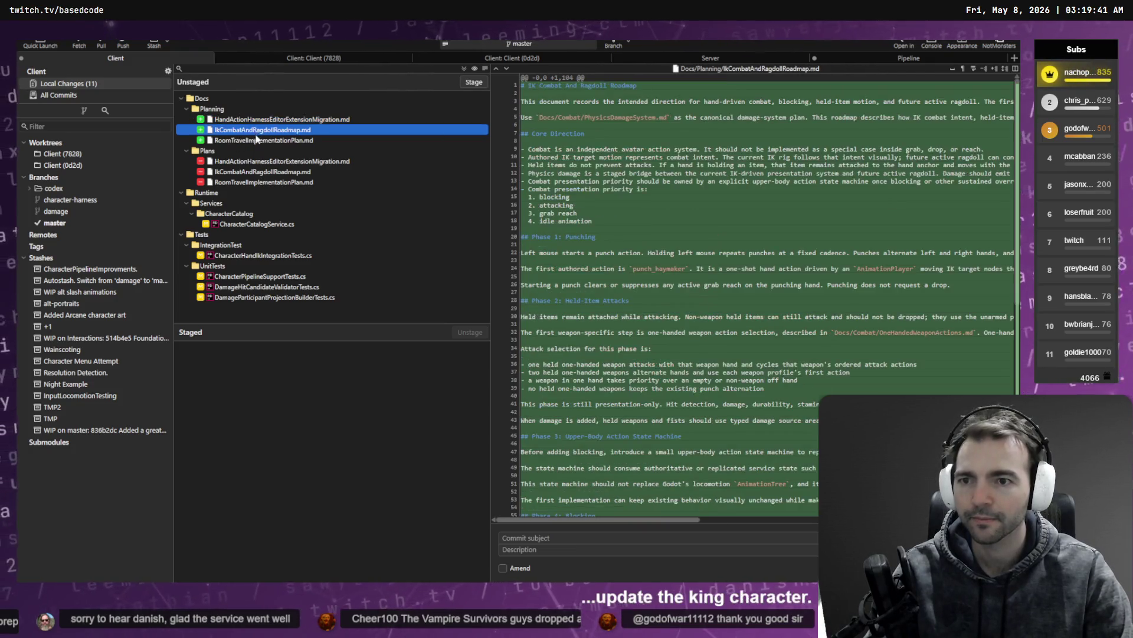
left_click(277, 140)
left_click(257, 119)
left_click(256, 111)
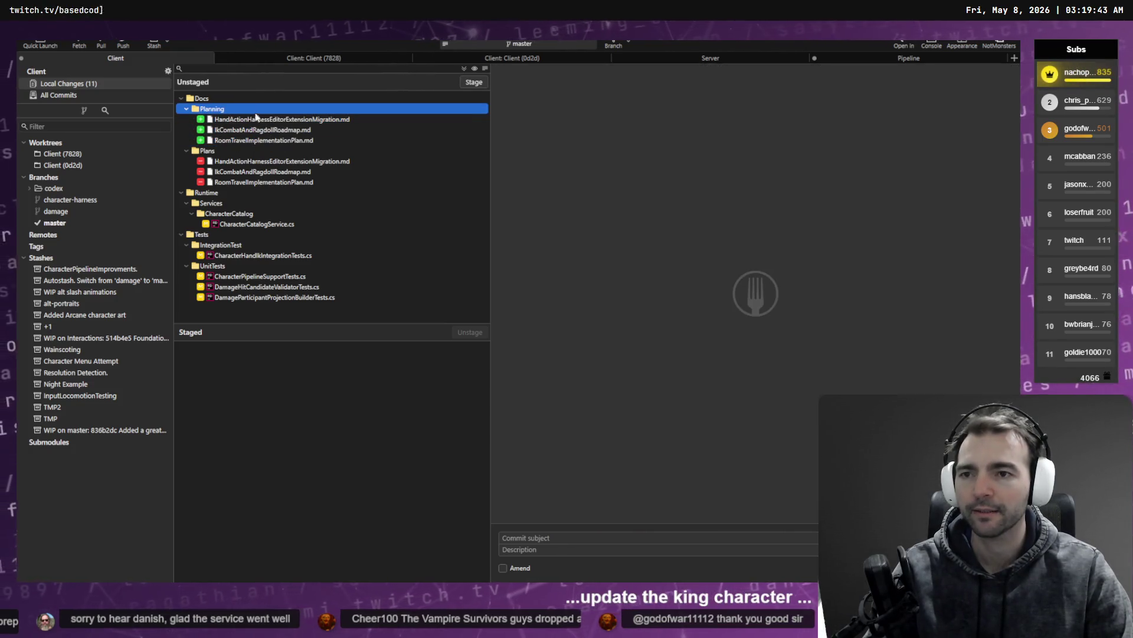
key("shift+End")
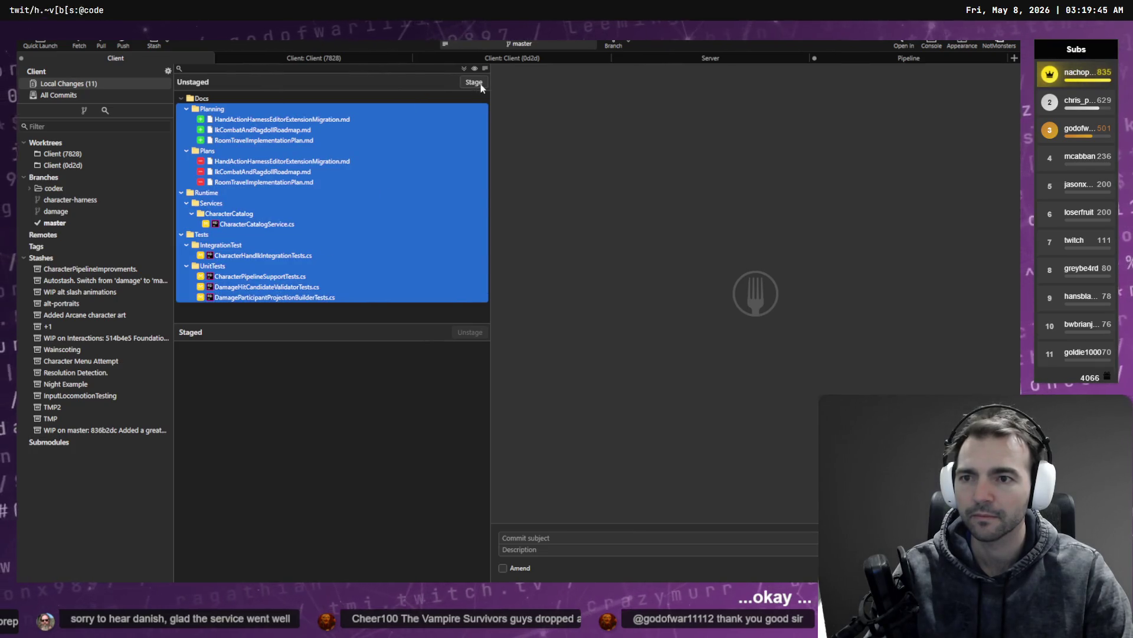
left_click(479, 85)
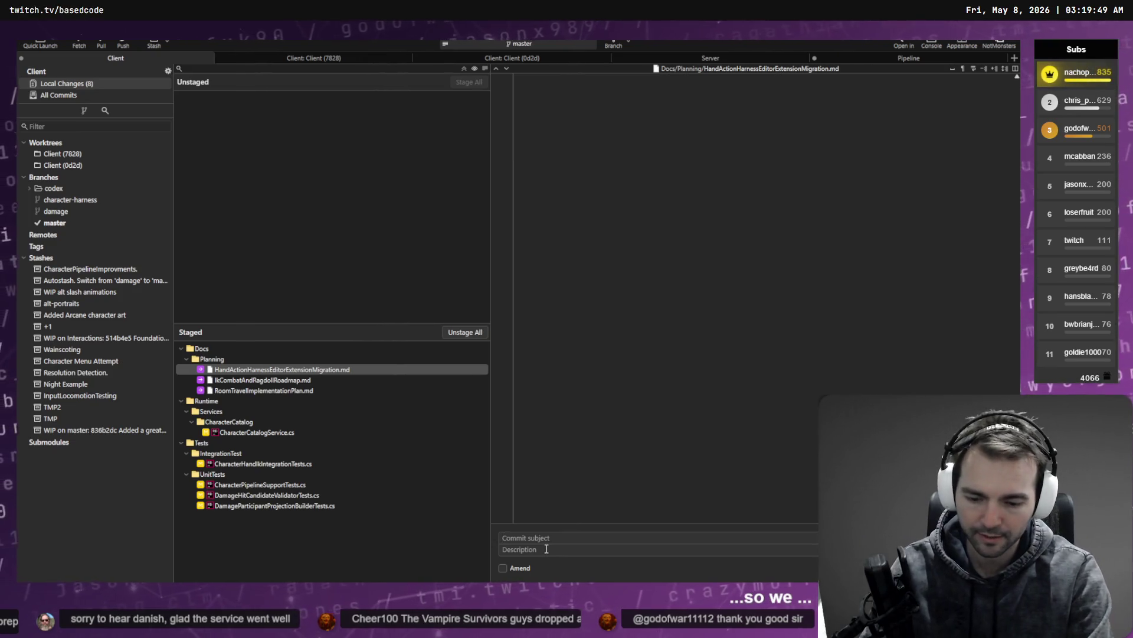
Commit them as 'Got tests passing' noting the consolidated documents folder, and view master's history
type("Got tests passing.")
type("- COn")
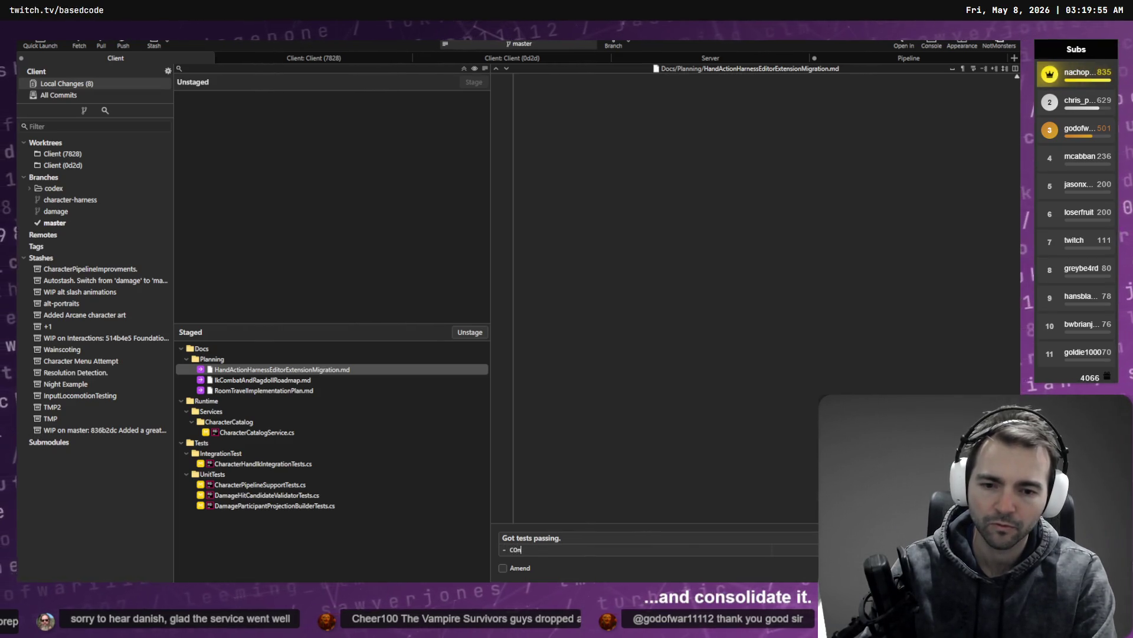
key("BackSpace")
key("BackSpace")
type("onsol")
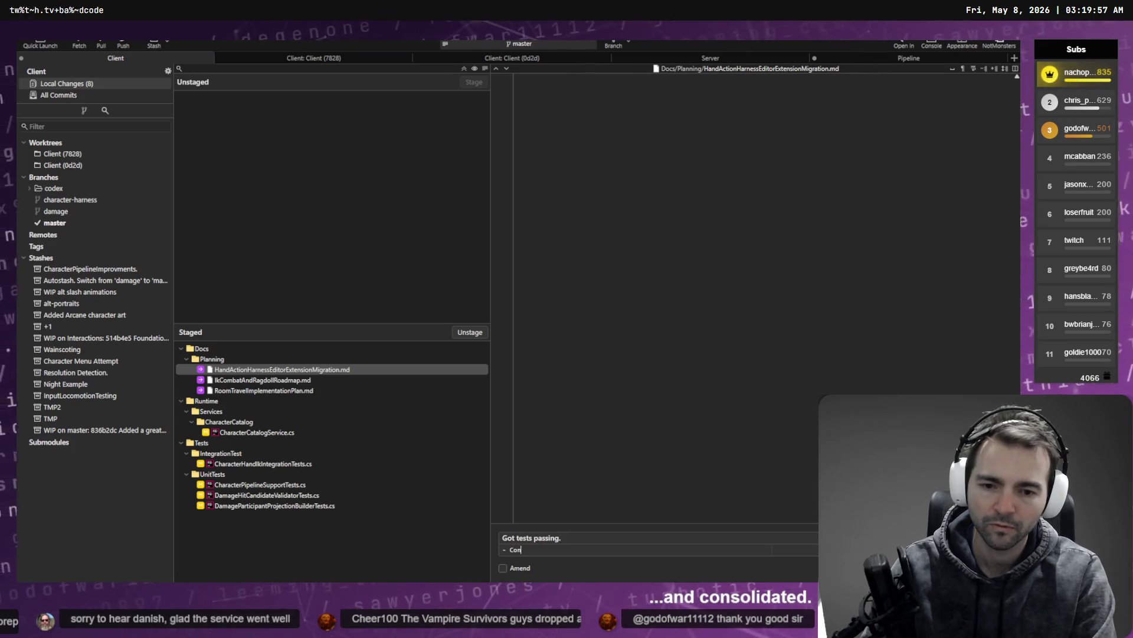
type("idated documents")
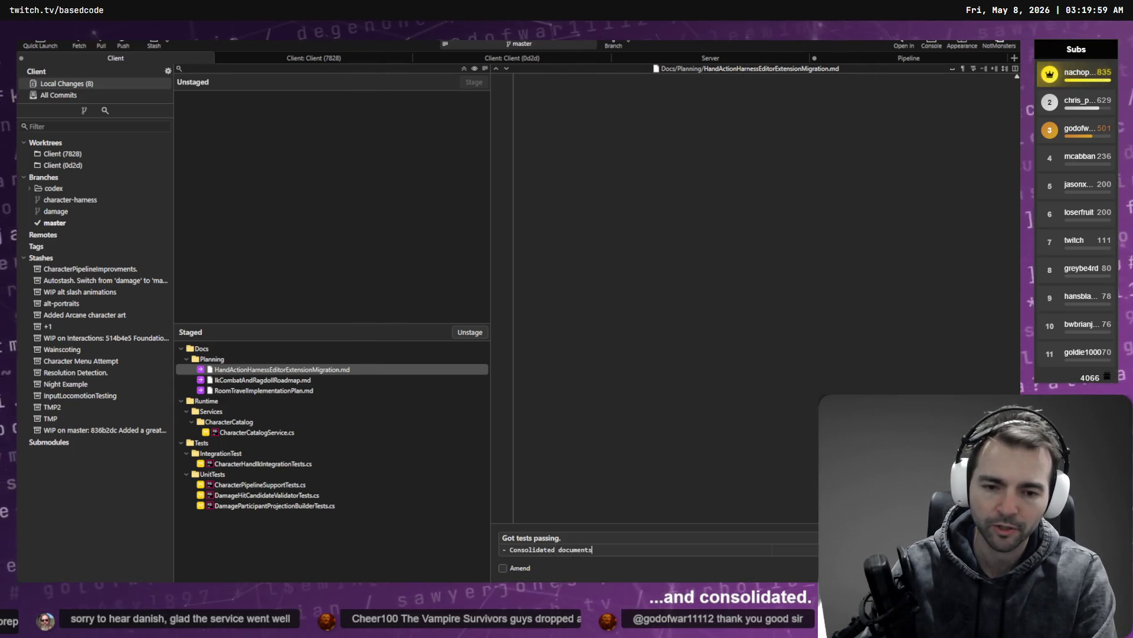
type(" folder.")
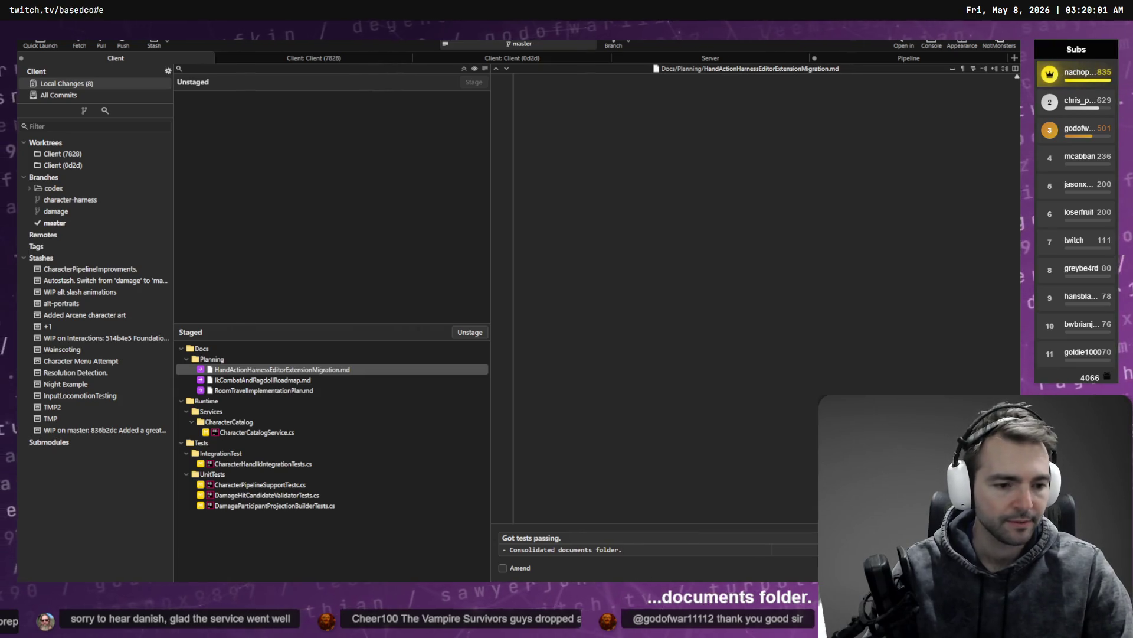
key("ctrl+Return")
left_click(90, 222)
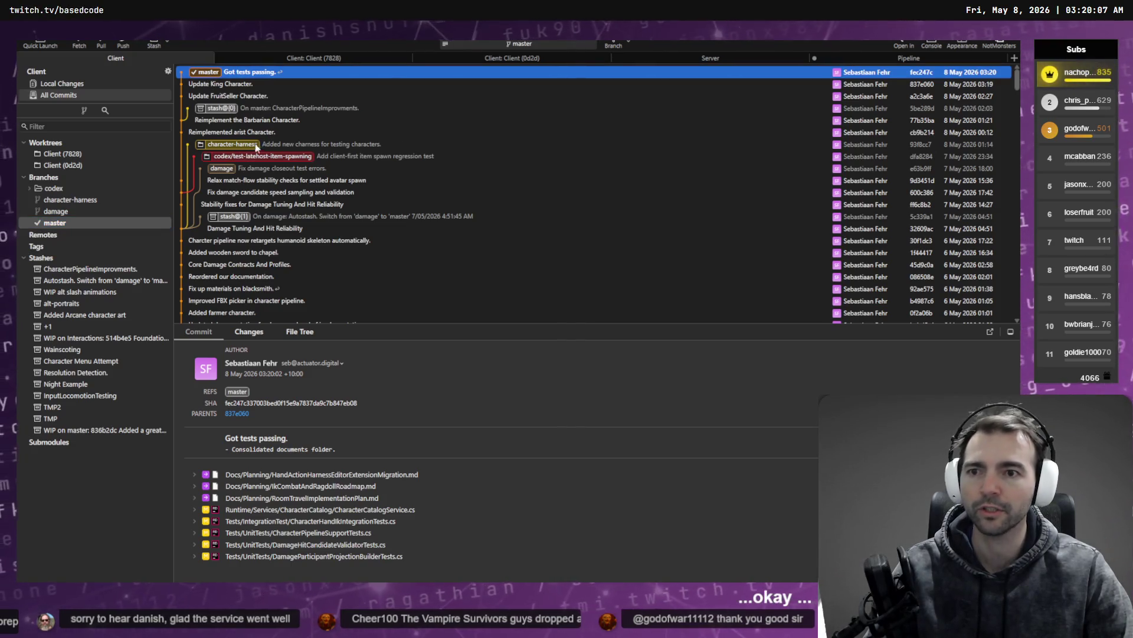
Inspect the character-harness commit's details and its actions menu in Fork
left_click(242, 151)
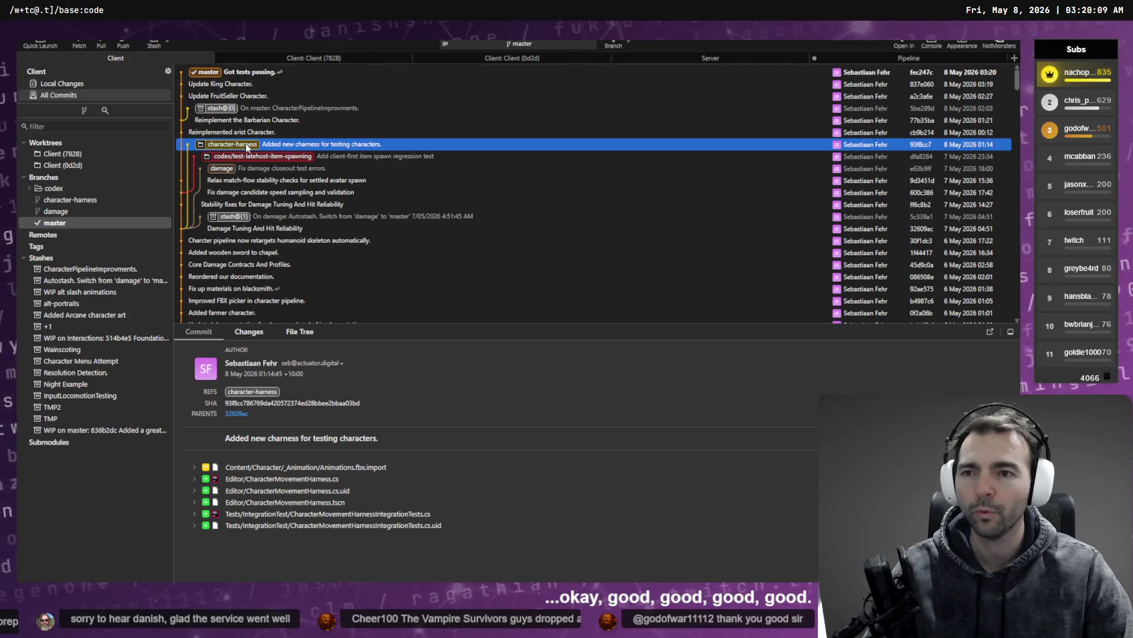
double_click(257, 146)
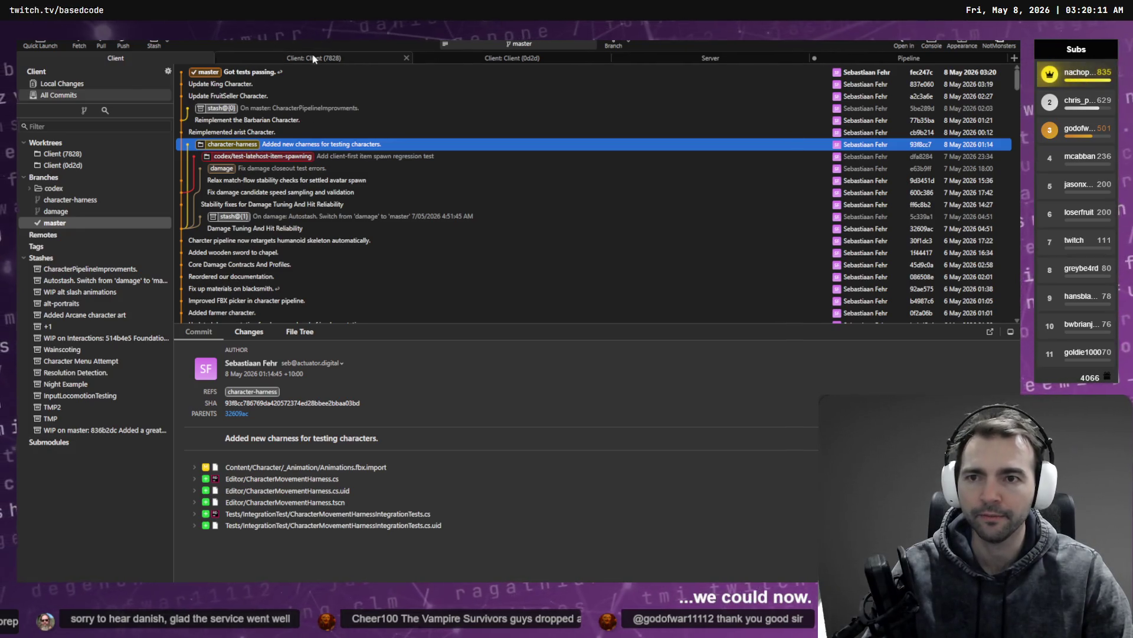
left_click(141, 58)
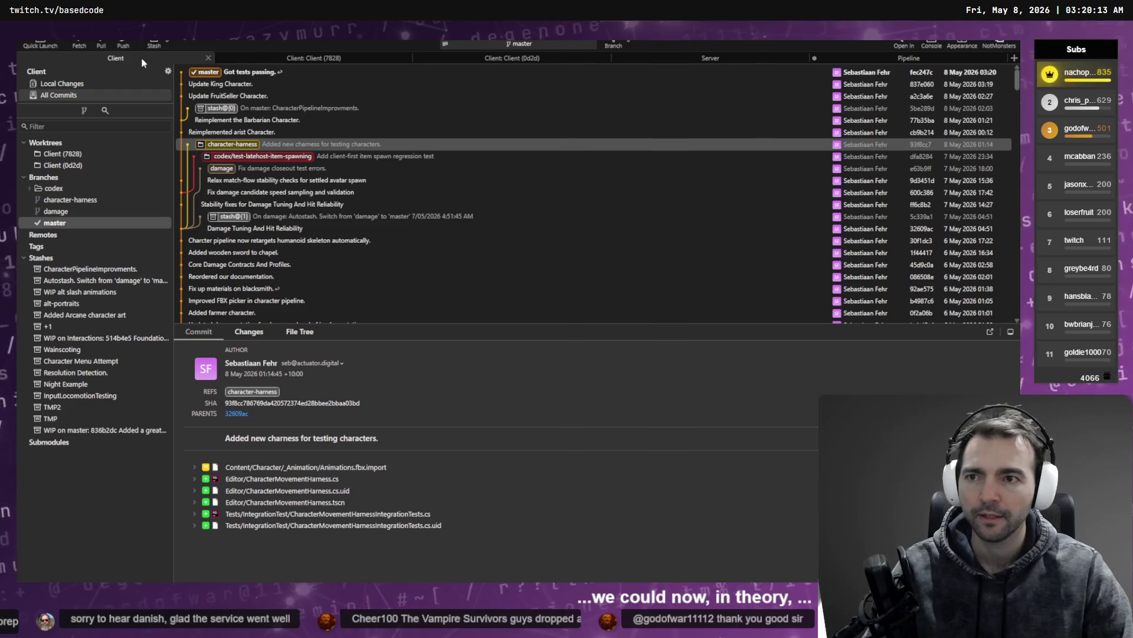
right_click(294, 146)
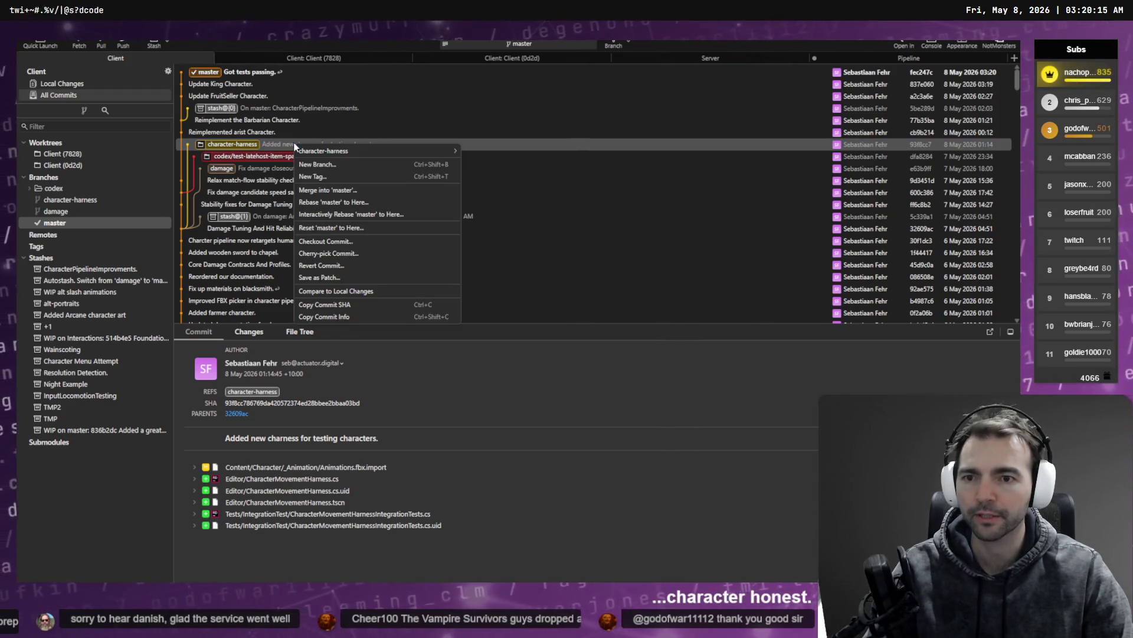
left_click(255, 144)
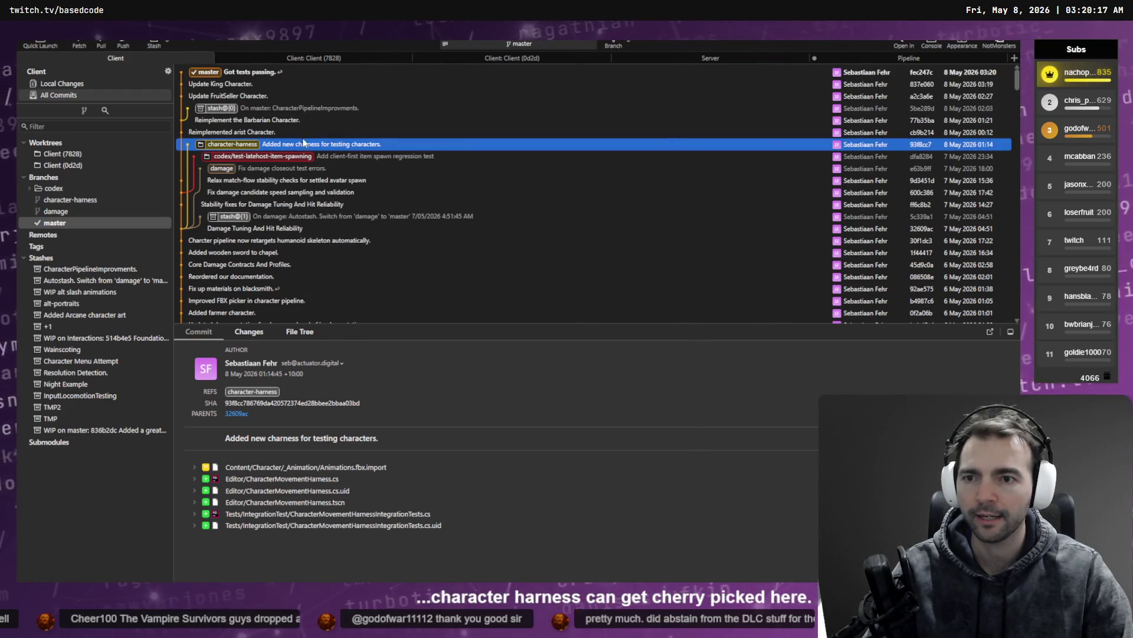
Reselect the character-harness commit, look at its full SHA, then switch to Codex
left_click(231, 73)
left_click(281, 144)
right_click(281, 144)
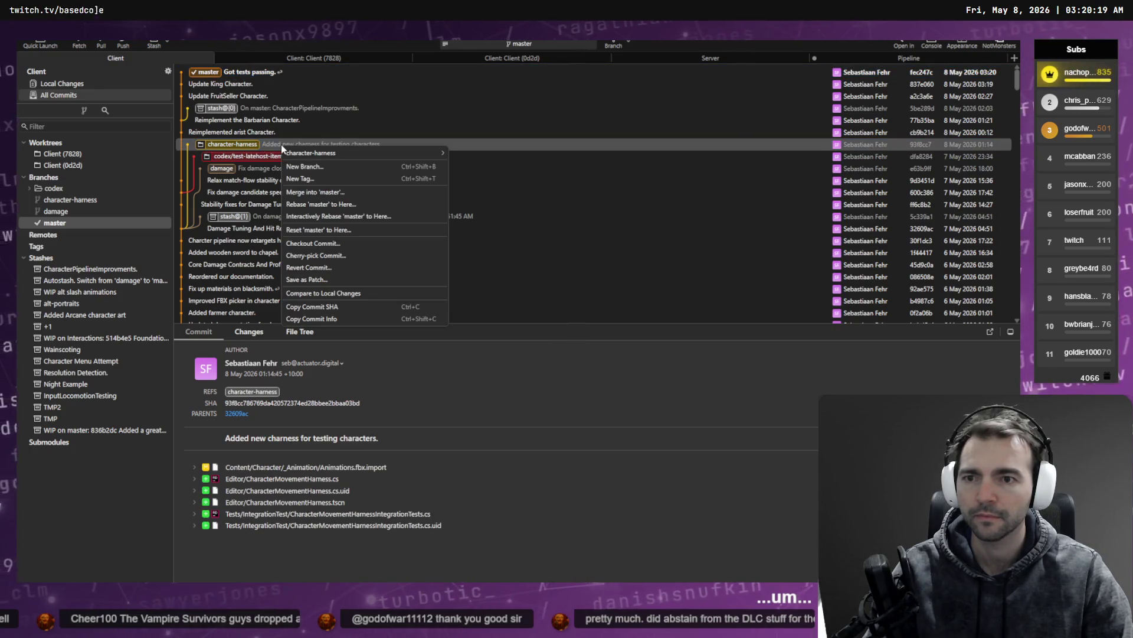
left_click(293, 404)
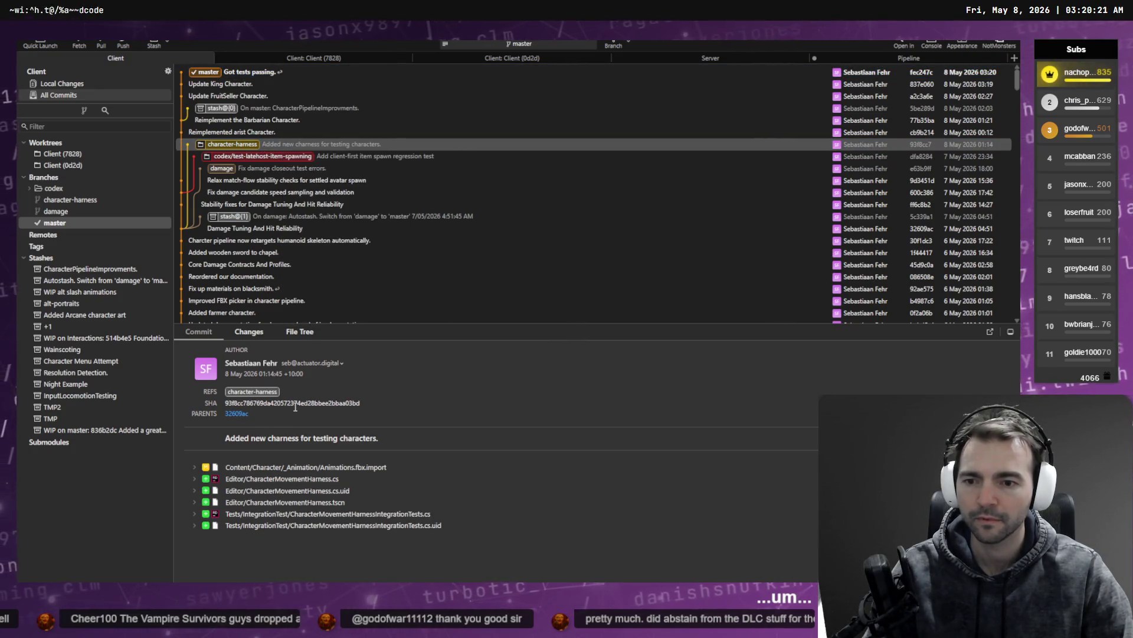
double_click(296, 402)
left_click(317, 401)
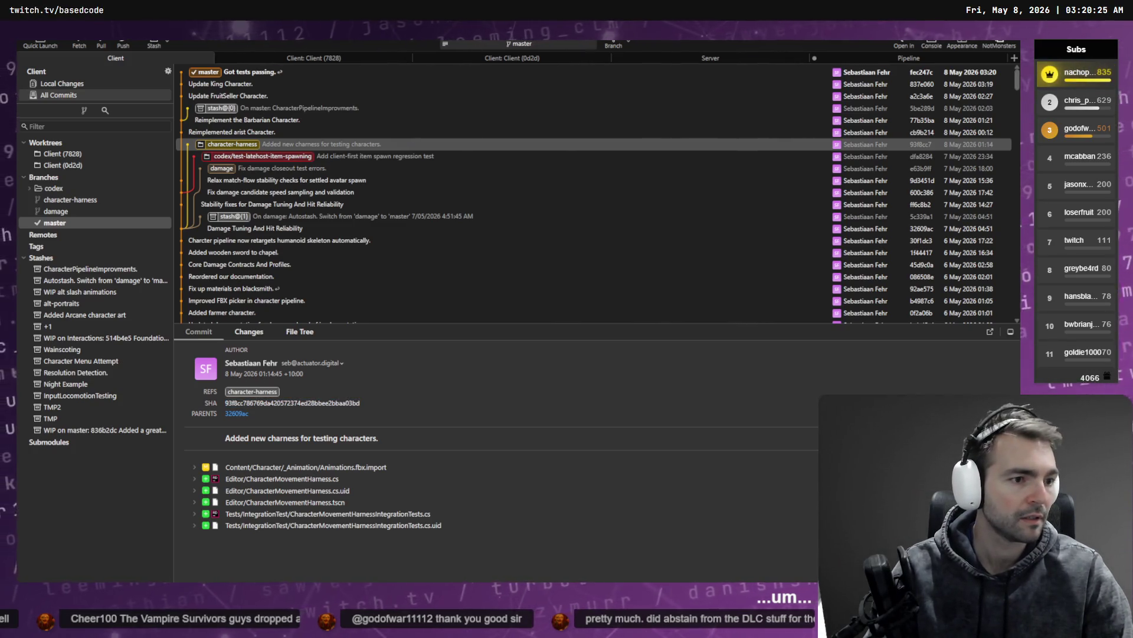
key("alt+Tab")
key("alt+Tab")
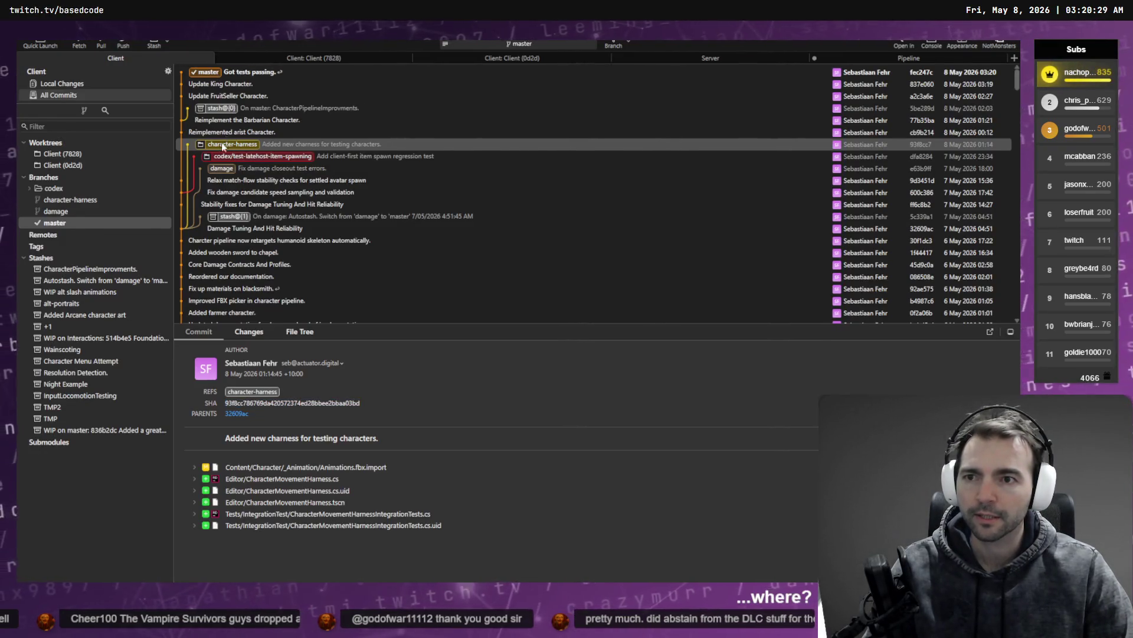
key("alt+Tab")
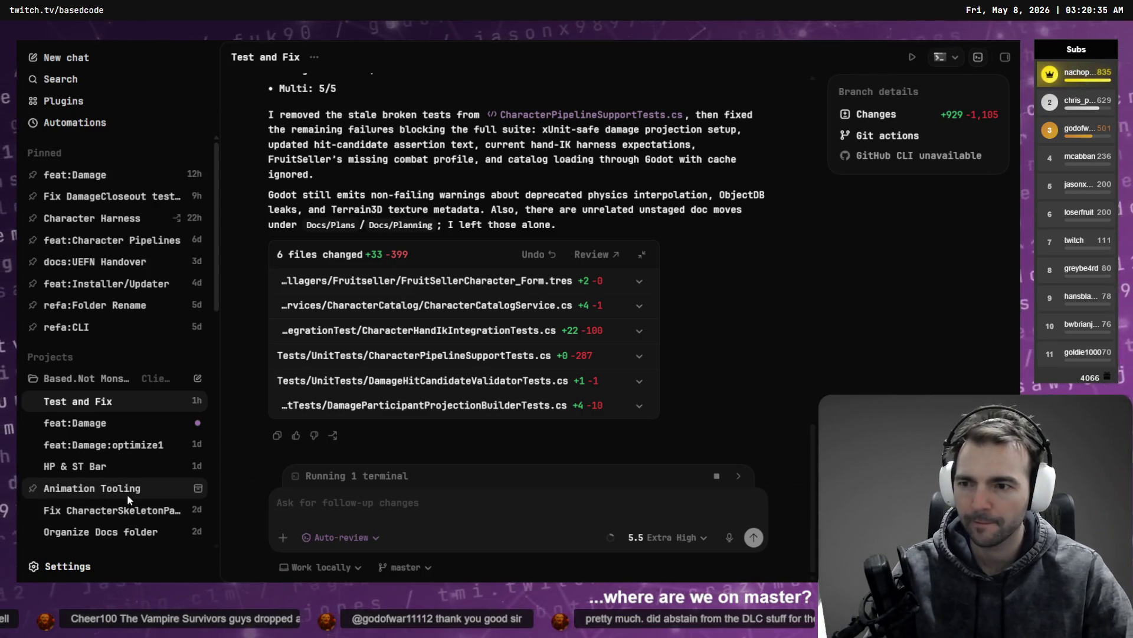
Review the Character Harness chat's results (7/7 passing), leave permissions unchanged, and return to Fork
left_click(101, 219)
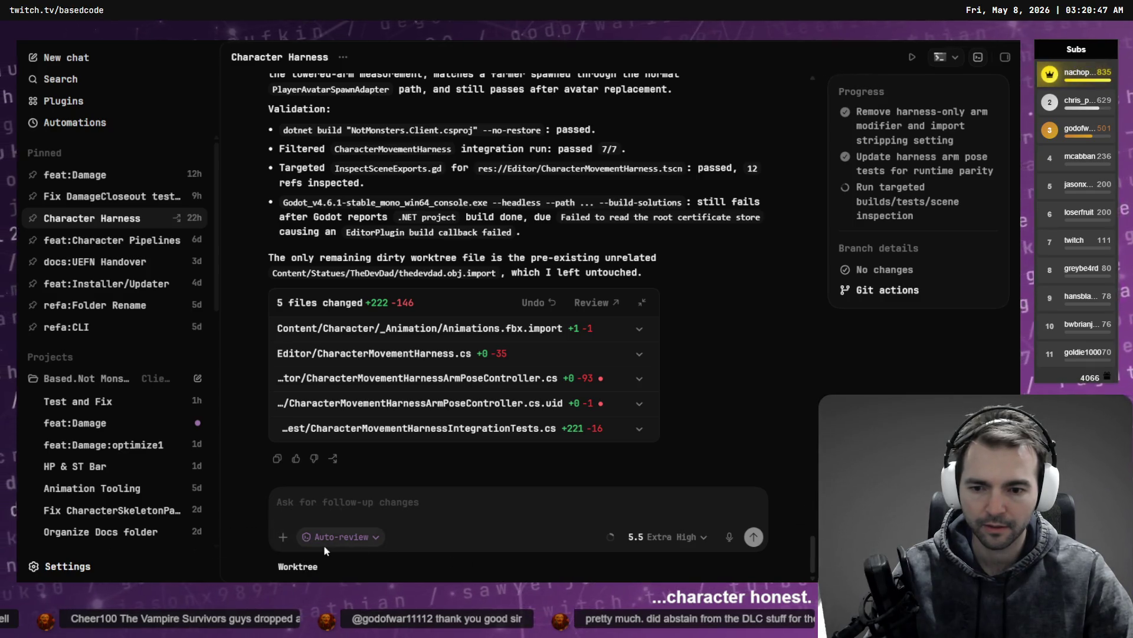
left_click(368, 542)
left_click(502, 514)
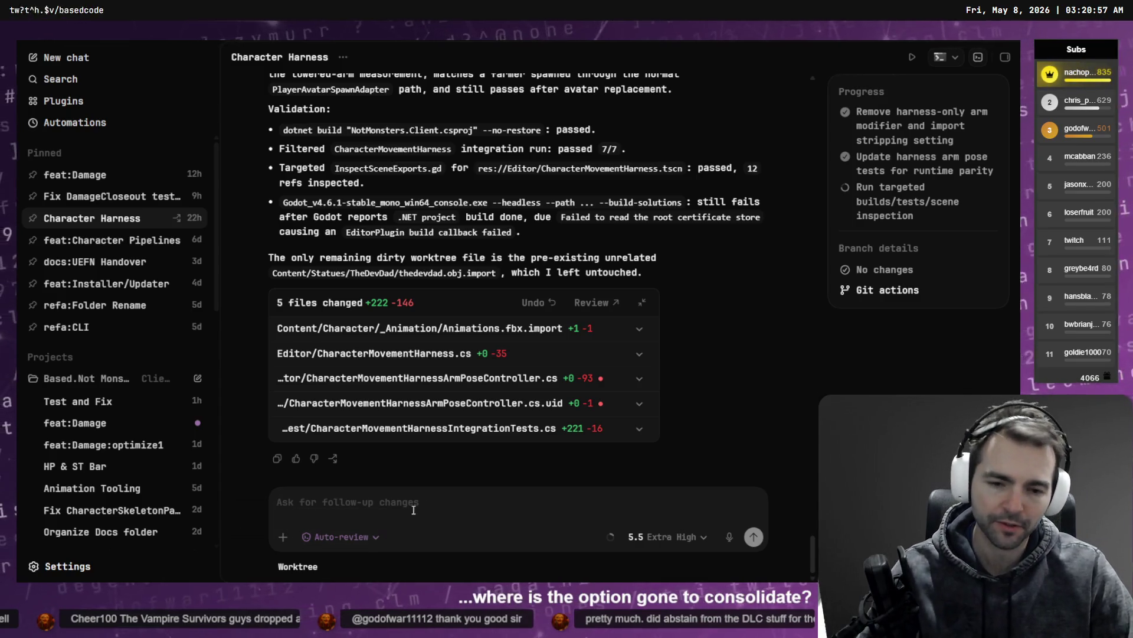
key("alt+Tab")
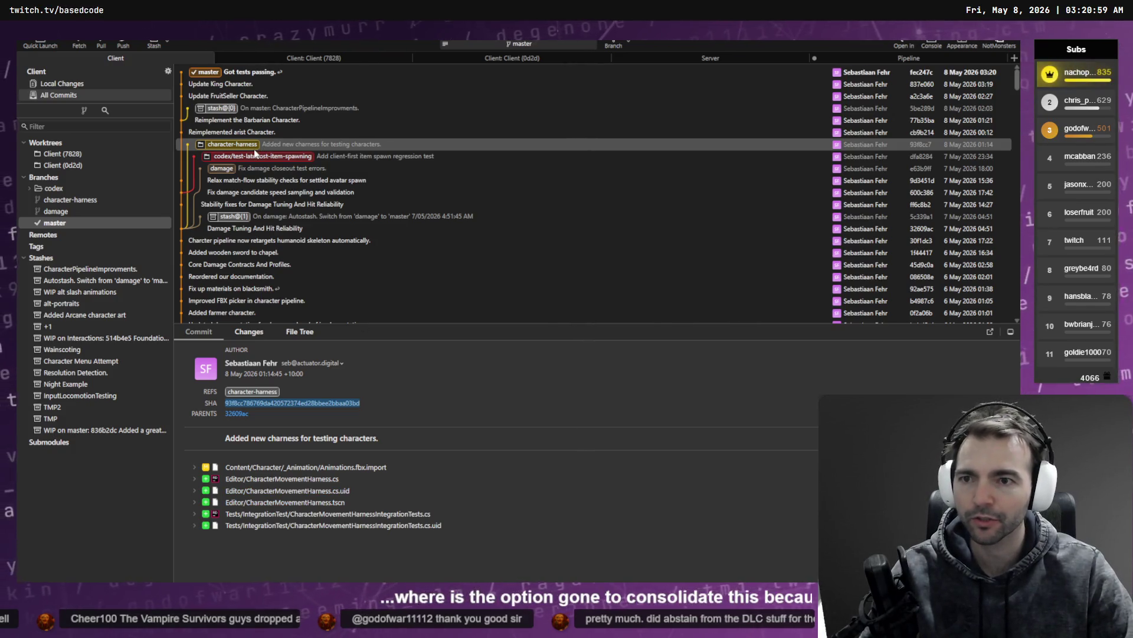
Cherry-pick the character-harness commit onto master without committing the changes
left_click(242, 71)
right_click(308, 149)
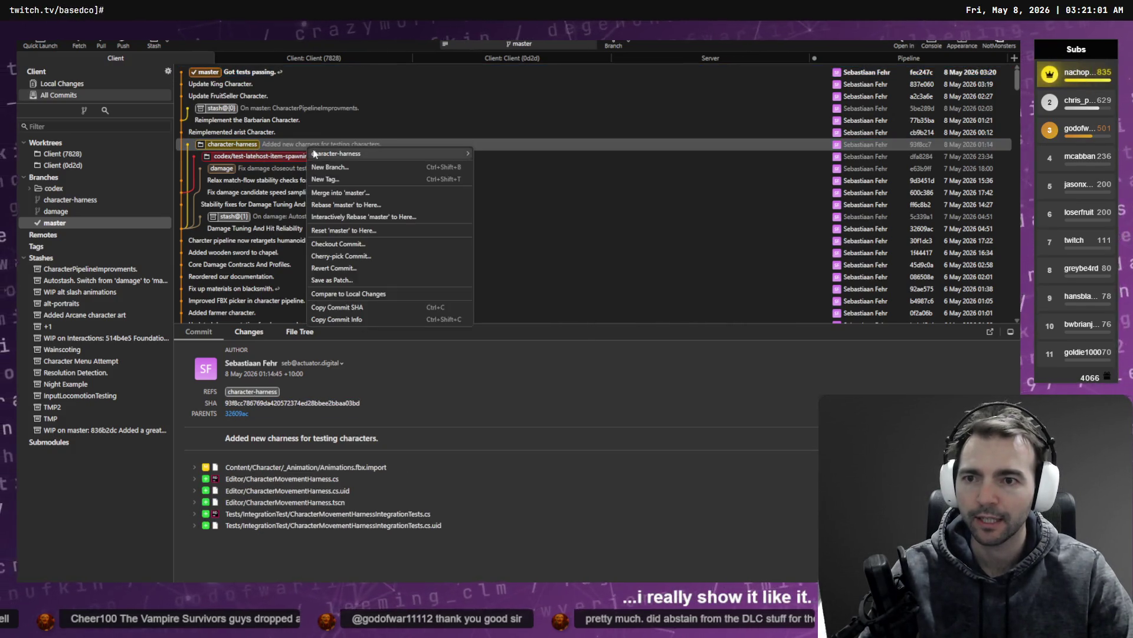
left_click(378, 258)
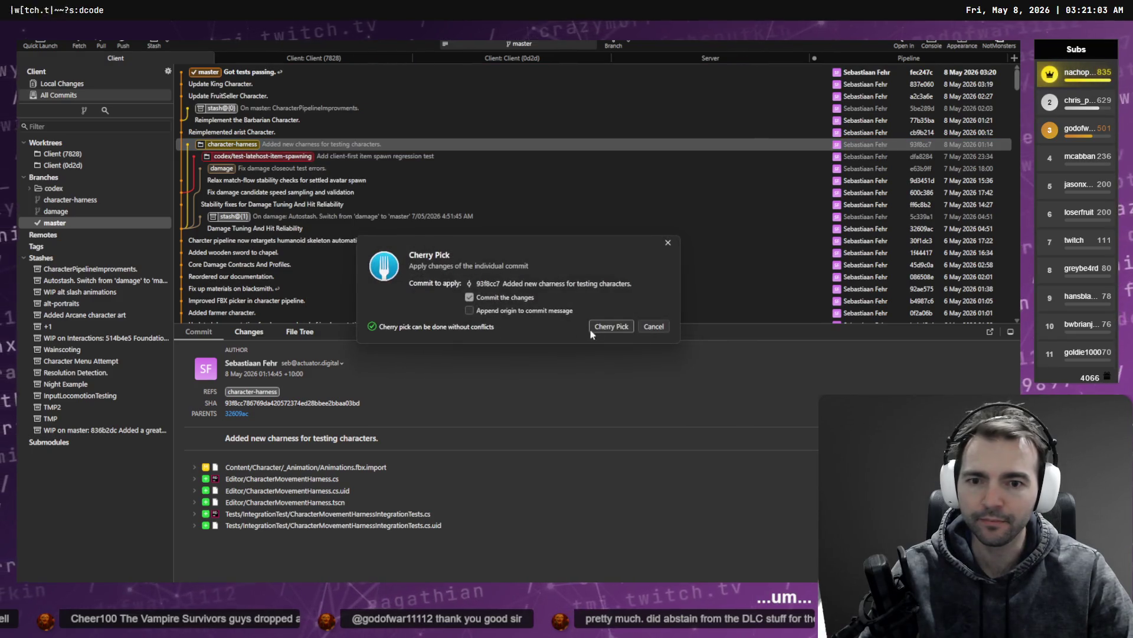
left_click(513, 299)
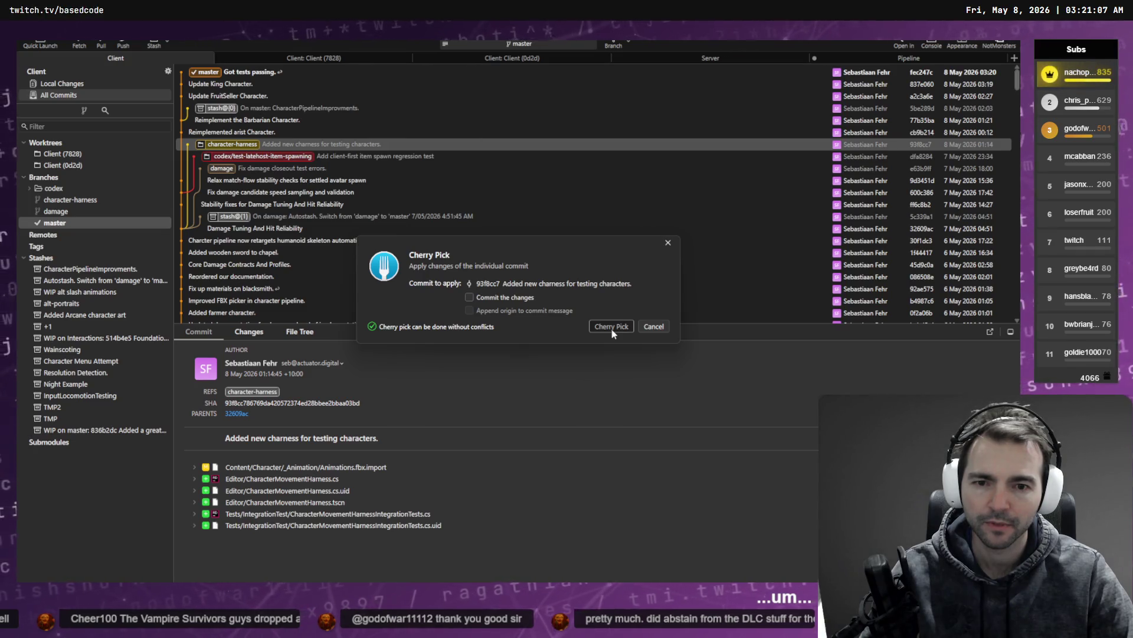
left_click(607, 327)
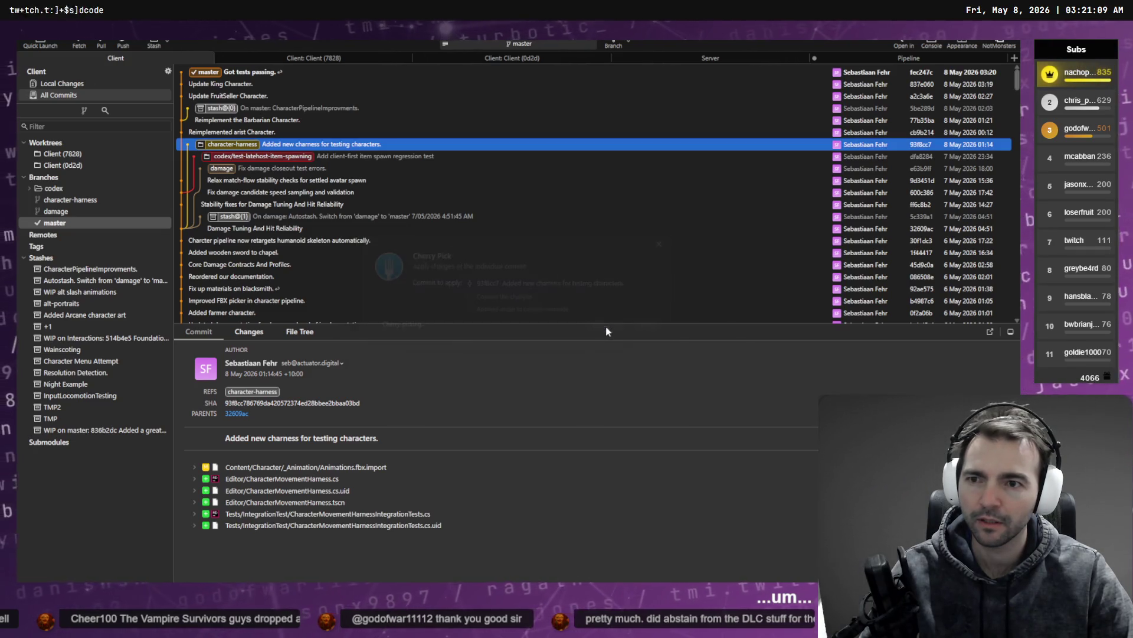
Unstage all six harness files in Local Changes, then switch to the Godot editor
left_click(88, 86)
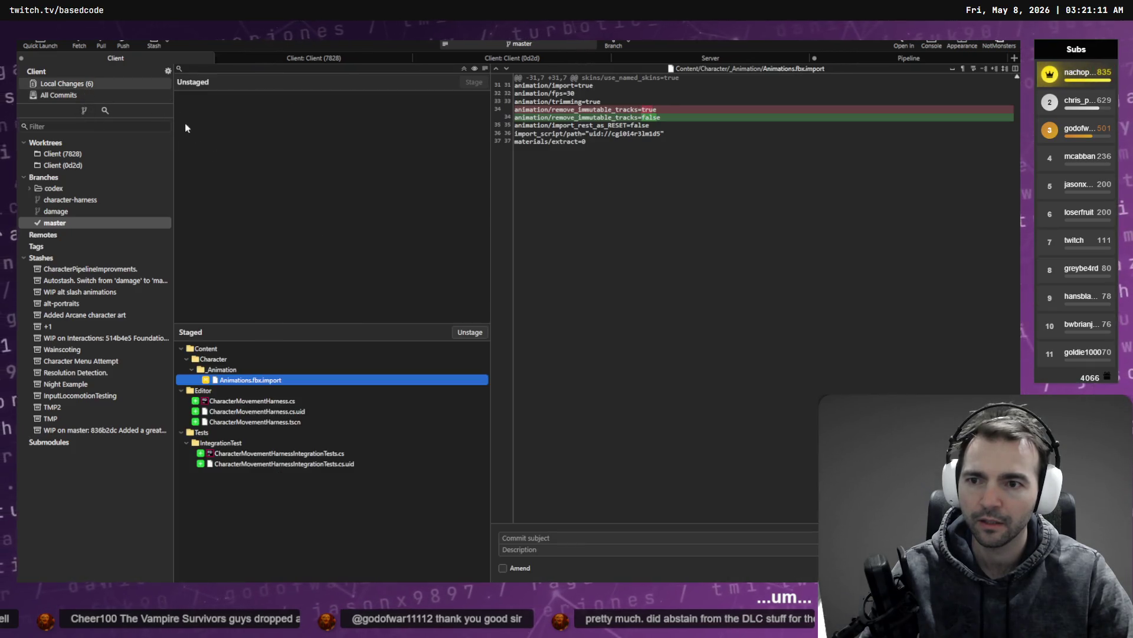
key("ctrl+a")
left_click(472, 333)
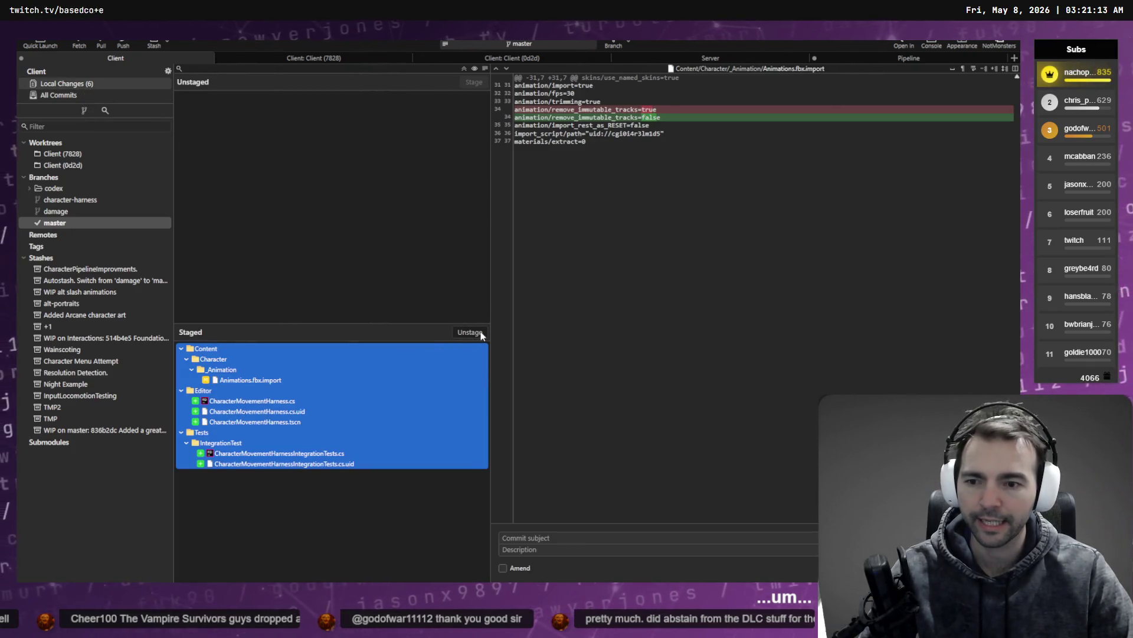
left_click(413, 151)
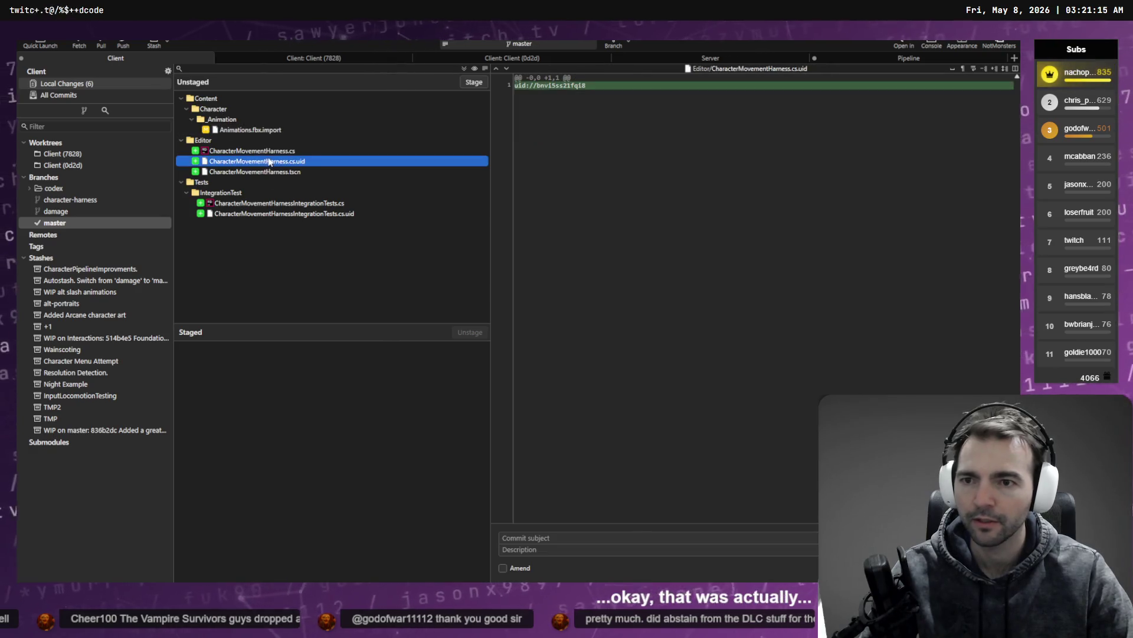
key("alt+Tab")
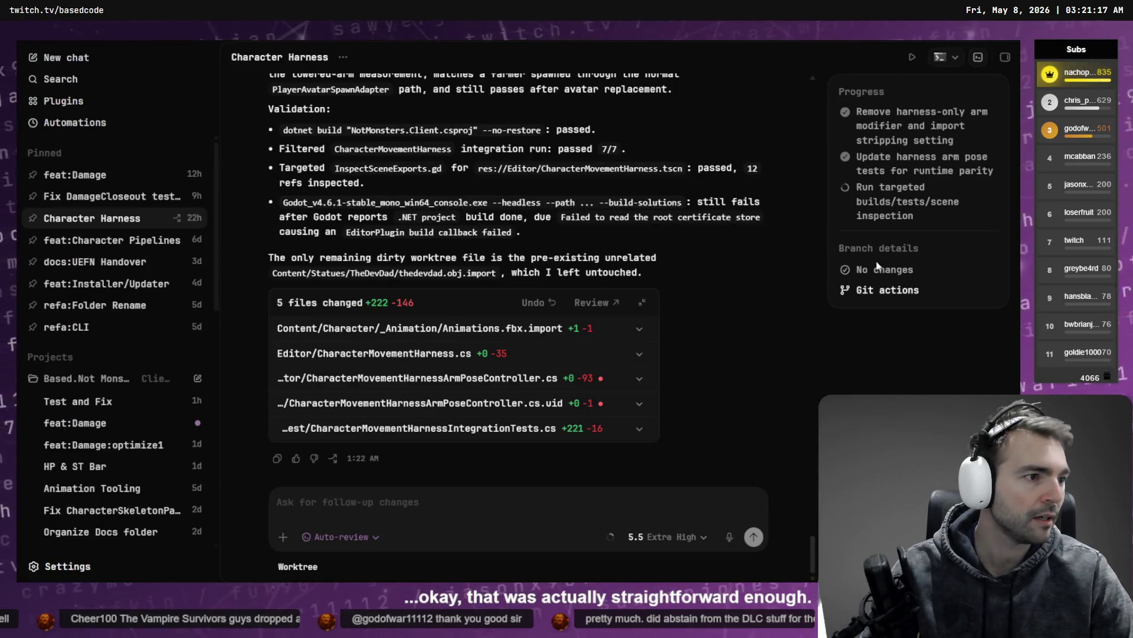
key("alt+Tab")
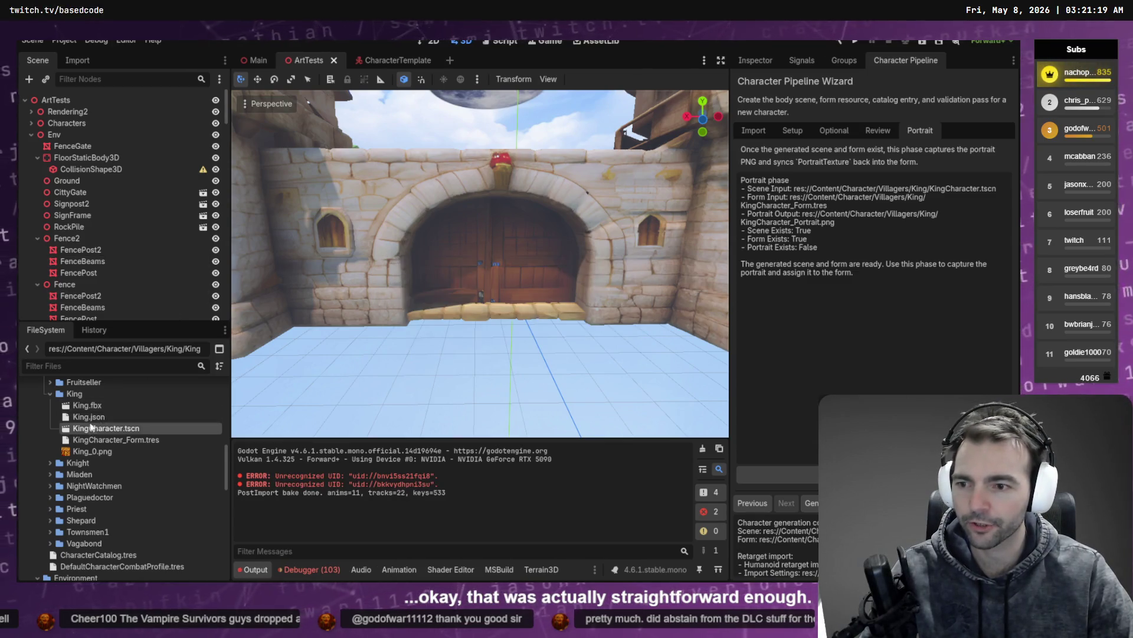
Tidy the FileSystem dock by collapsing character_pipeline and Villagers, and swing the view toward the towers
scroll(84, 440, "up", 5)
scroll(84, 440, "up", 5)
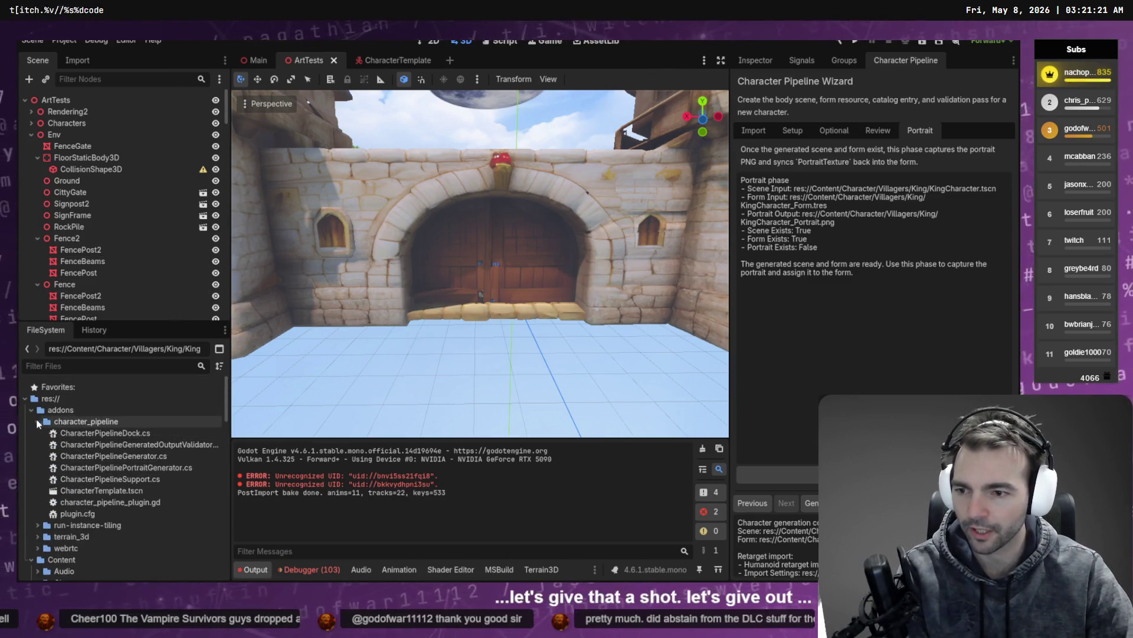
left_click(35, 421)
left_click(36, 421)
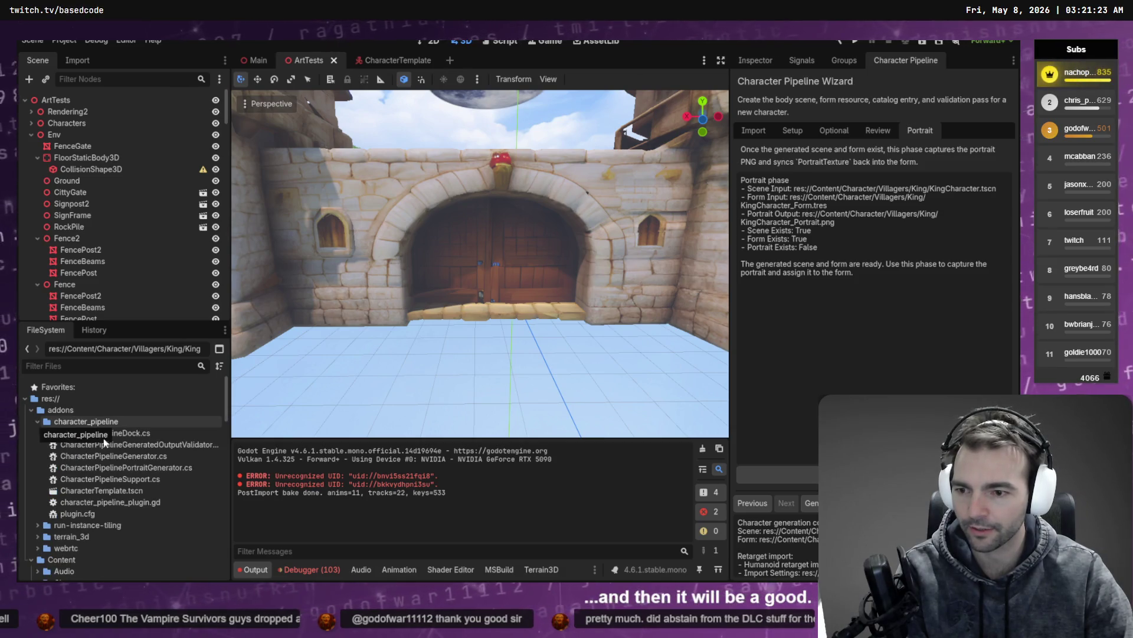
left_click(36, 420)
scroll(51, 457, "down", 2)
scroll(50, 457, "down", 3)
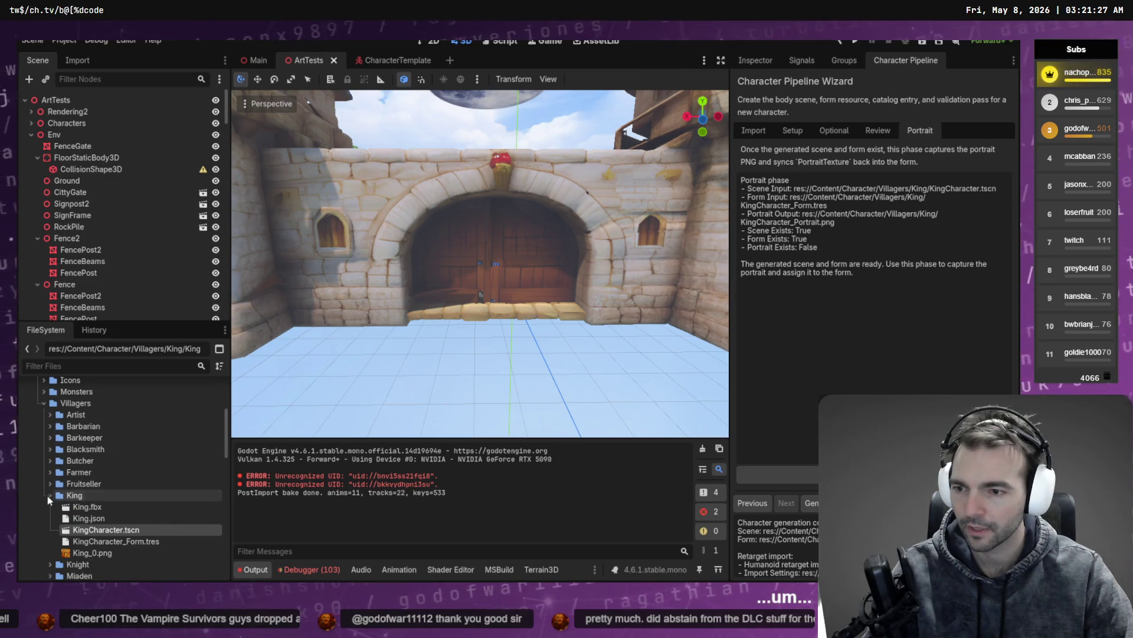
left_click(44, 403)
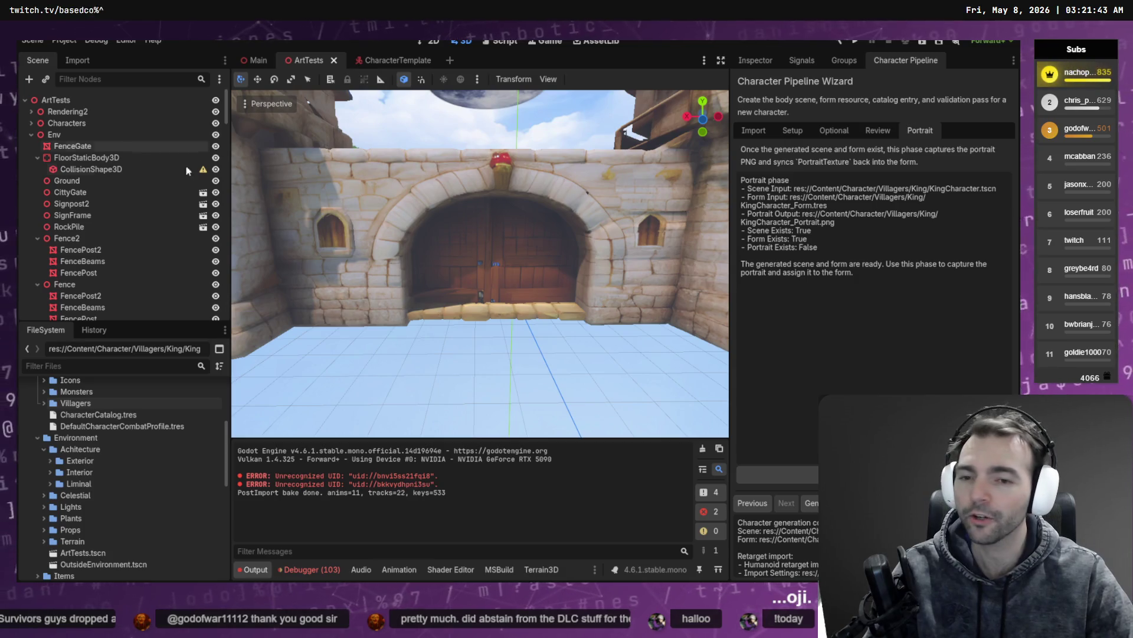
mouse_move(521, 222)
right_mouse_down()
mouse_move(407, 228)
mouse_move(374, 278)
right_mouse_up()
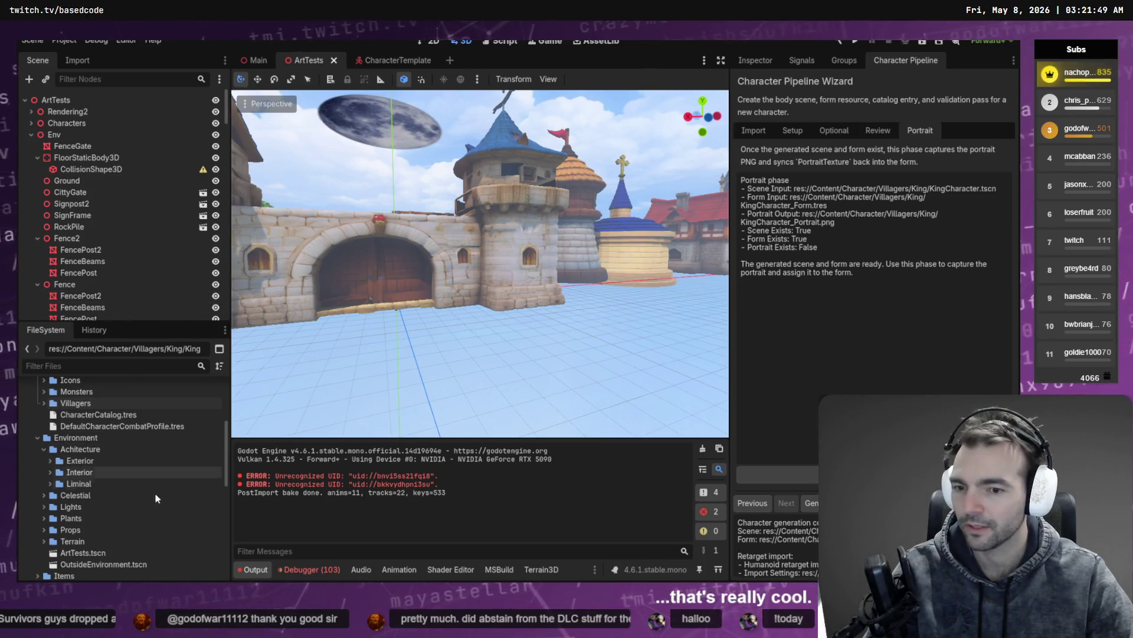
Clear the debugger's errors and open CharacterMovementHarness.tscn from the Editor folder
left_click(310, 569)
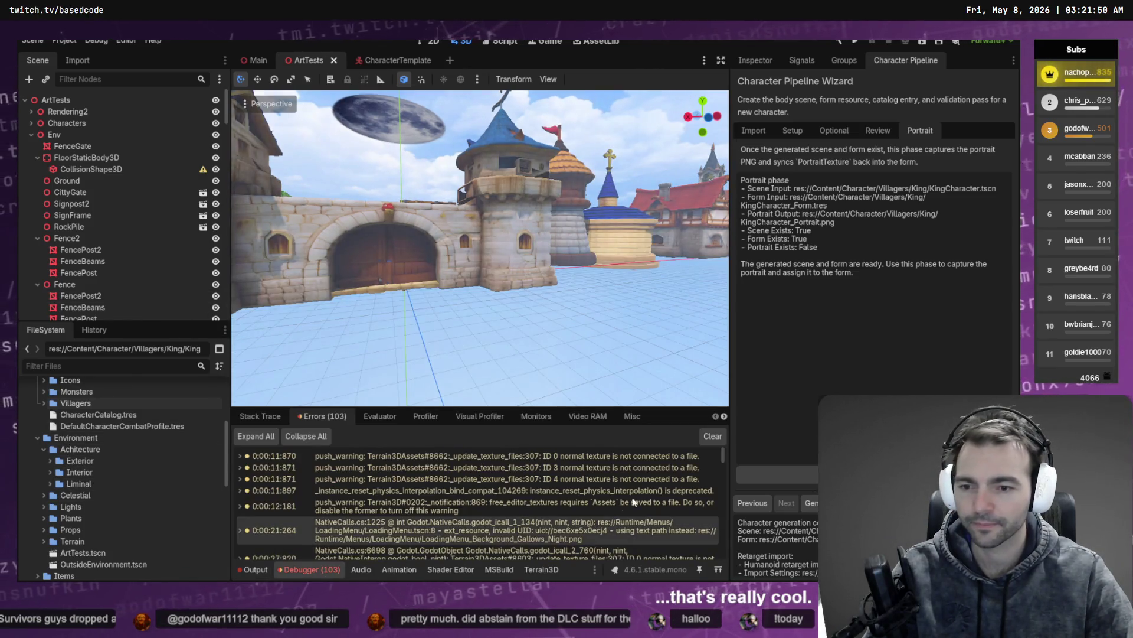
left_click(713, 438)
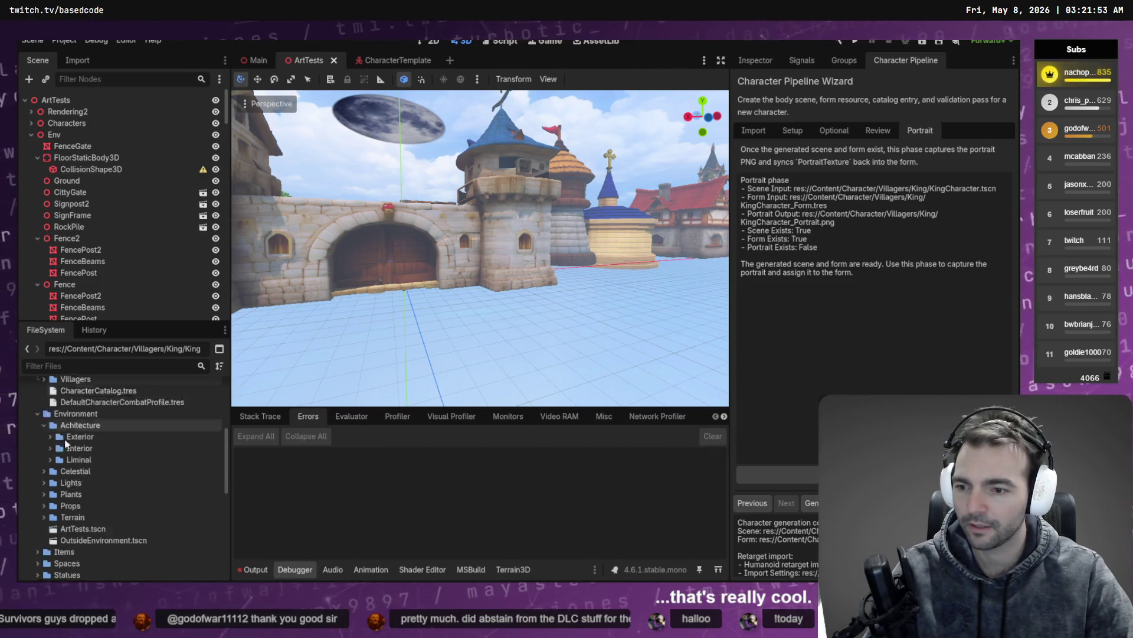
scroll(89, 472, "down", 5)
left_click(31, 464)
scroll(83, 490, "down", 2)
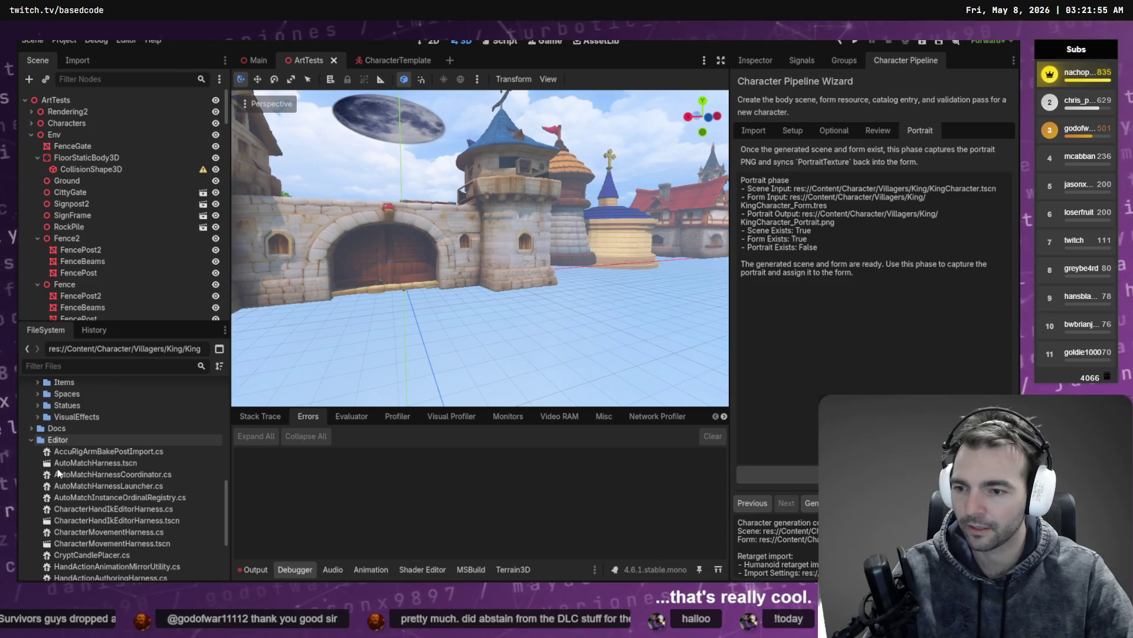
left_click(135, 542)
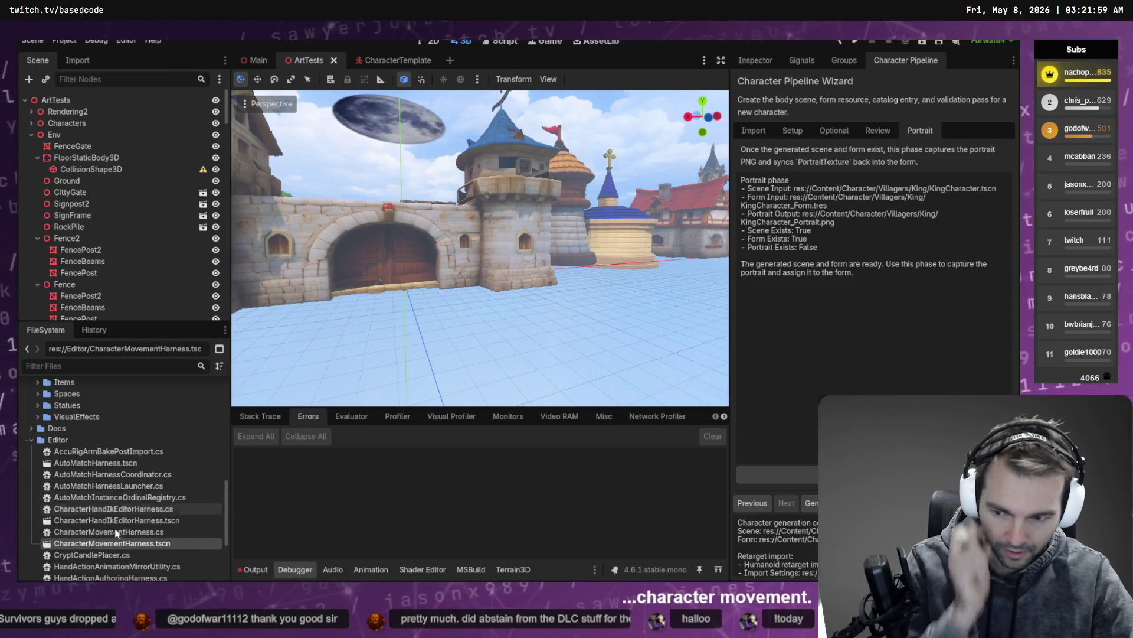
double_click(100, 544)
Run the harness scene with F6, pick the King, walk it forward and back, then stop
key("F6")
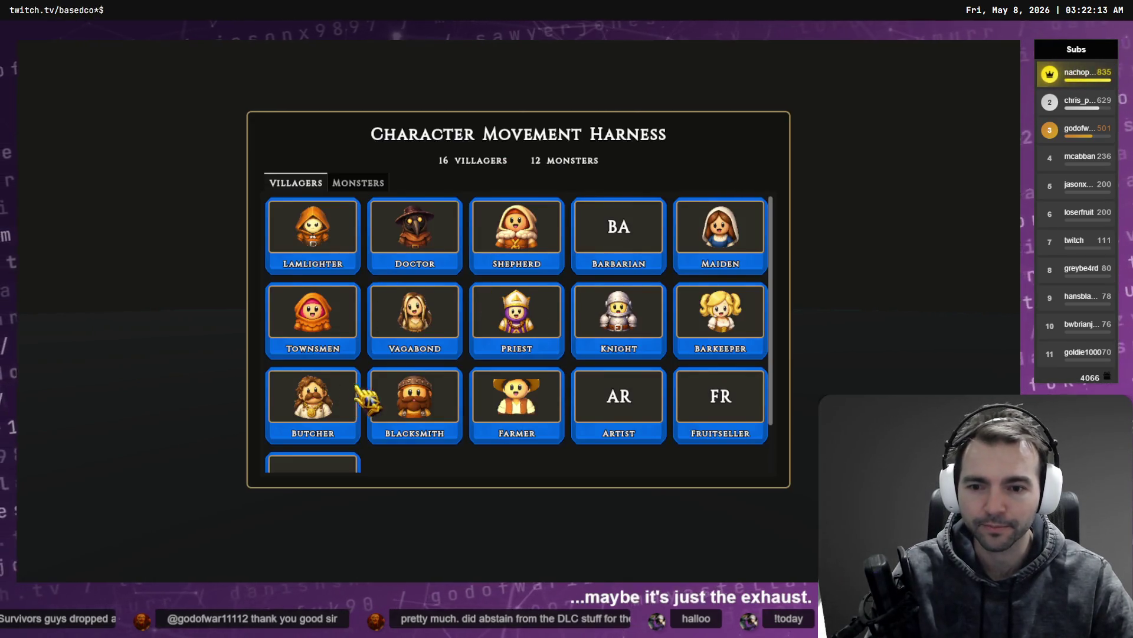
scroll(311, 421, "down", 2)
left_click(320, 425)
key("w")
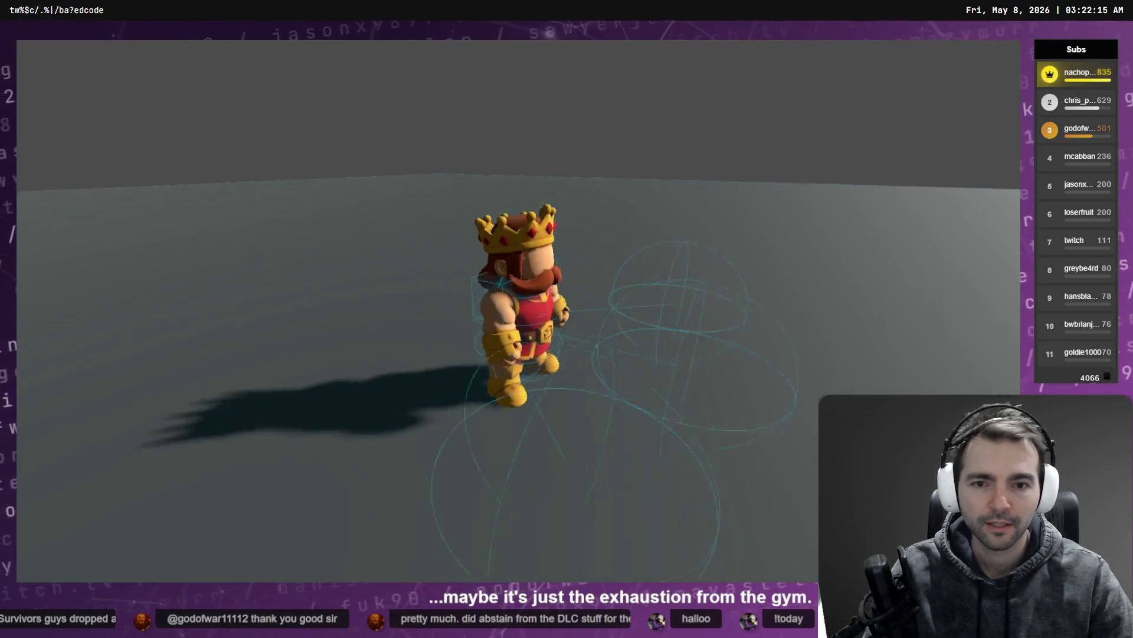
key("s")
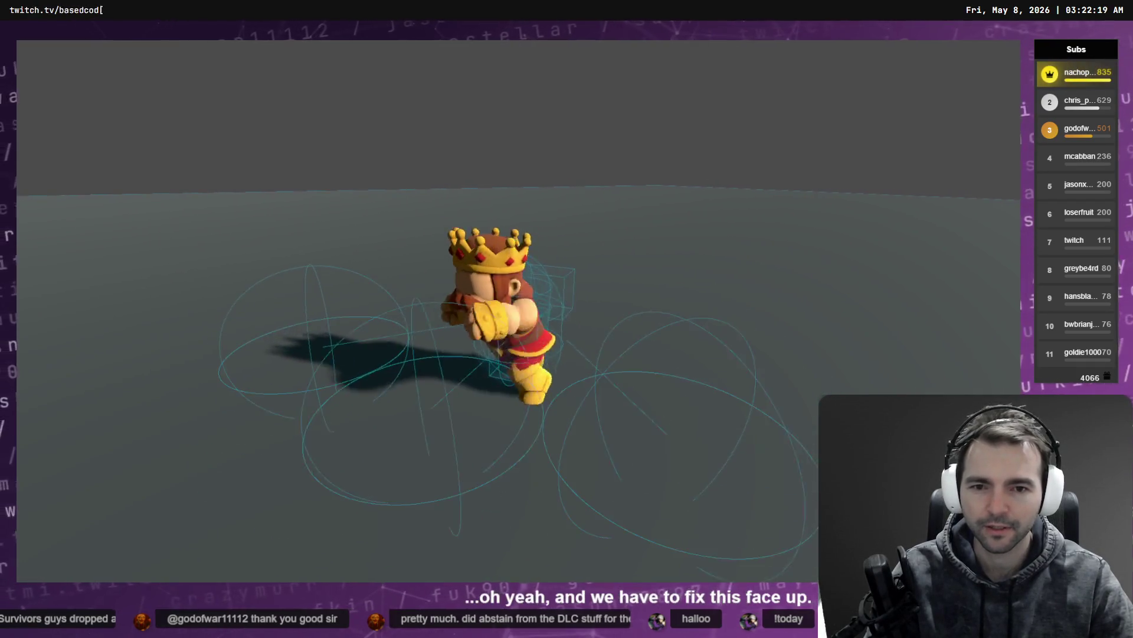
key("F8")
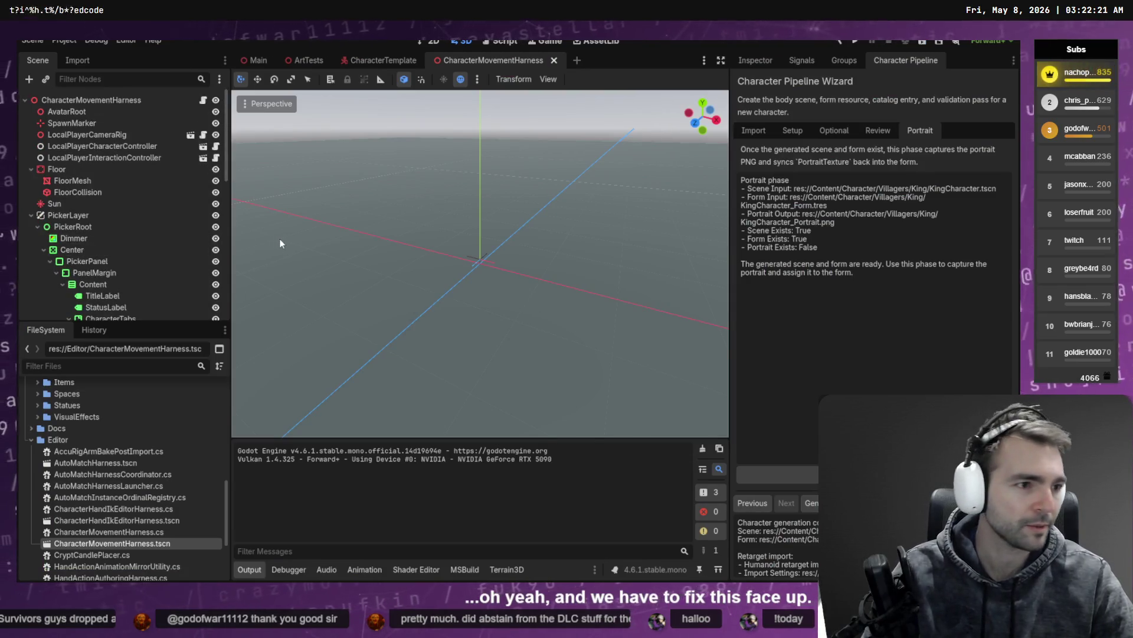
Filter files by 'King', open KingCharacter.tscn, close the harness tab, and compare with CharacterTemplate
left_click(96, 370)
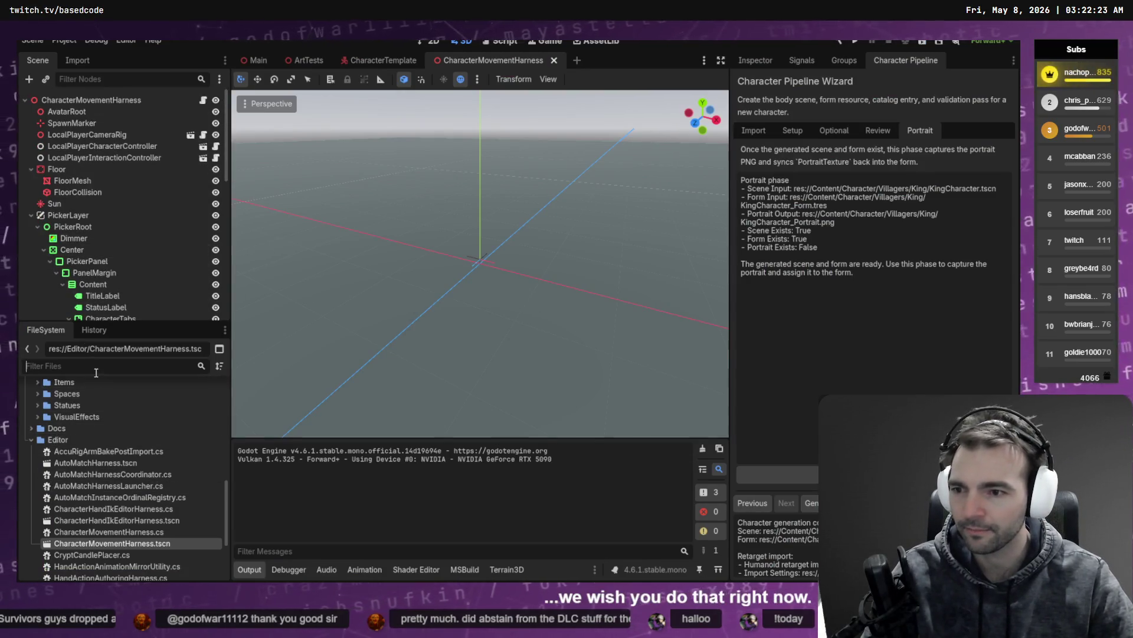
type("King")
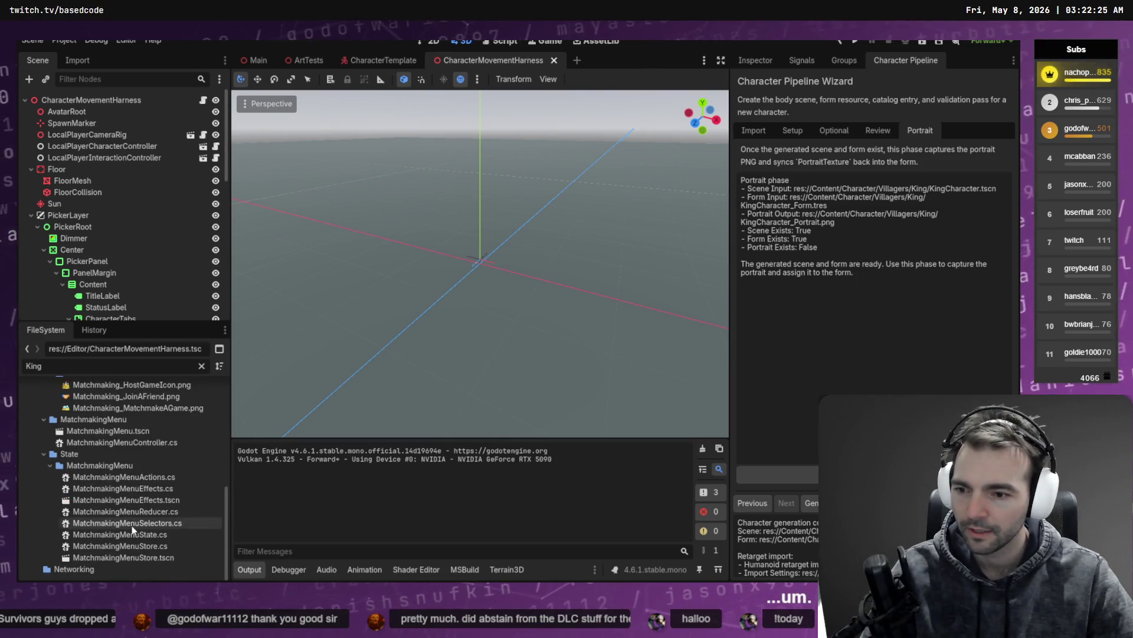
scroll(112, 514, "up", 5)
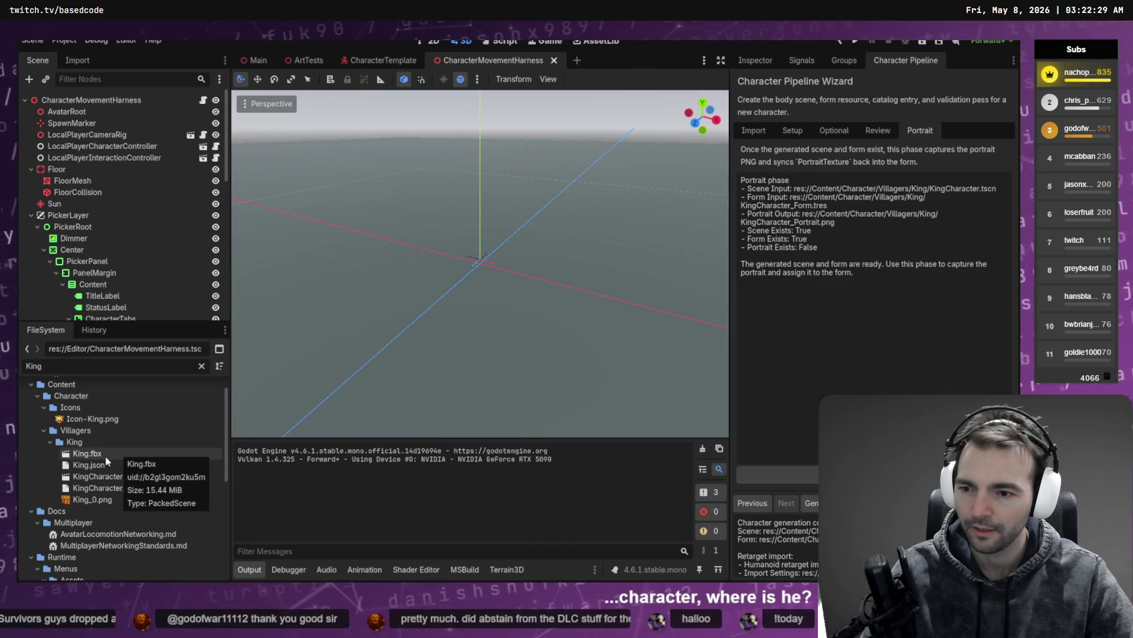
double_click(121, 476)
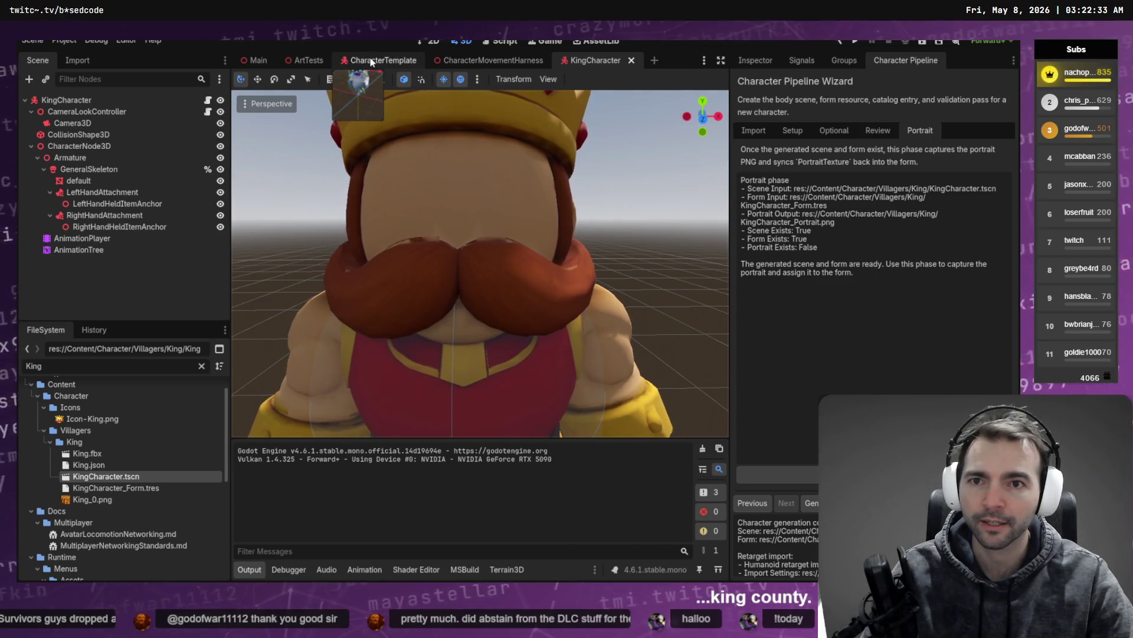
middle_click(466, 59)
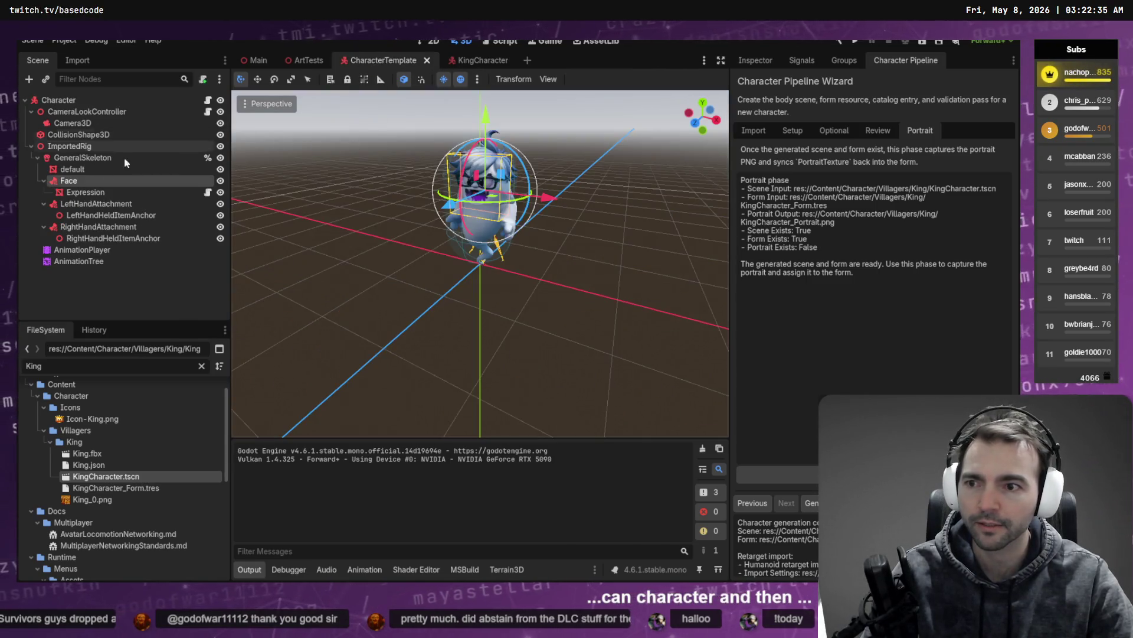
left_click(75, 190)
left_click(466, 60)
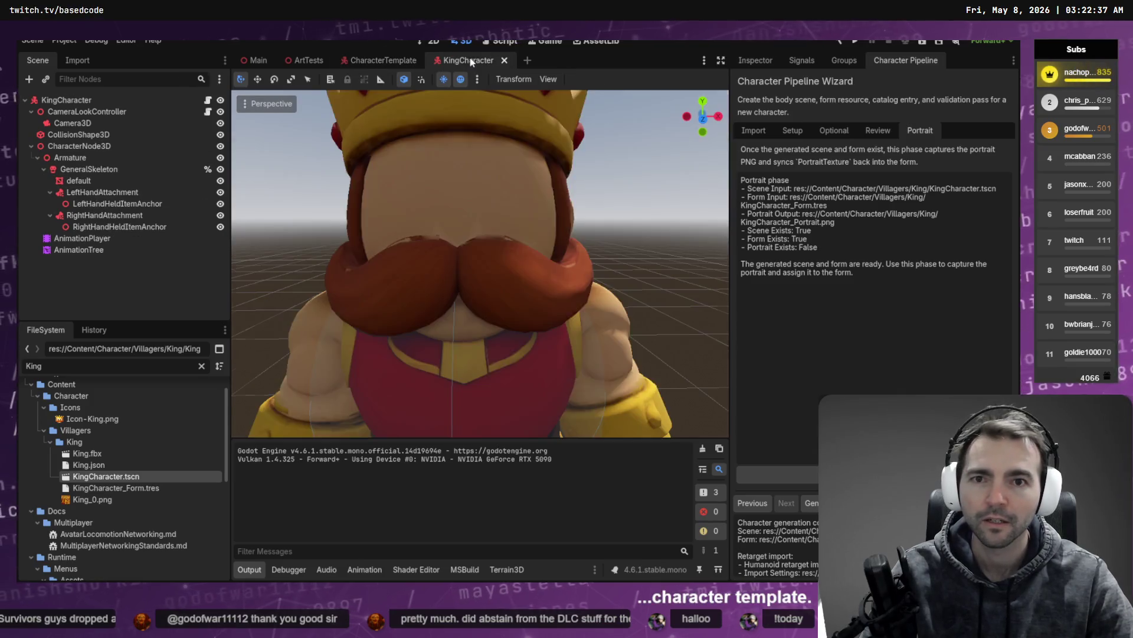
Keep the King's Face attachment node's Bone Name set to Head
left_click(85, 170)
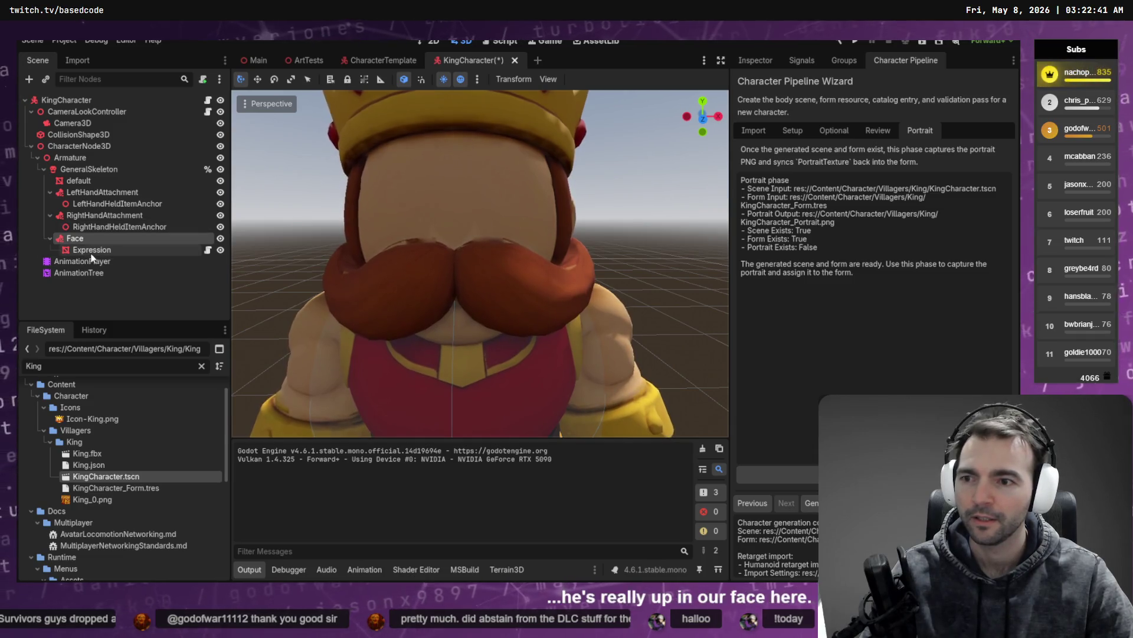
left_click(86, 238)
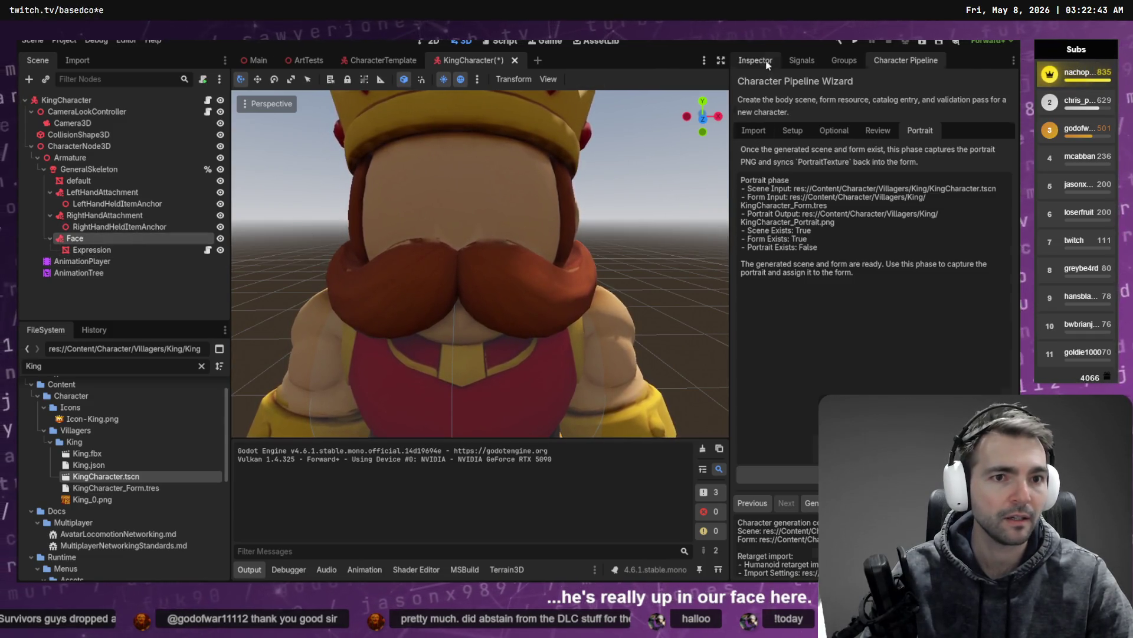
left_click(755, 60)
left_click(921, 152)
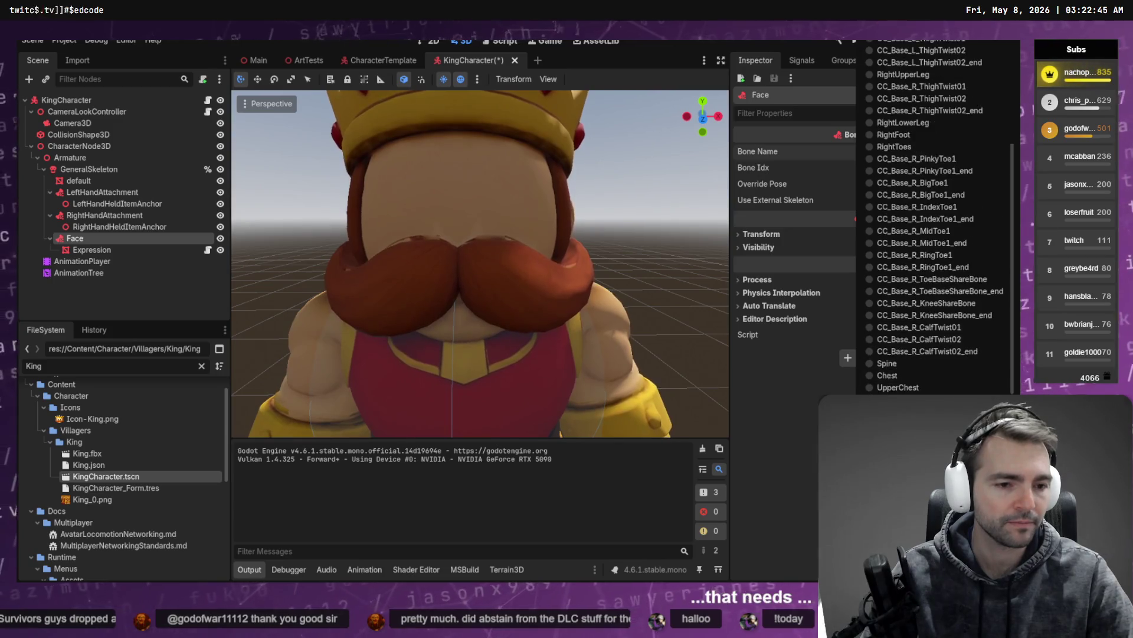
scroll(895, 238, "down", 5)
left_click(909, 295)
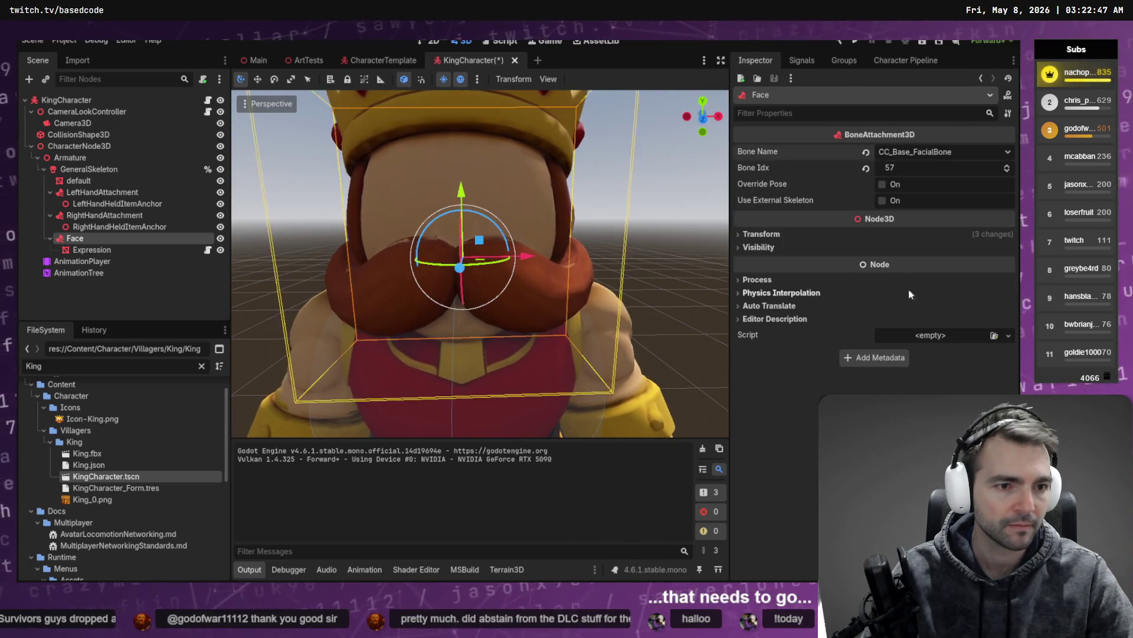
left_click(924, 151)
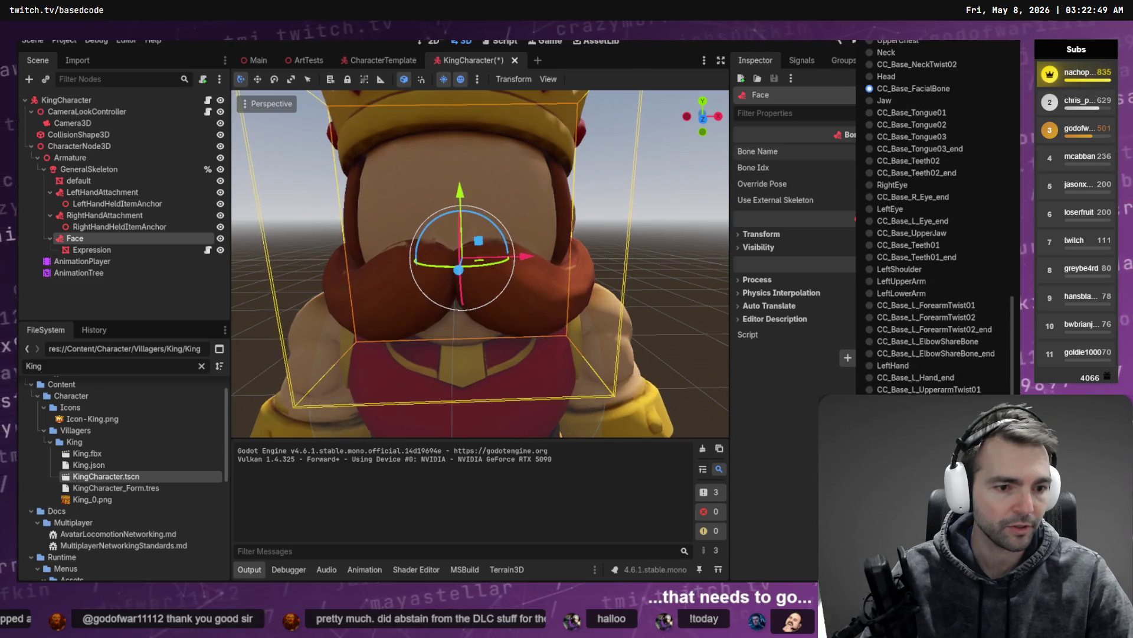
left_click(886, 76)
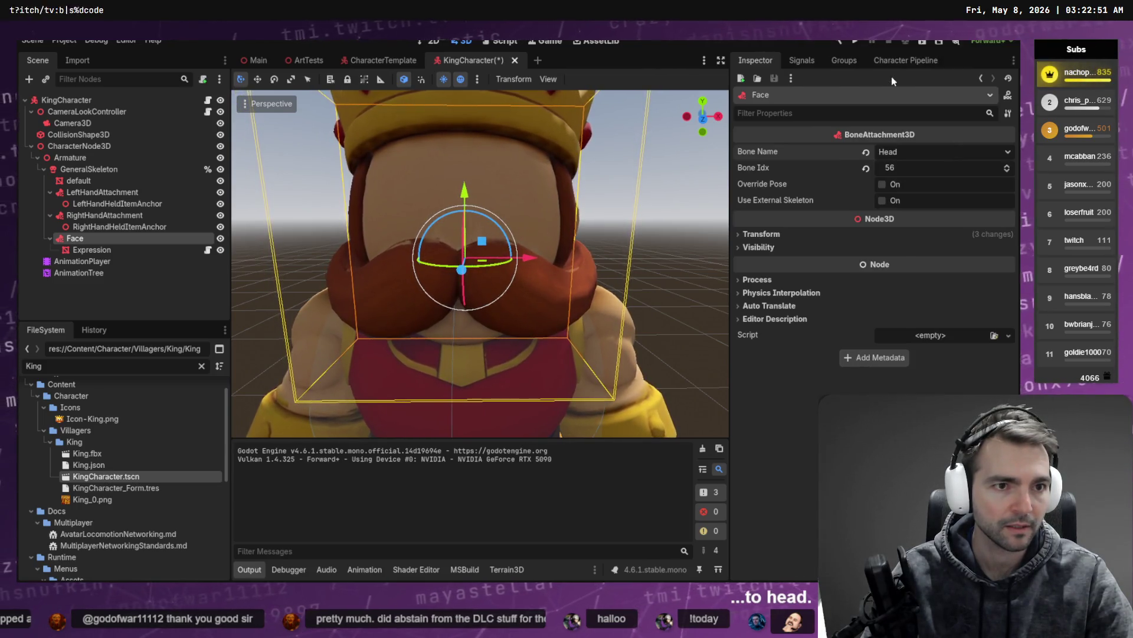
Nudge the Expression mesh slightly forward, save and close KingCharacter.tscn, then launch the game
left_click(578, 253)
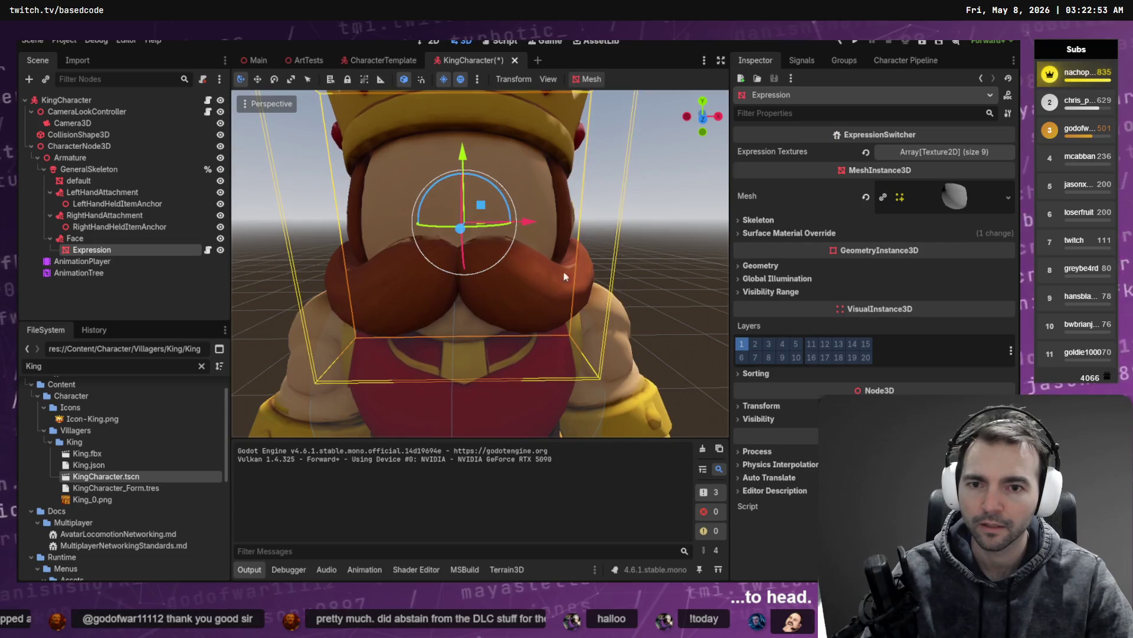
middle_click_drag(579, 254, 534, 225)
left_click_drag(534, 225, 538, 225)
left_click(427, 200)
key("ctrl+s")
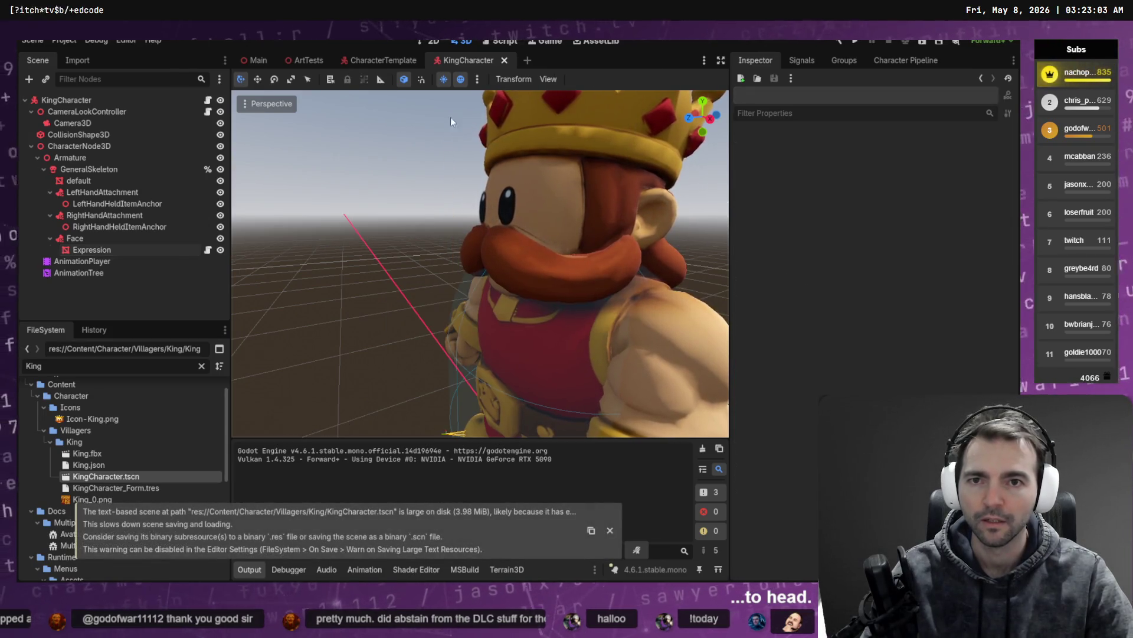
left_click(514, 60)
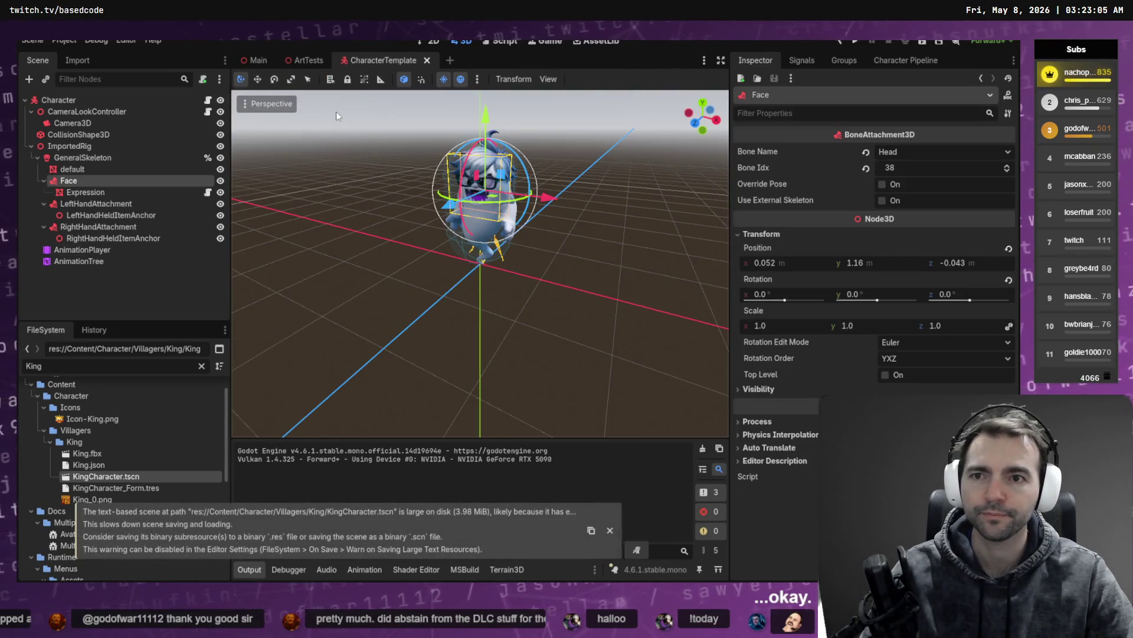
left_click(335, 115)
key("F5")
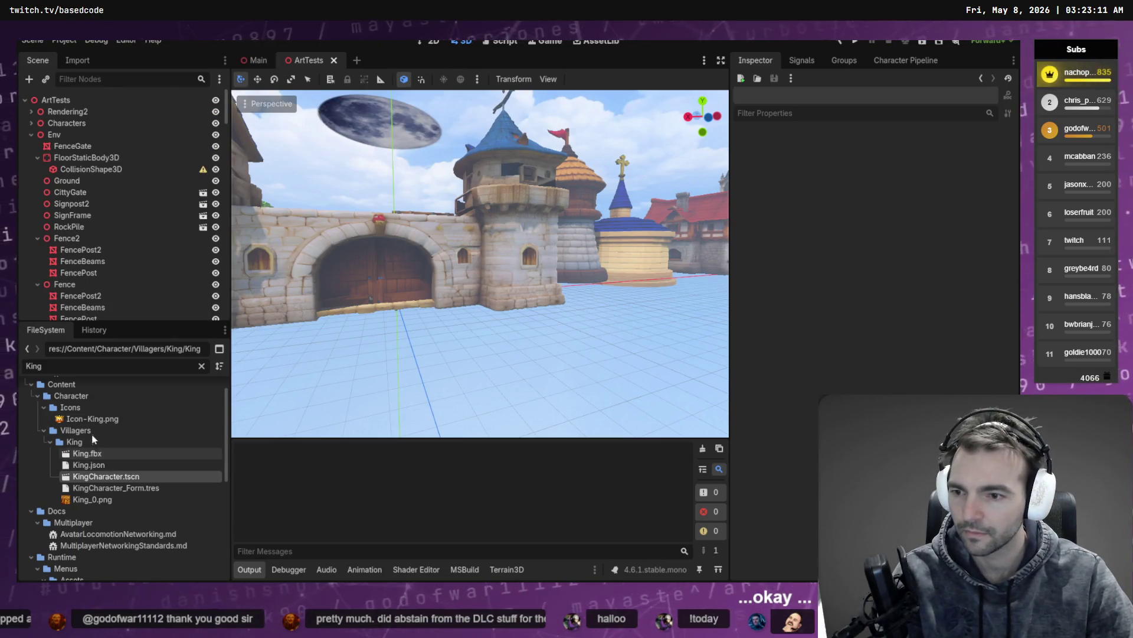
Clear the 'King' filter, collapse Character, expand Environment, and open CharacterMovementHarness.tscn from Editor
scroll(117, 475, "down", 5)
scroll(117, 479, "down", 4)
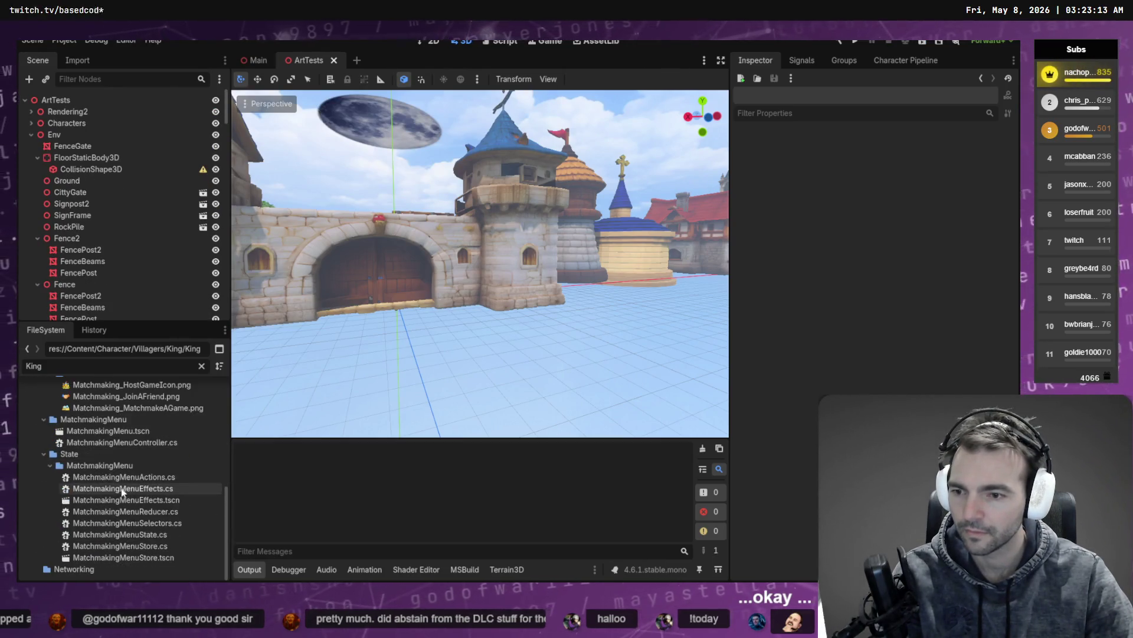
scroll(135, 560, "up", 12)
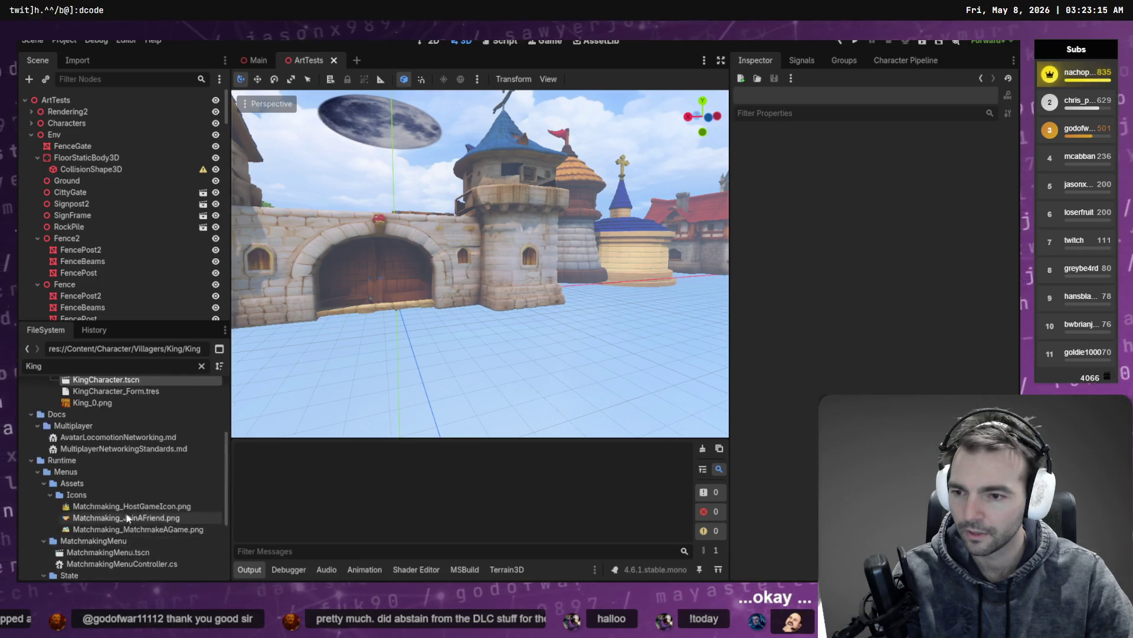
left_click(201, 366)
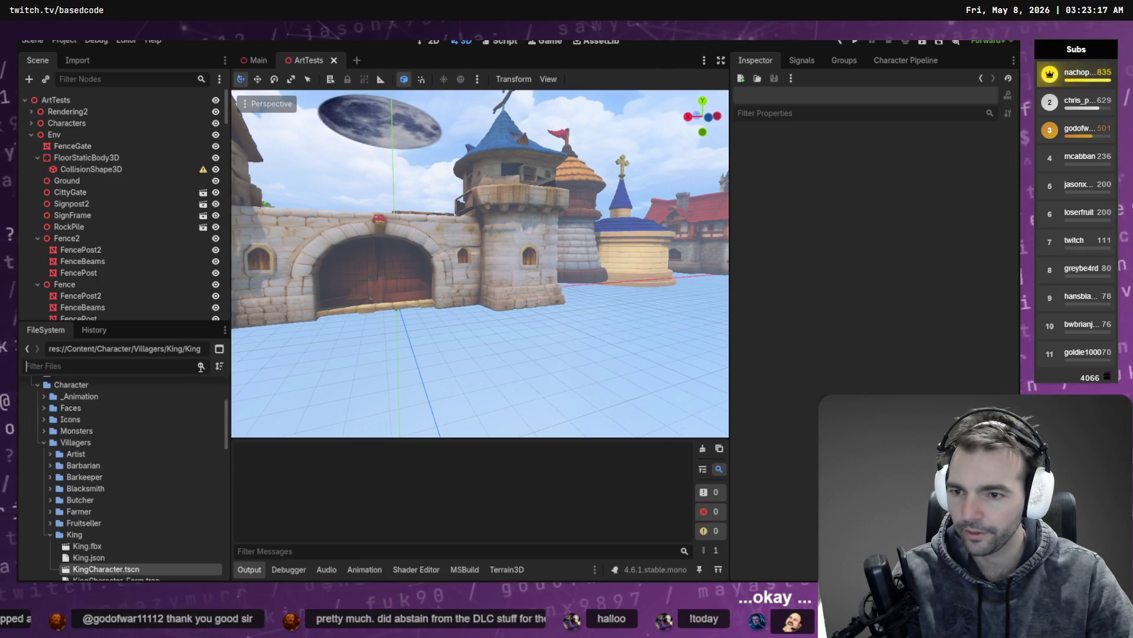
scroll(123, 468, "down", 4)
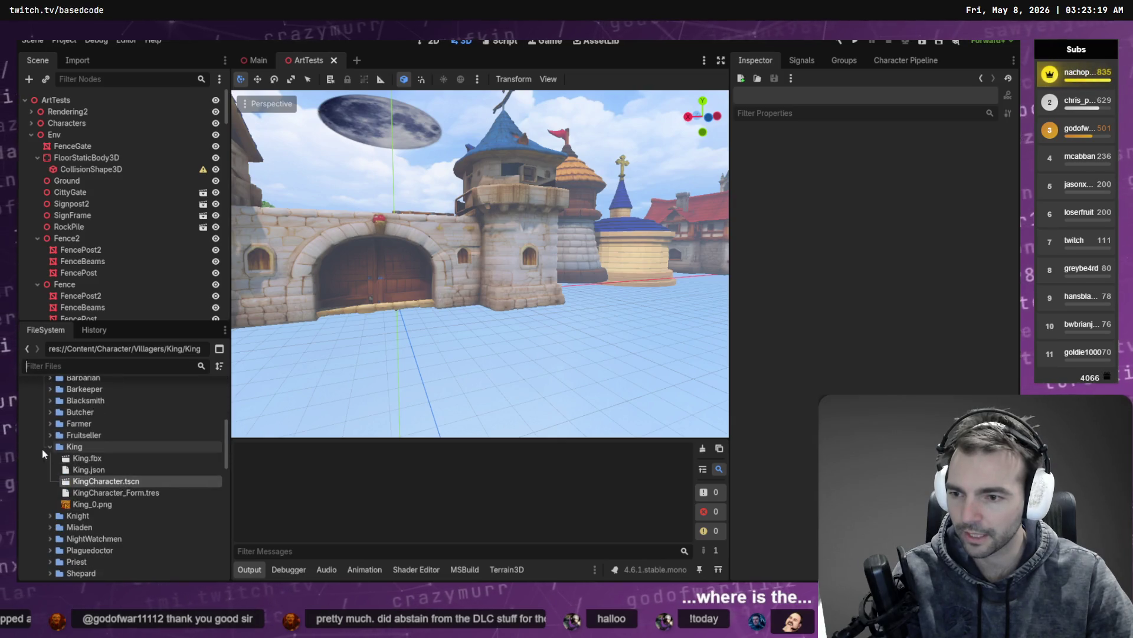
scroll(43, 453, "up", 6)
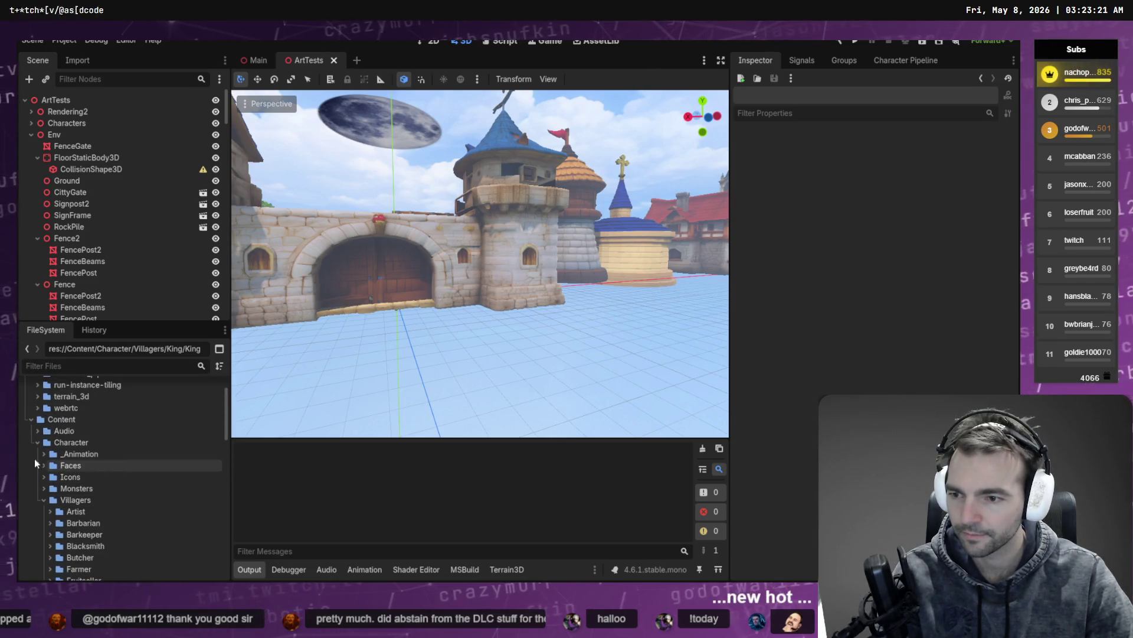
left_click(37, 442)
left_click(38, 453)
left_click(43, 465)
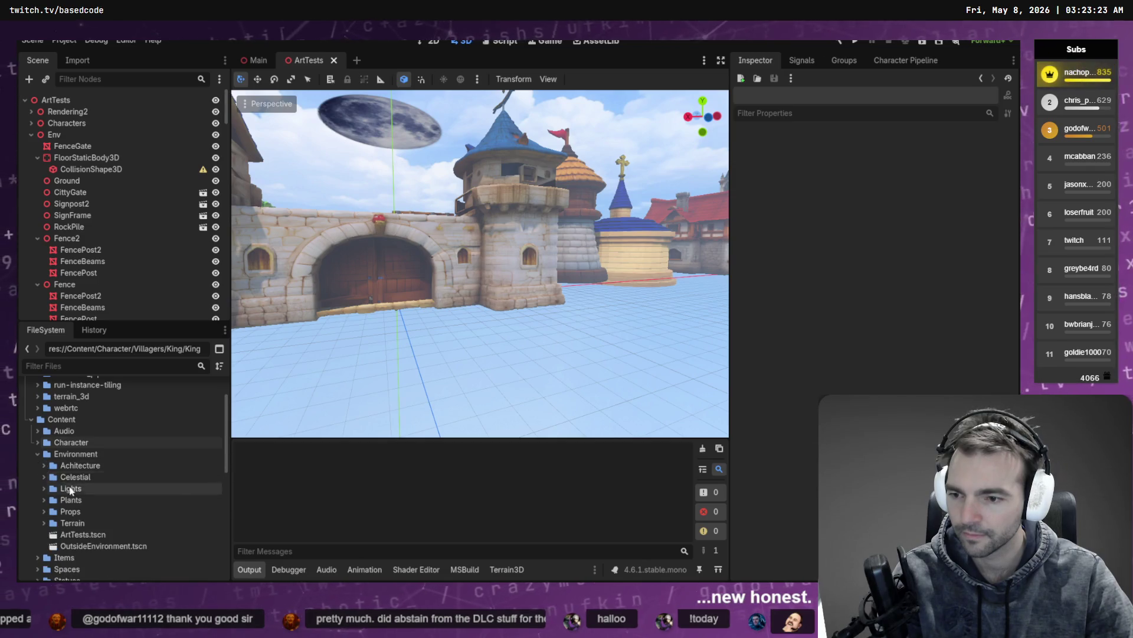
scroll(71, 490, "down", 8)
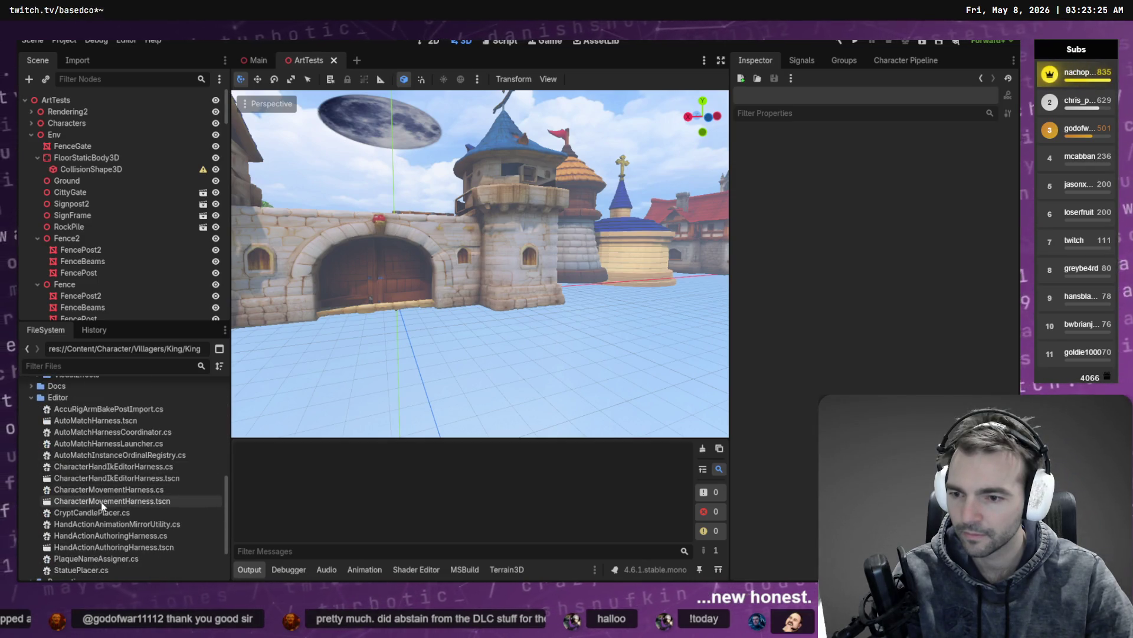
double_click(101, 502)
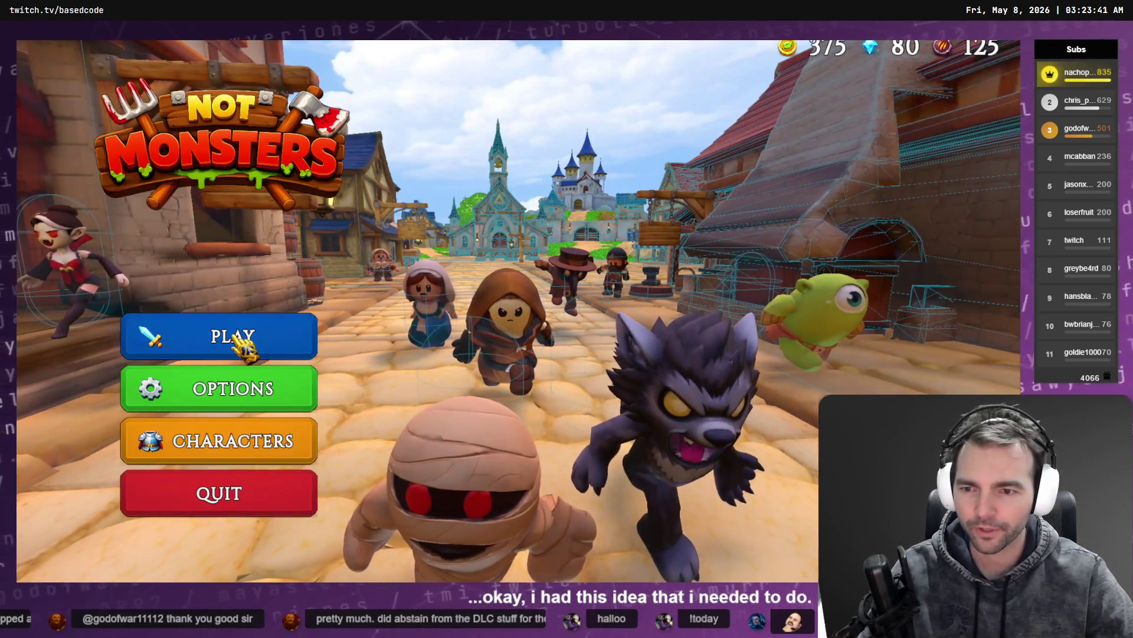
Restart the game into the CharacterMovementHarness scene, showing its 16 villagers and 12 monsters
key("F5")
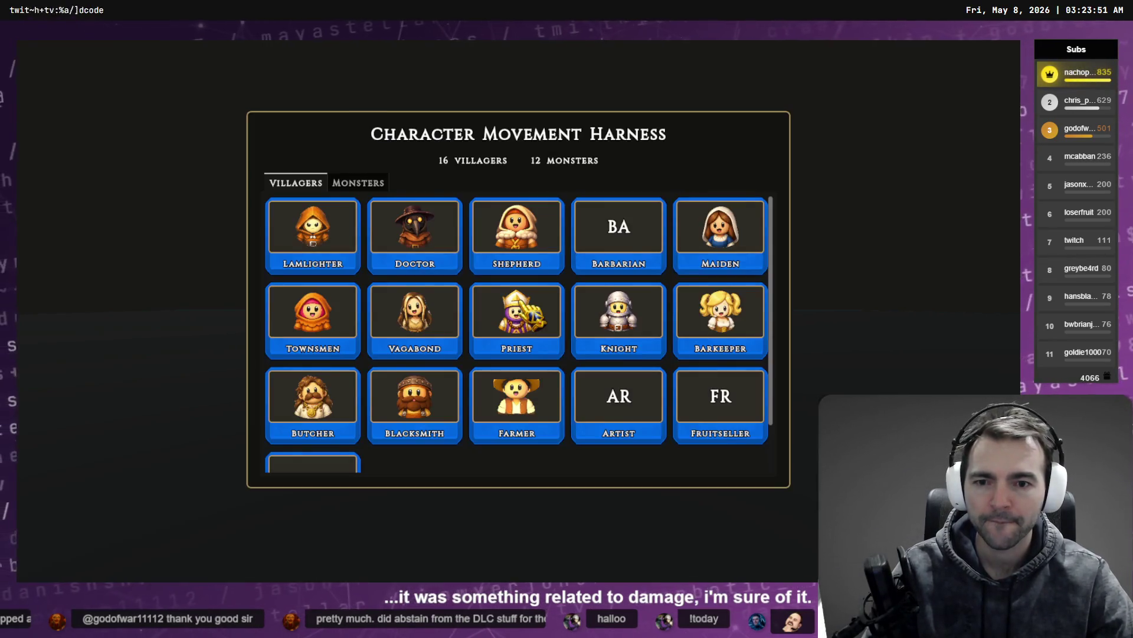
Pick the King card from the harness Villagers grid, then stop the harness run
scroll(435, 398, "down", 2)
left_click(310, 428)
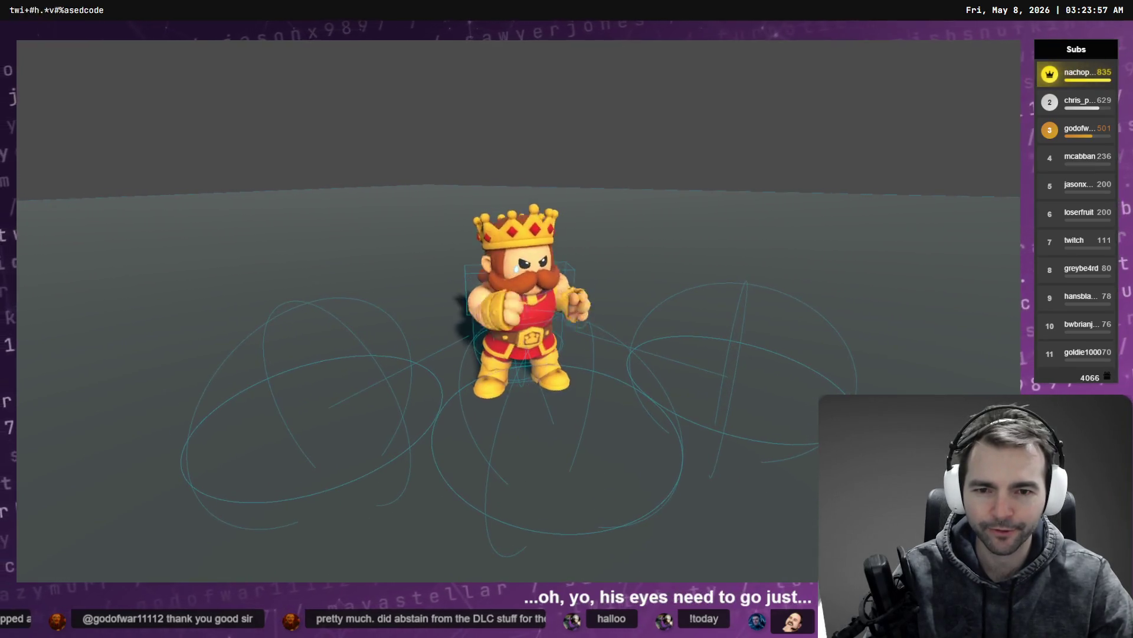
key("F8")
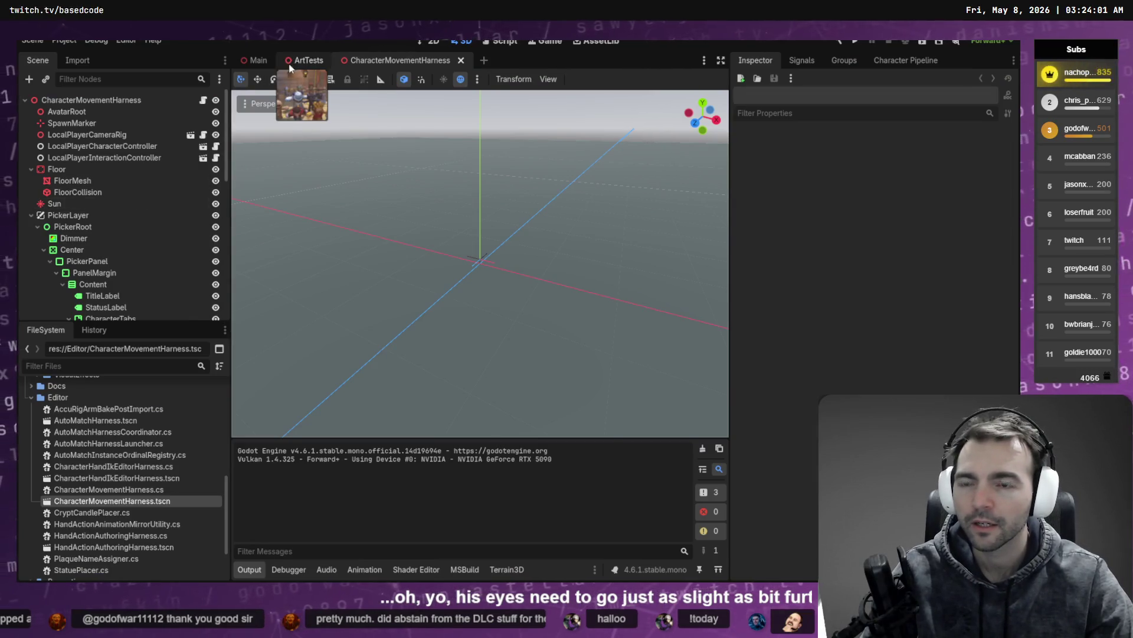
Collapse Environment and open KingCharacter.tscn from the King folder in the FileSystem dock
scroll(122, 431, "down", 2)
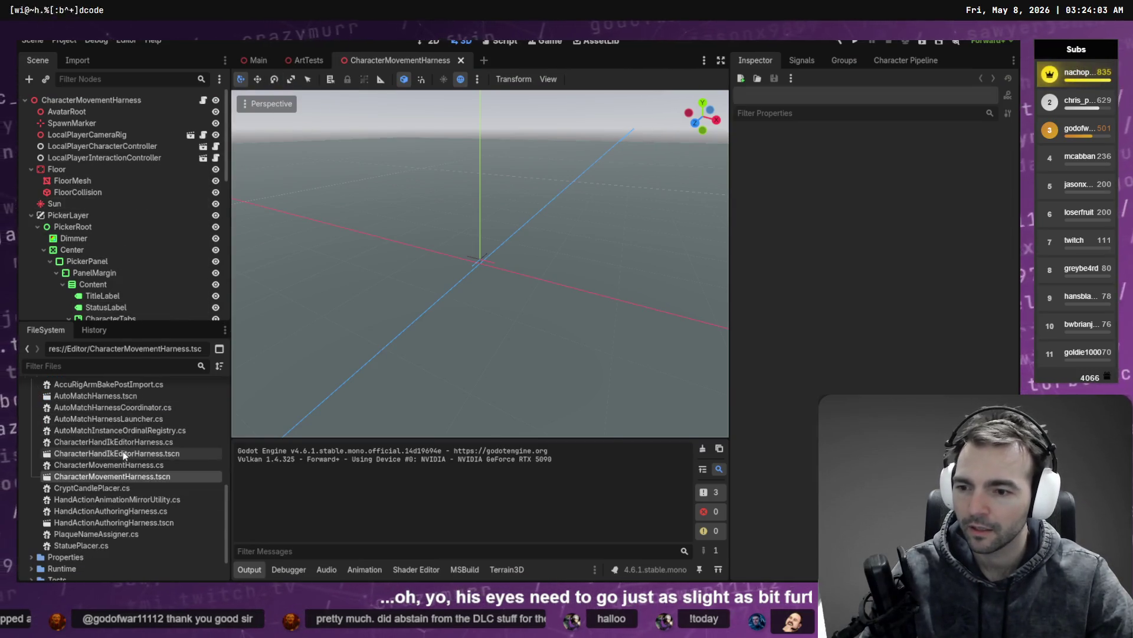
scroll(124, 455, "up", 10)
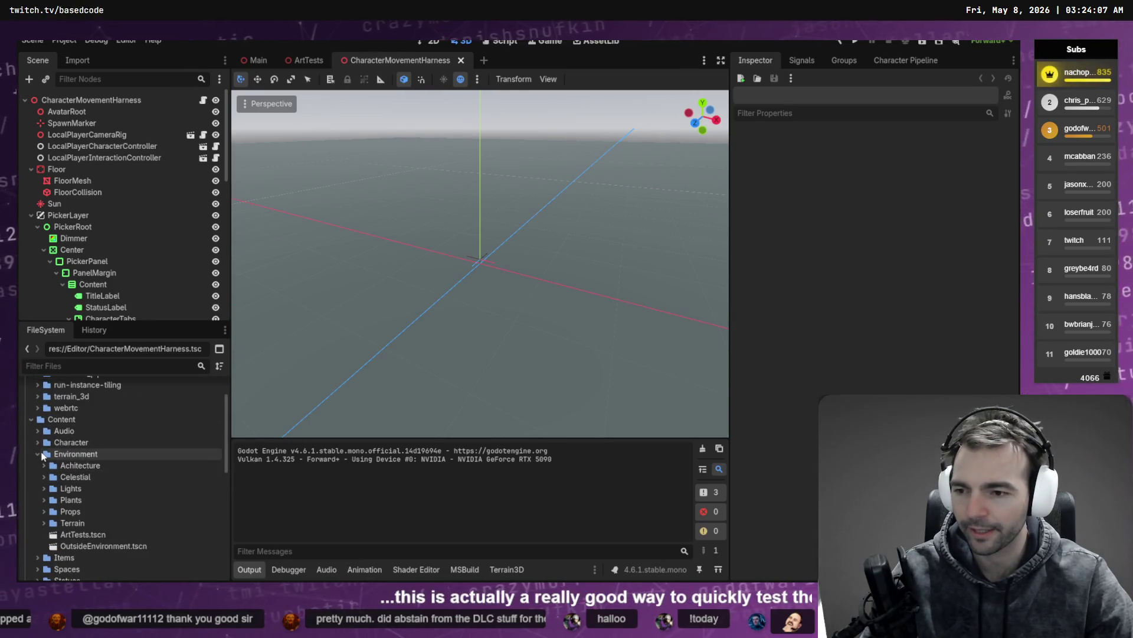
left_click(42, 456)
scroll(83, 490, "down", 5)
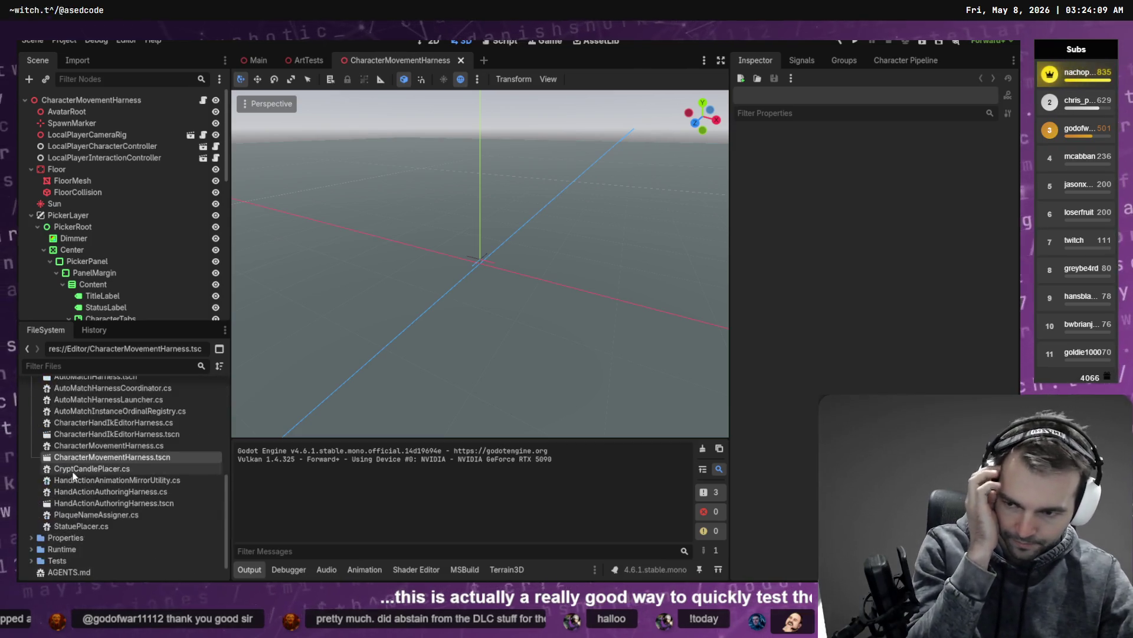
scroll(86, 490, "up", 8)
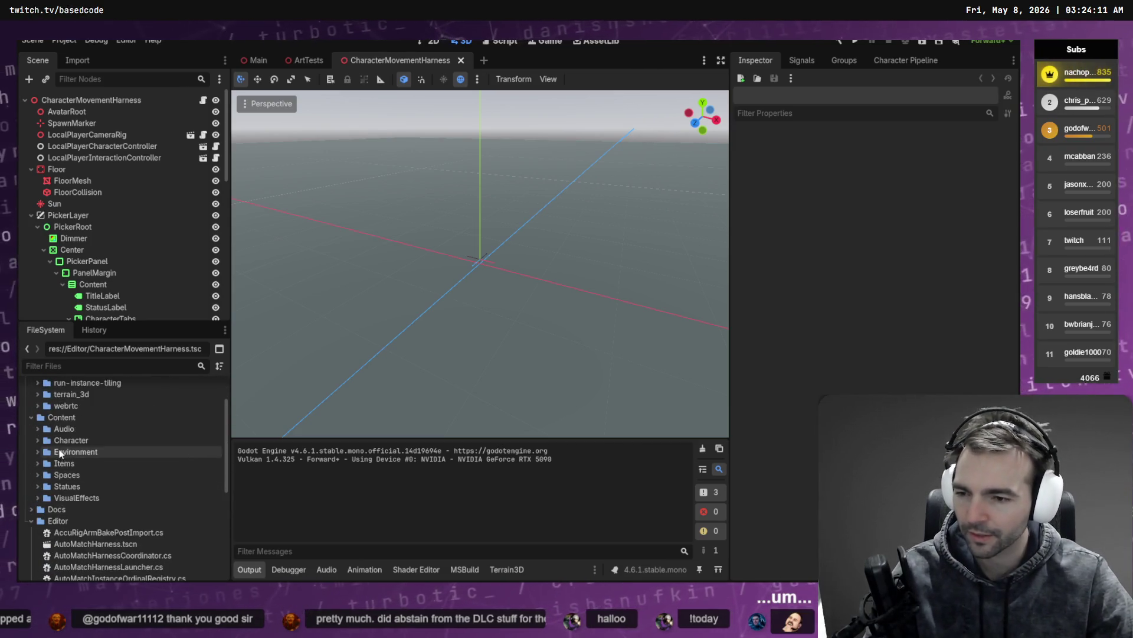
scroll(62, 490, "down", 5)
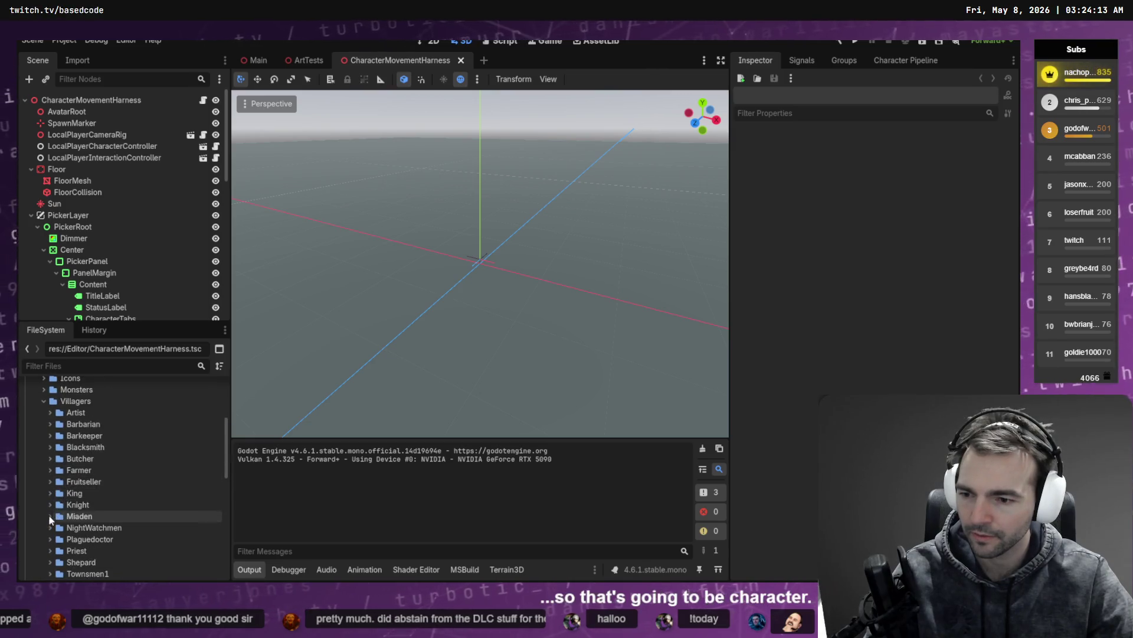
left_click(50, 469)
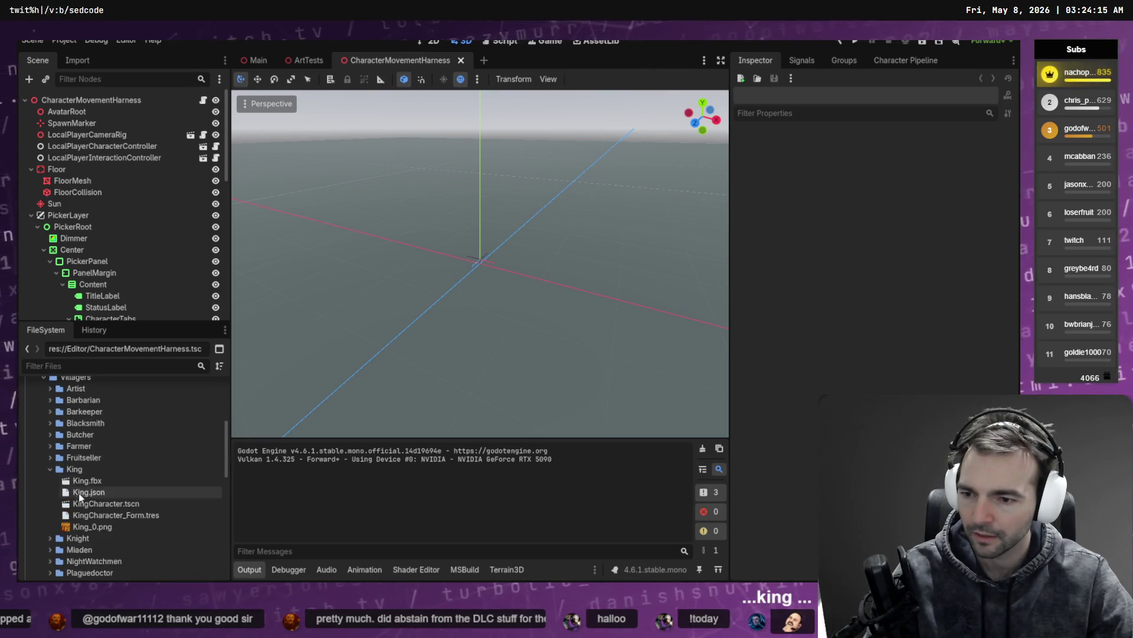
double_click(112, 504)
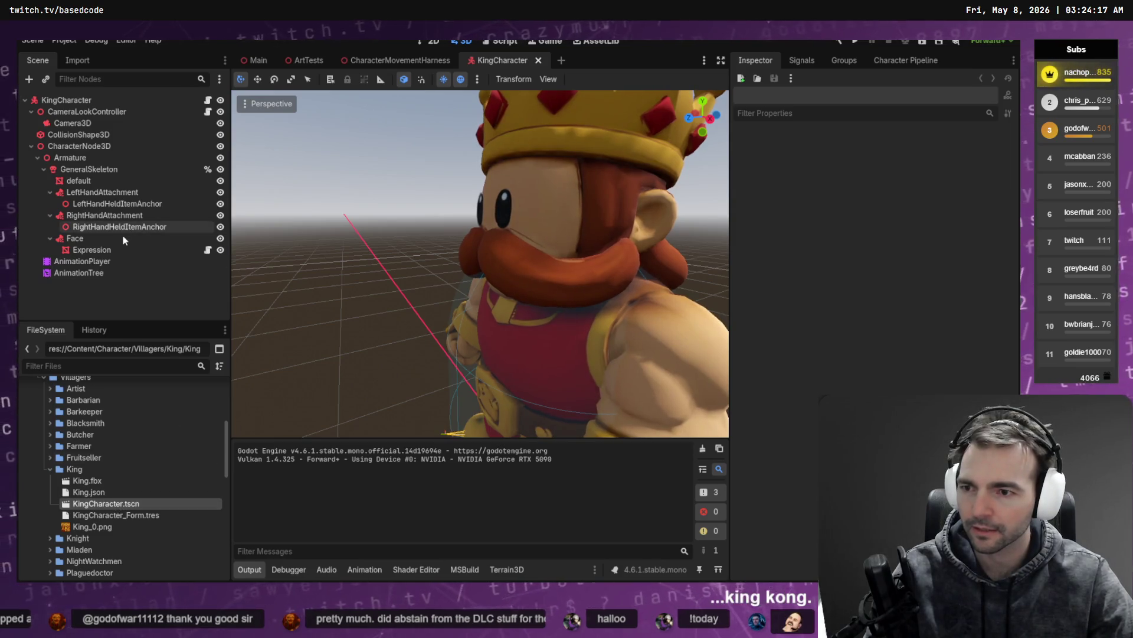
Nudge the King's Expression mesh slightly forward, save the scene, and relaunch the harness
left_click(111, 251)
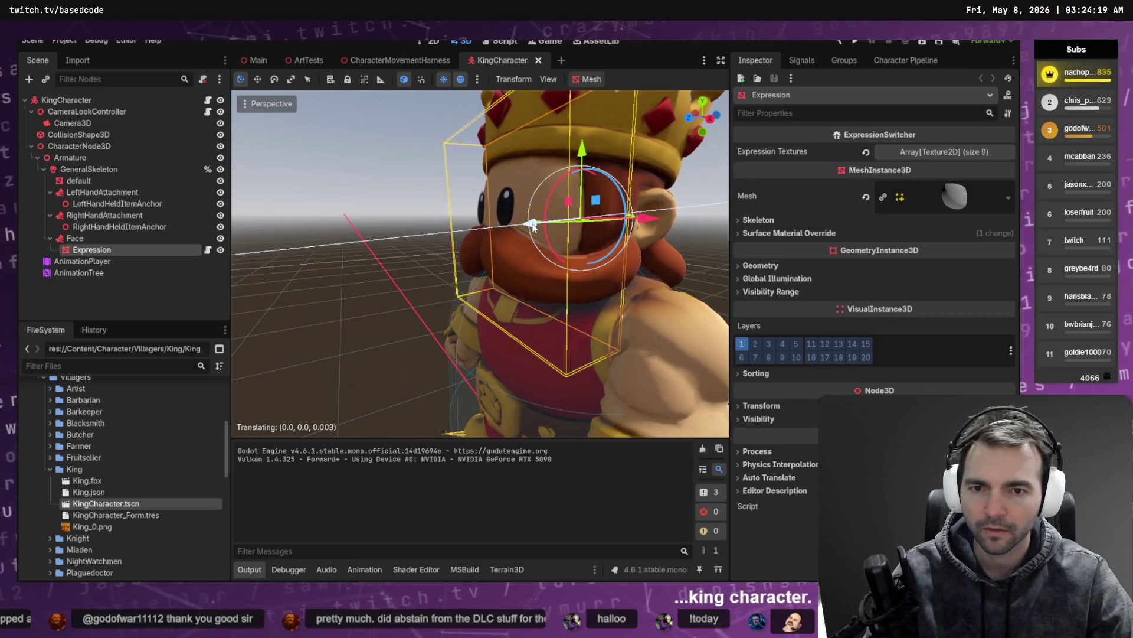
left_click(417, 240)
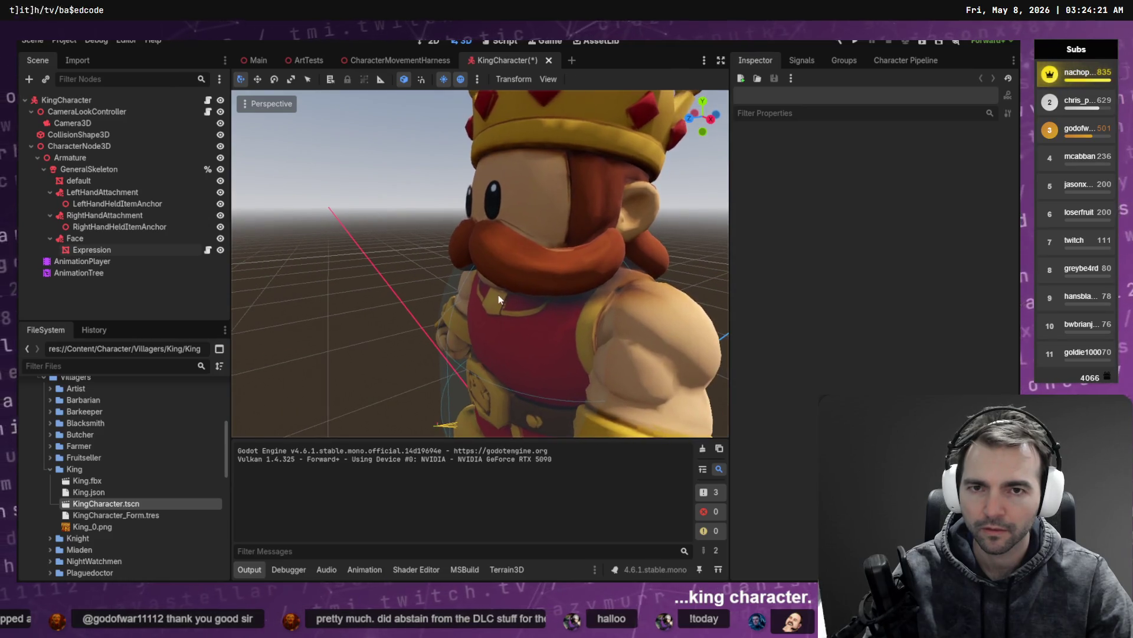
key("ctrl+s")
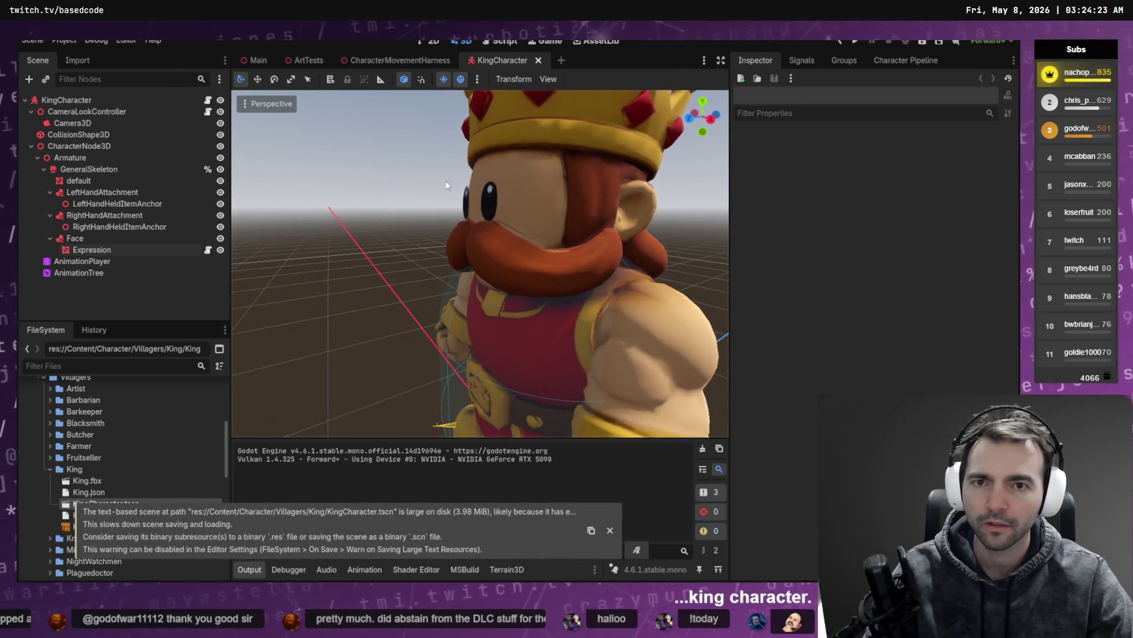
key("ctrl+shift+Tab")
key("F6")
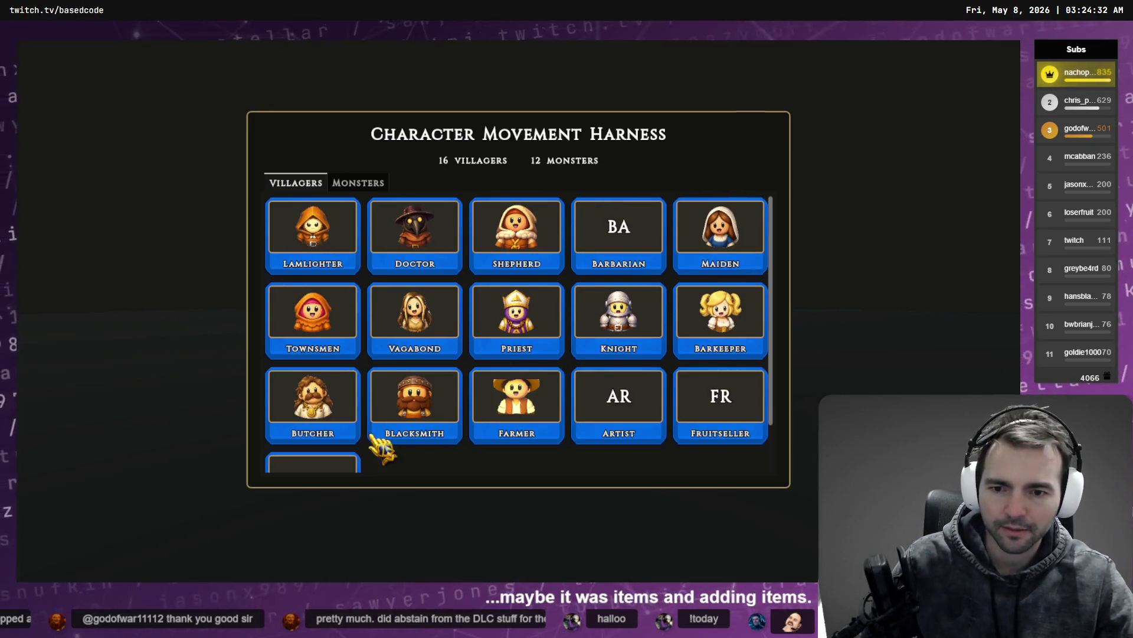
Choose the King card from the relaunched harness's Villagers grid to check his face
scroll(381, 449, "down", 2)
left_click(328, 417)
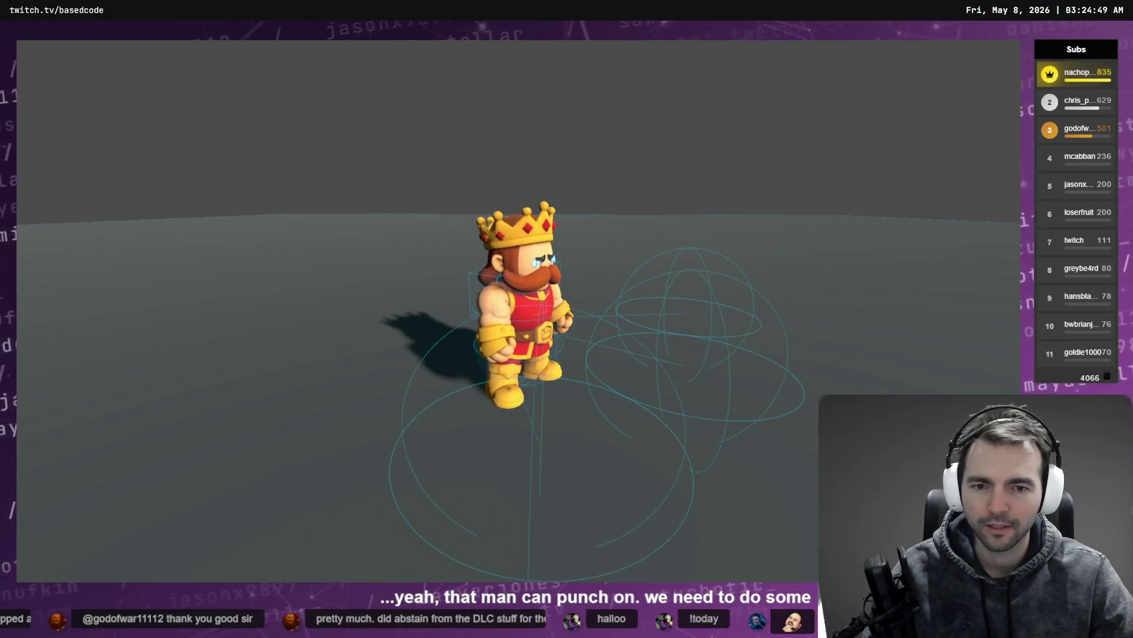
Try the Fruitseller, walking it across the floor, then the Artist and the Farmer
key("Escape")
left_click(685, 345)
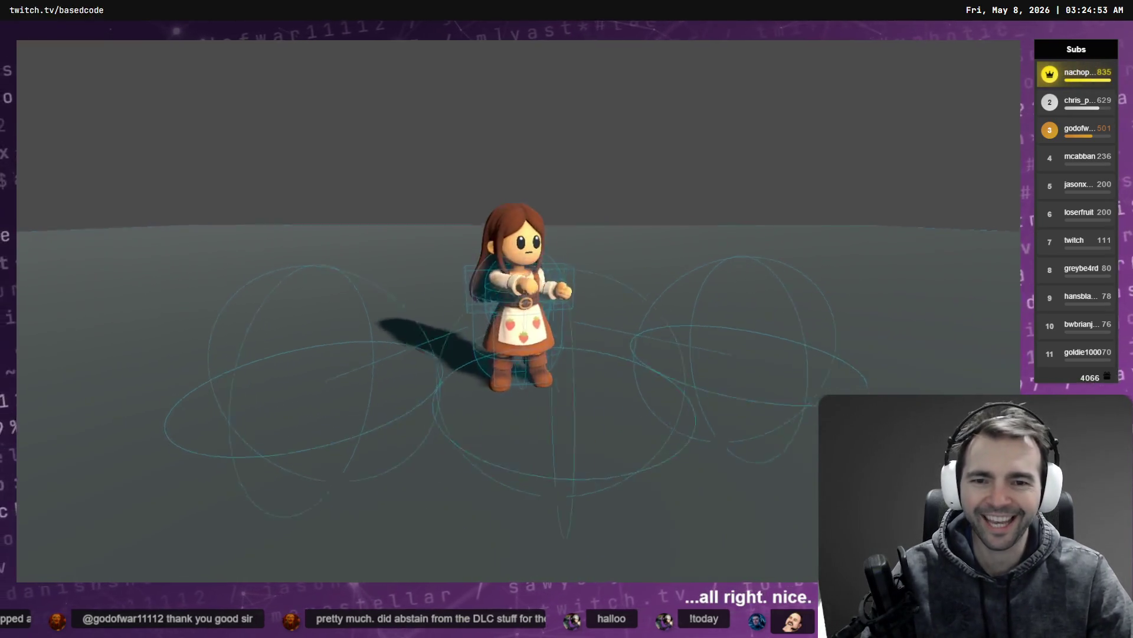
key("a")
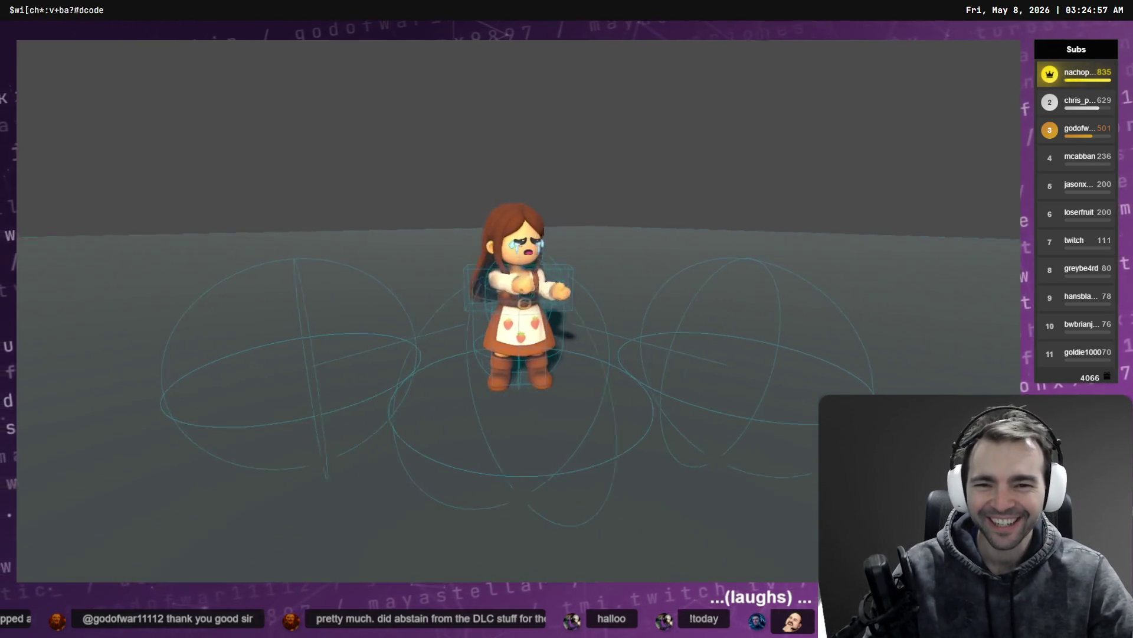
key("Escape")
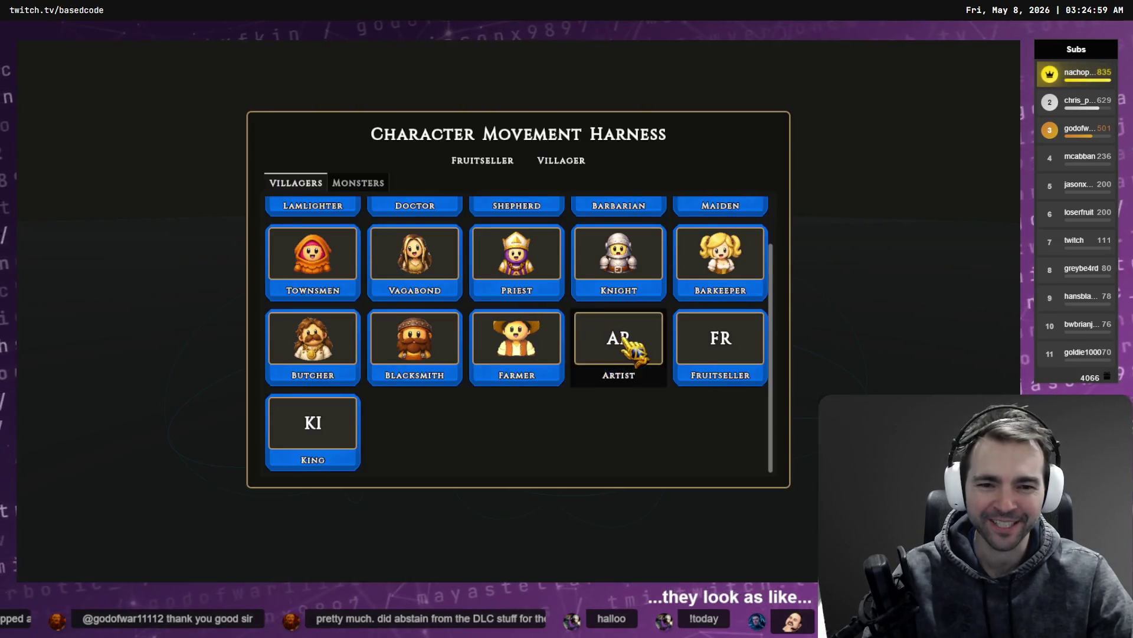
left_click(628, 343)
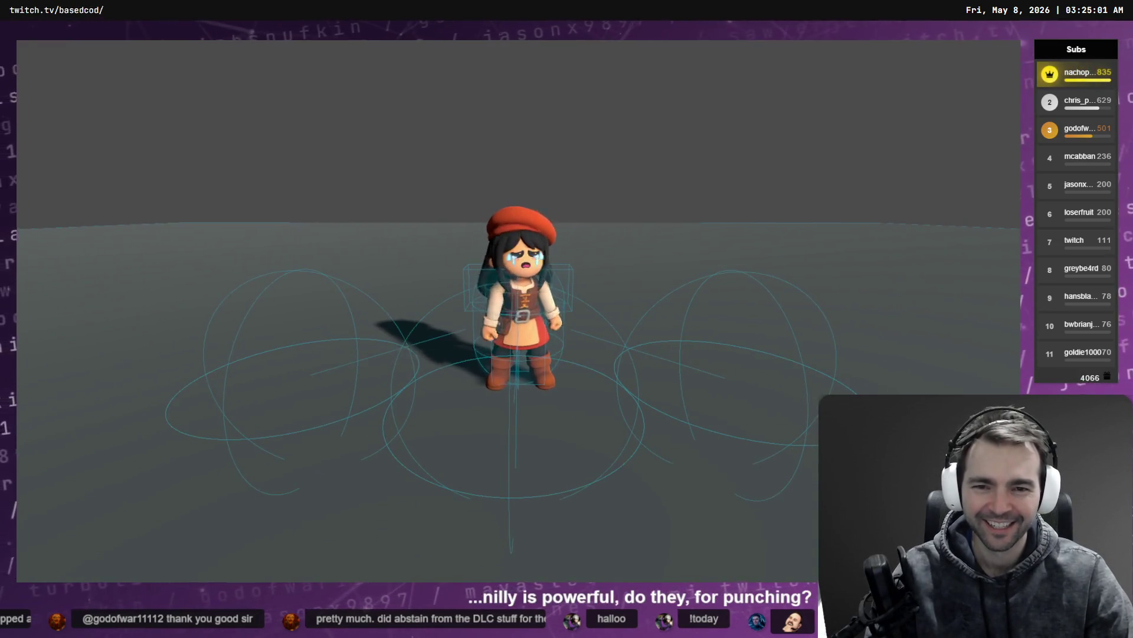
key("Escape")
left_click(519, 344)
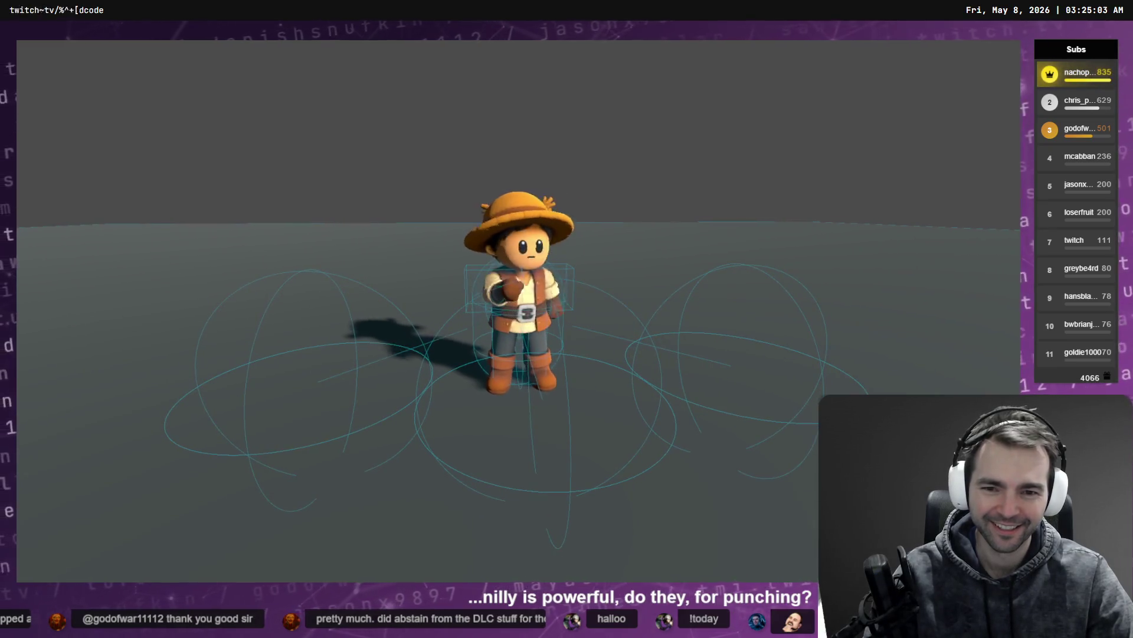
Respawn the Farmer, then swap in the Blacksmith, Butcher and Barkeeper, and reopen the picker
key("Escape")
left_click(519, 342)
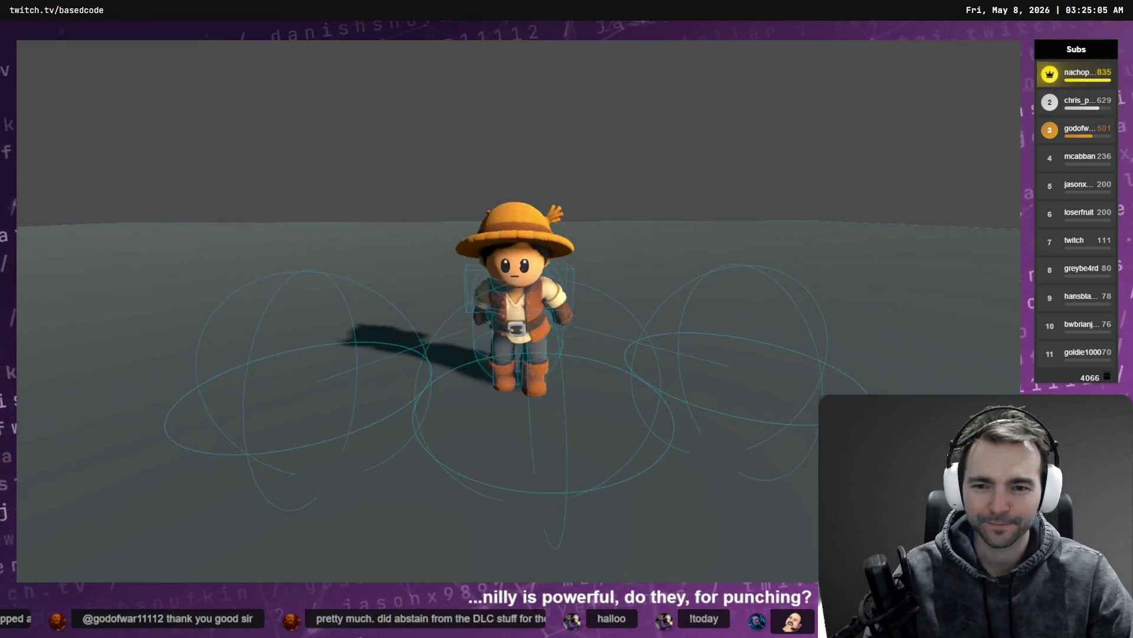
key("Escape")
left_click(415, 355)
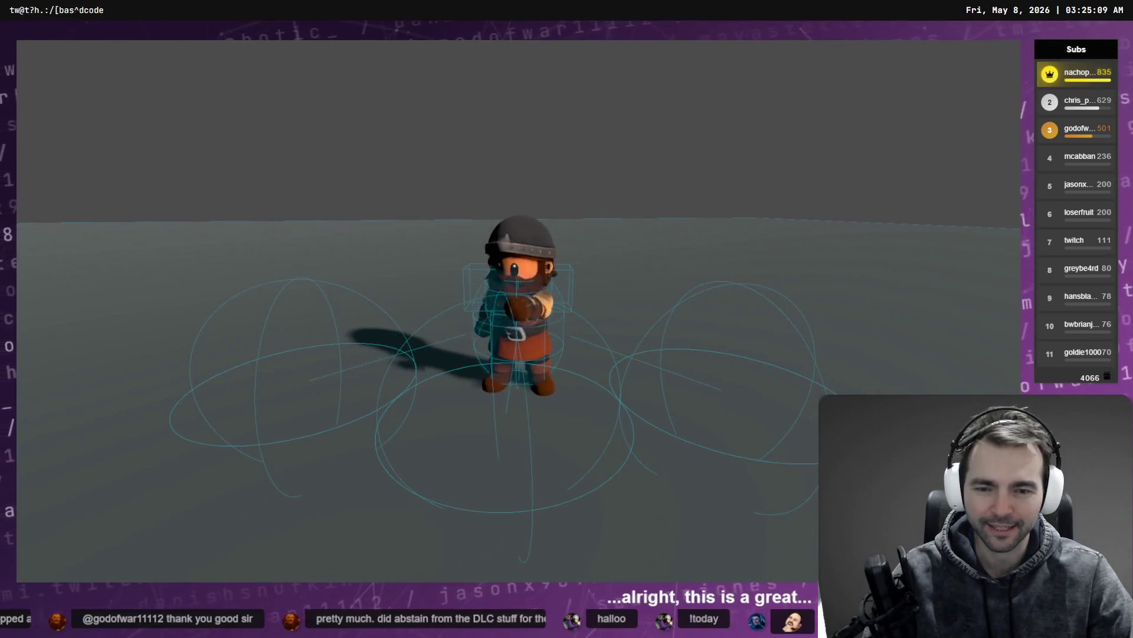
key("Escape")
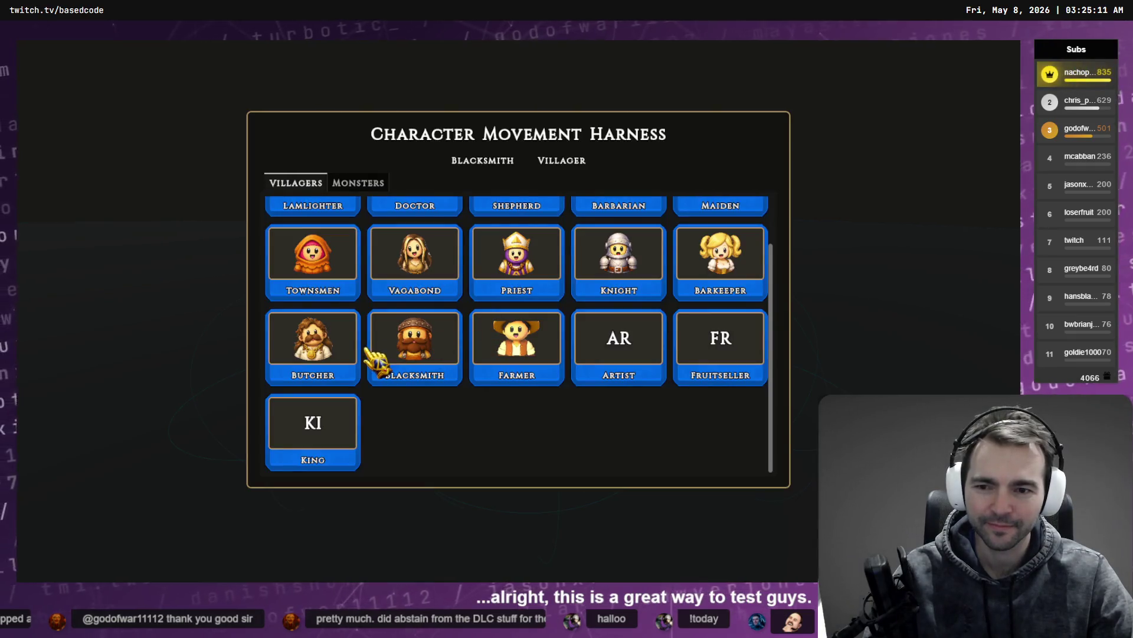
left_click(357, 353)
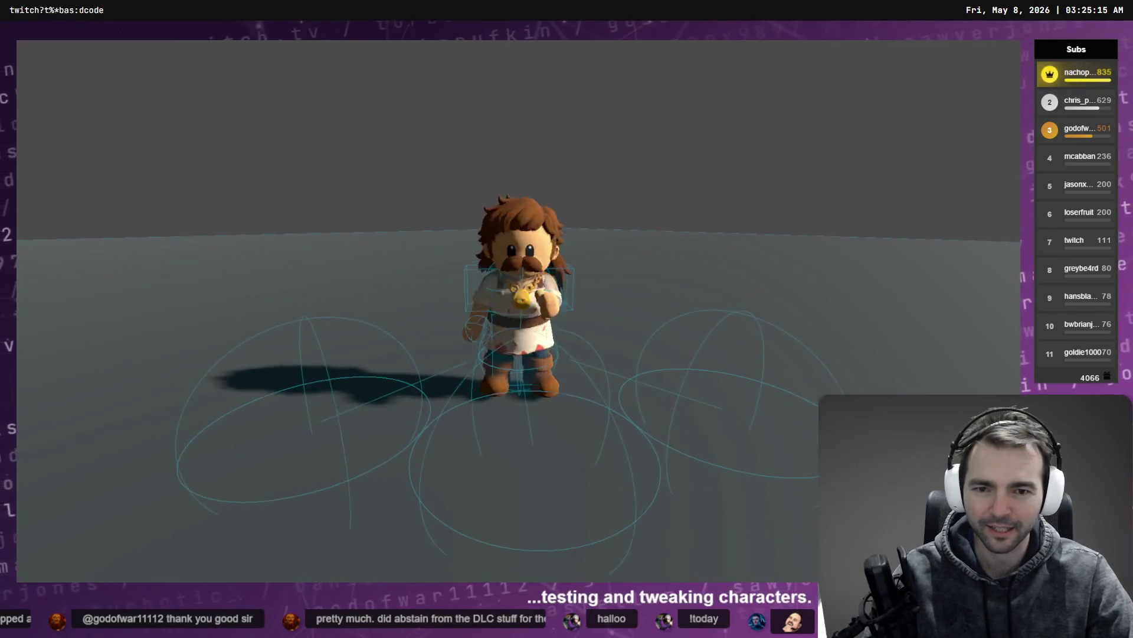
key("Escape")
left_click(717, 263)
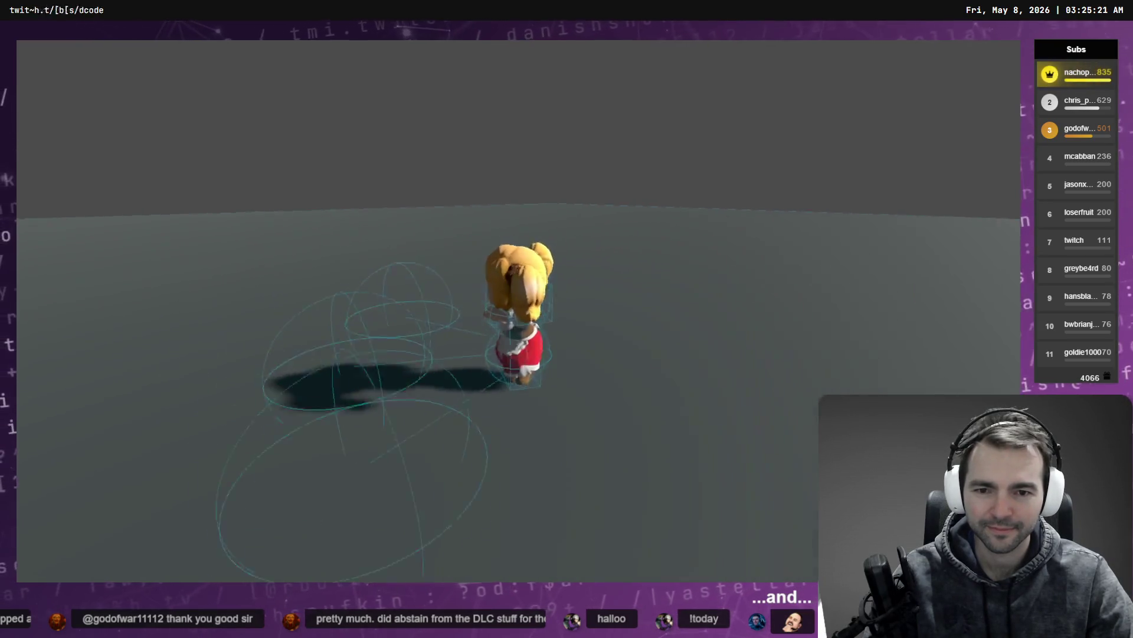
key("Escape")
scroll(642, 269, "up", 1)
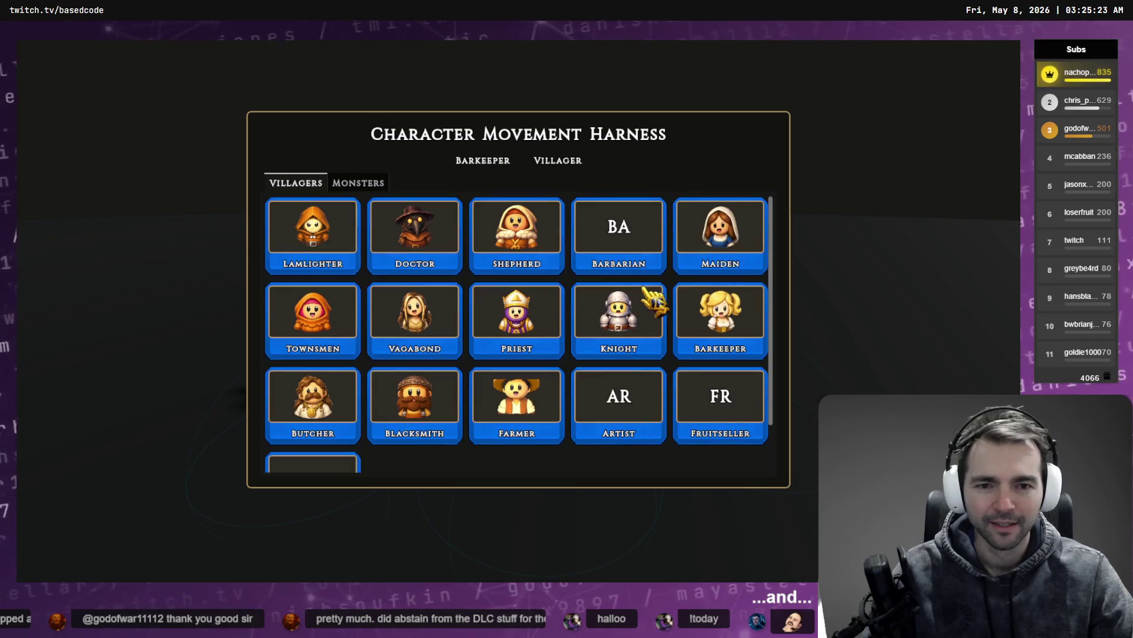
Load the Barbarian and walk him around the floor with the S, D and A keys
left_click(641, 239)
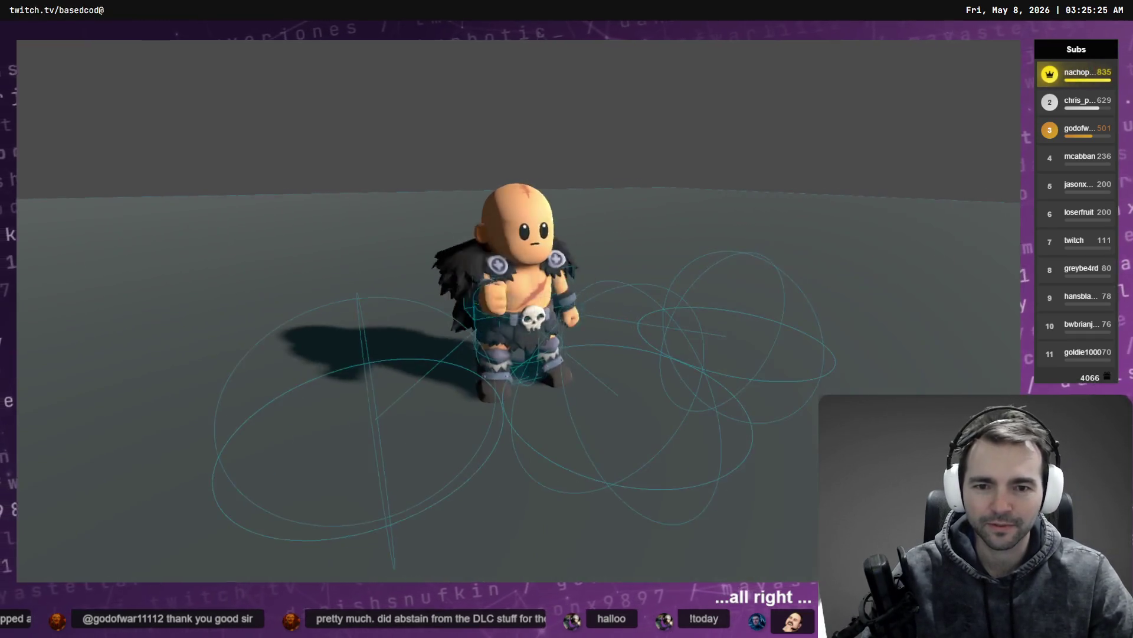
key("s")
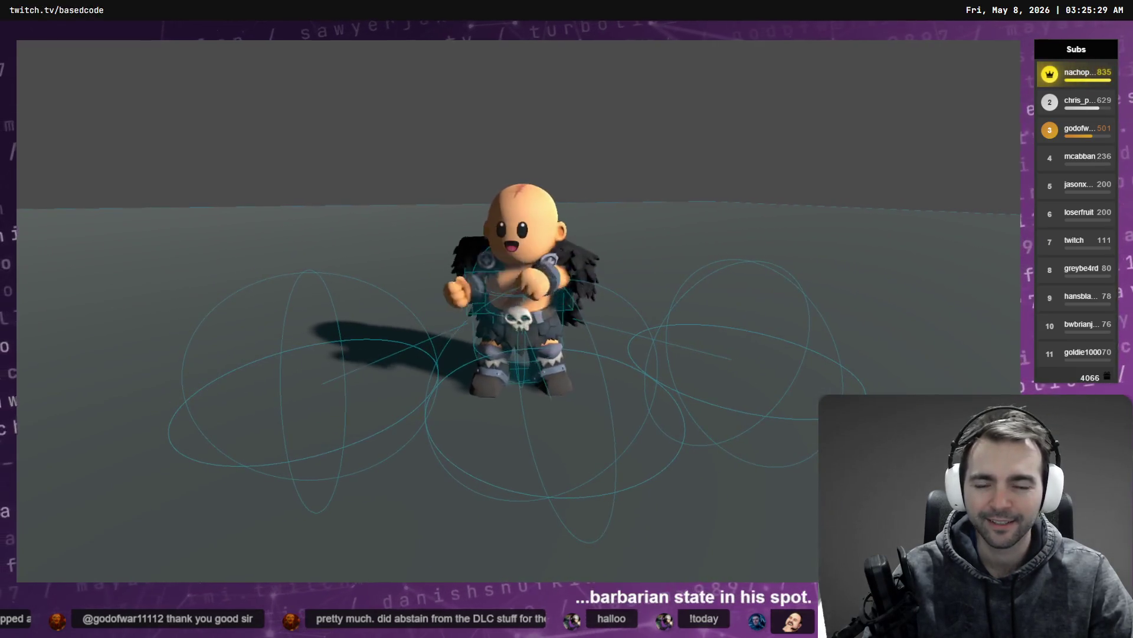
key("s")
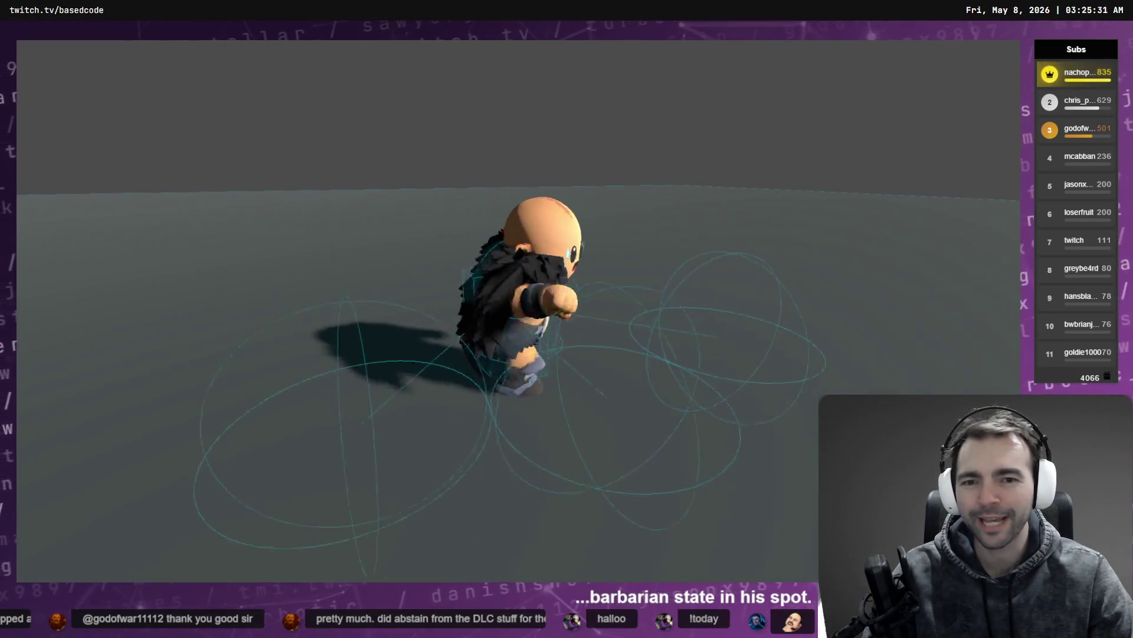
key("s")
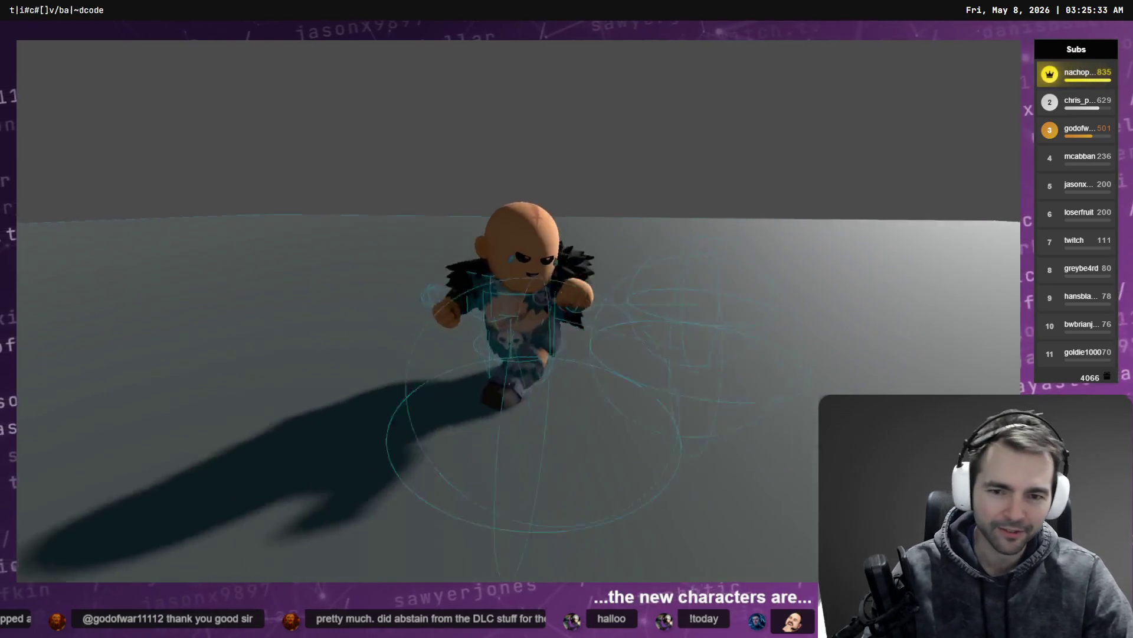
key("d")
key("s")
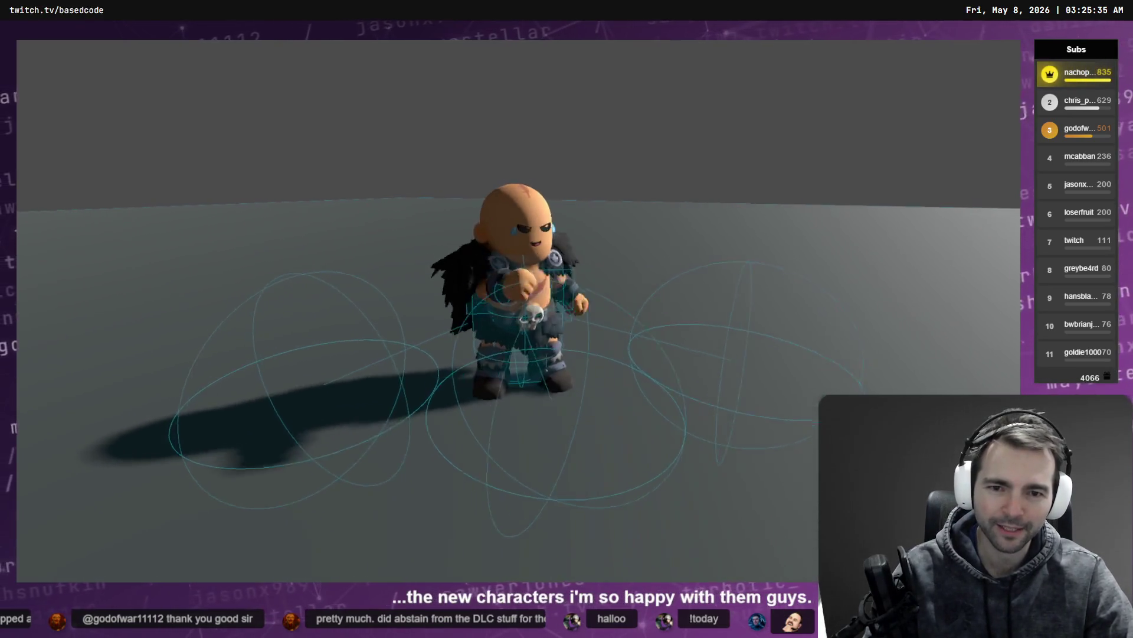
key("a")
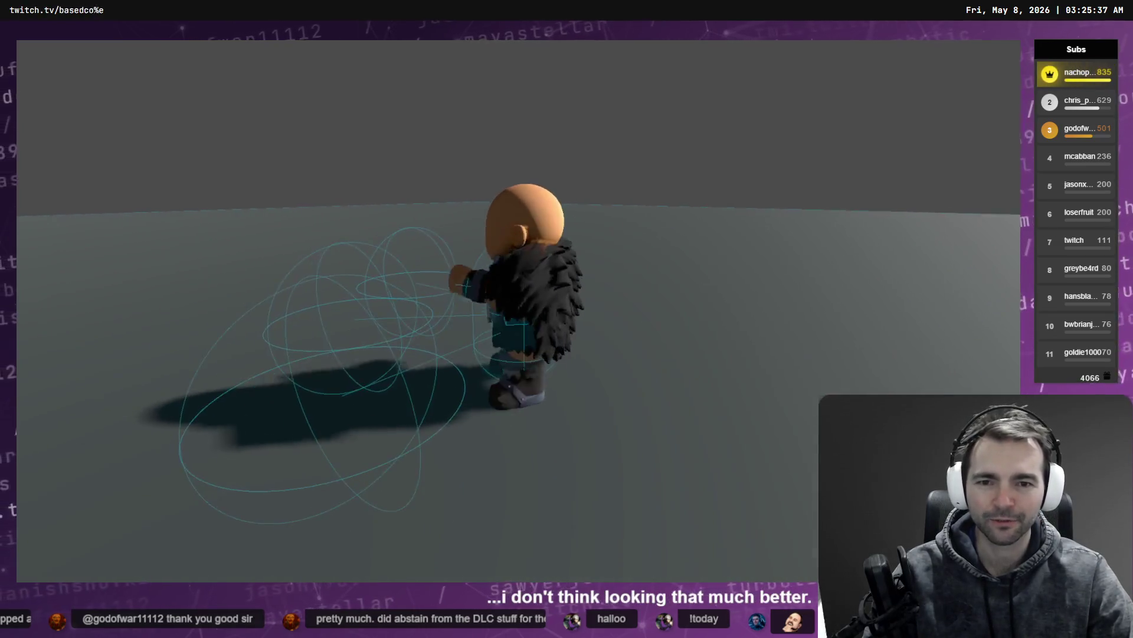
Switch to the King, walk him around with WASD, then stop the game
key("Tab")
scroll(455, 455, "down", 2)
left_click(331, 423)
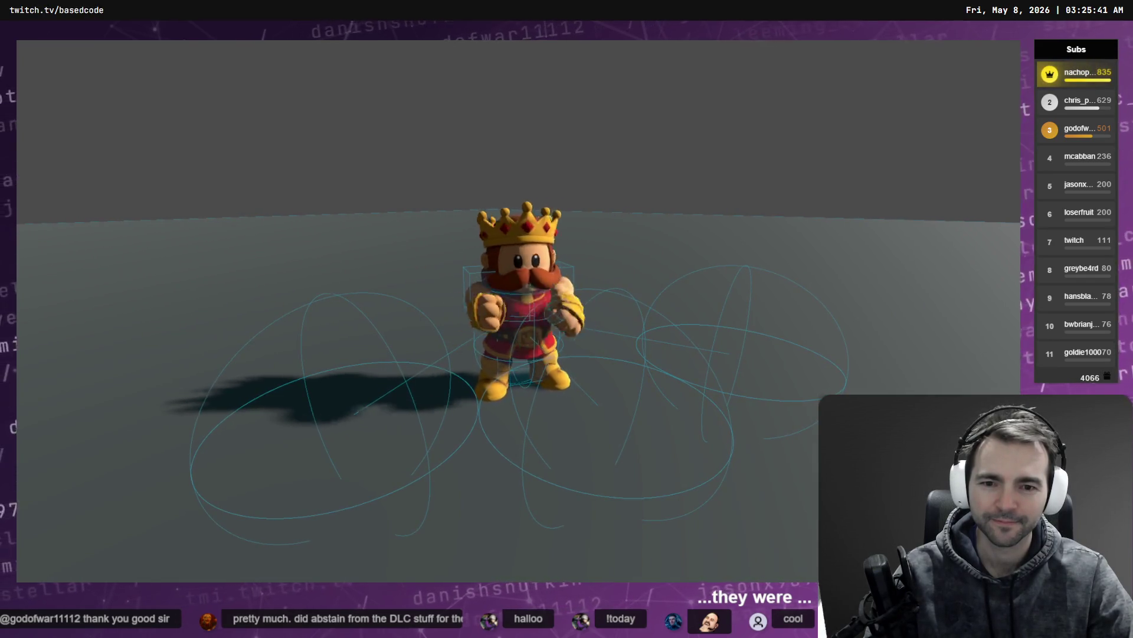
key("w")
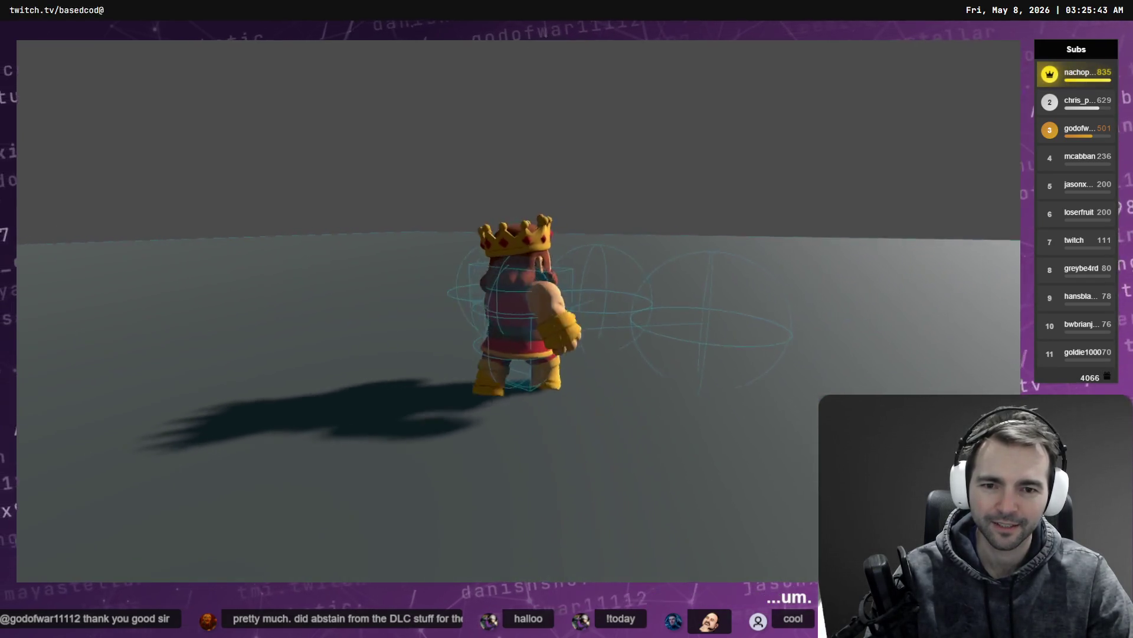
key("d")
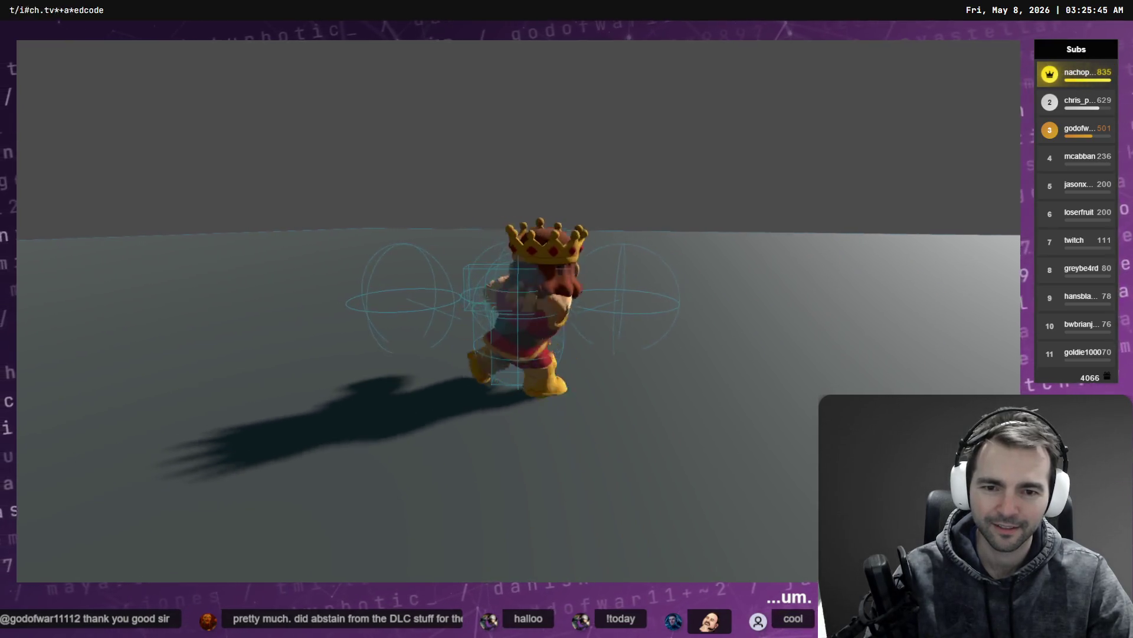
key("w")
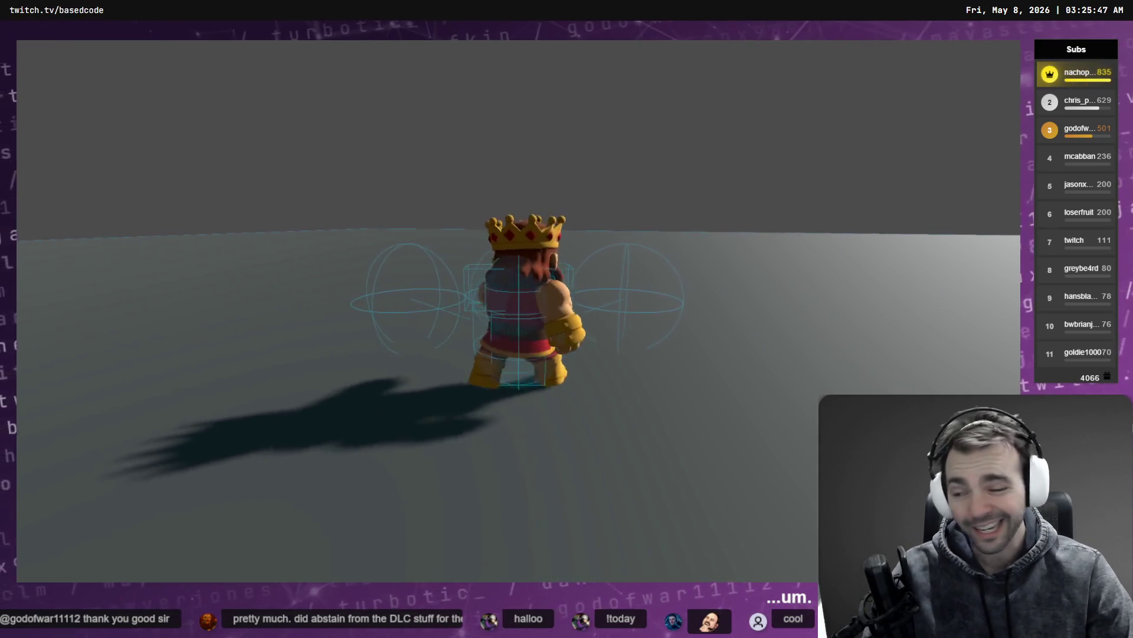
key("d")
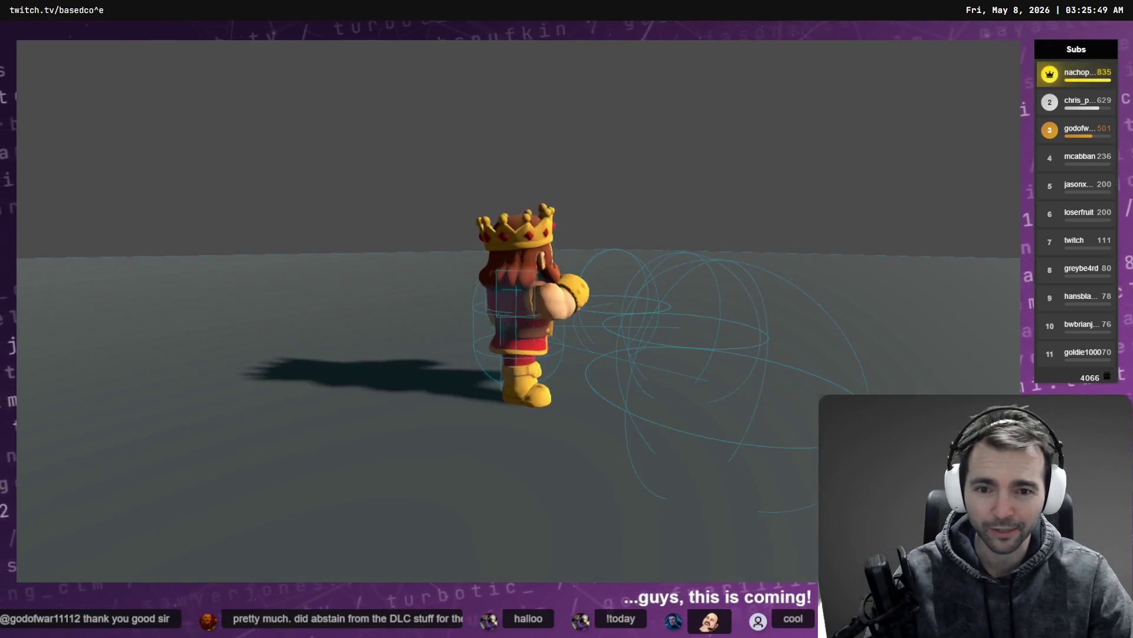
key("s")
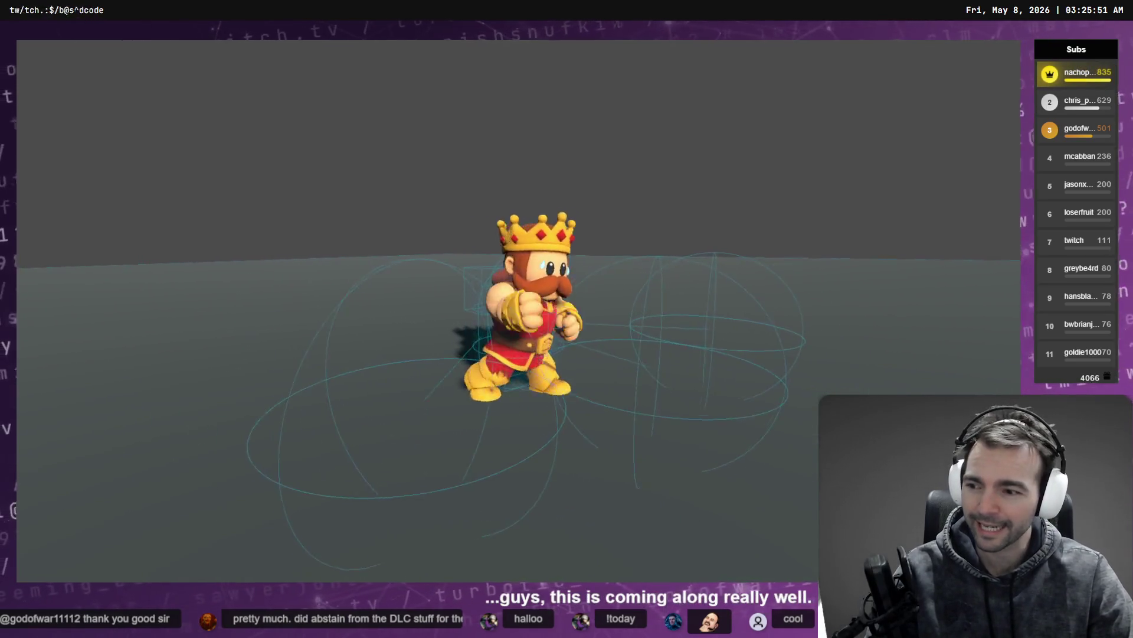
key("w")
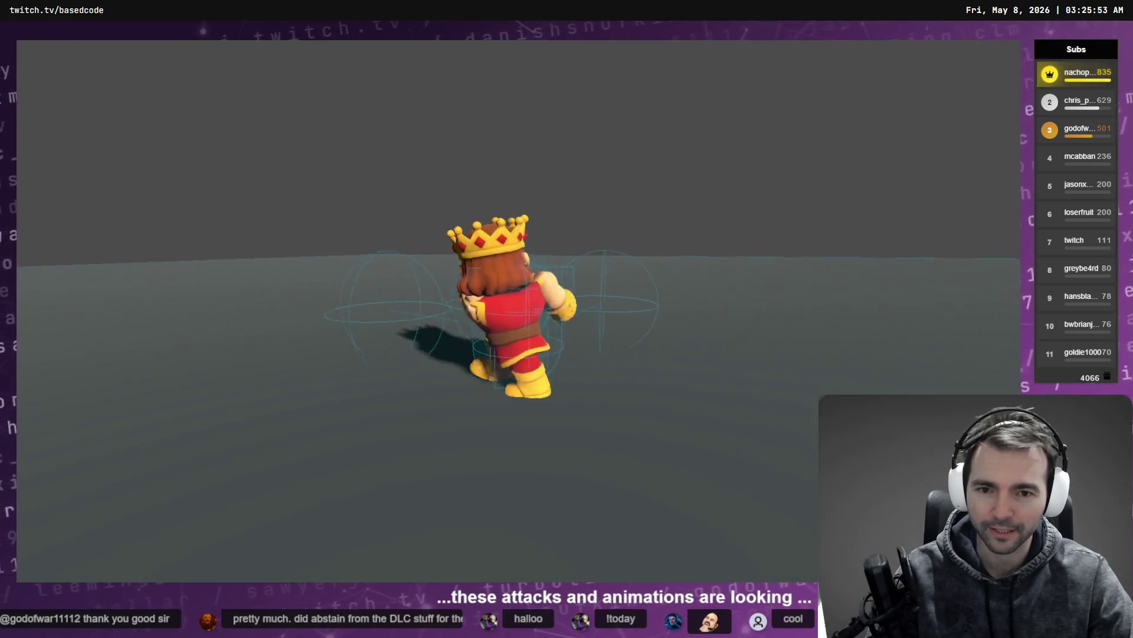
key("s")
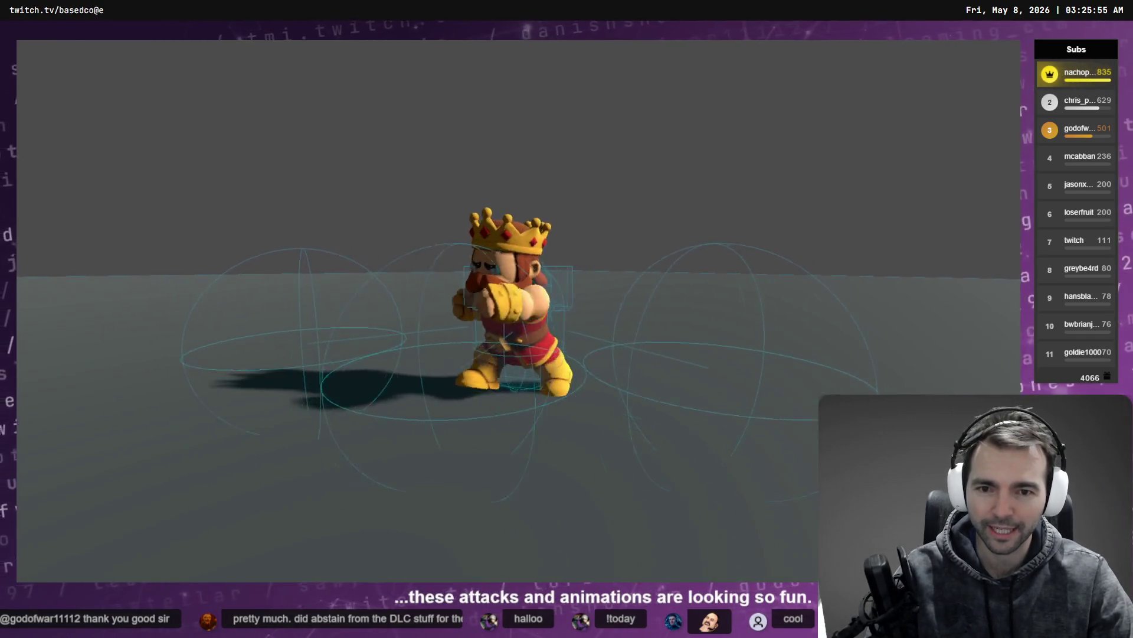
key("a")
key("F8")
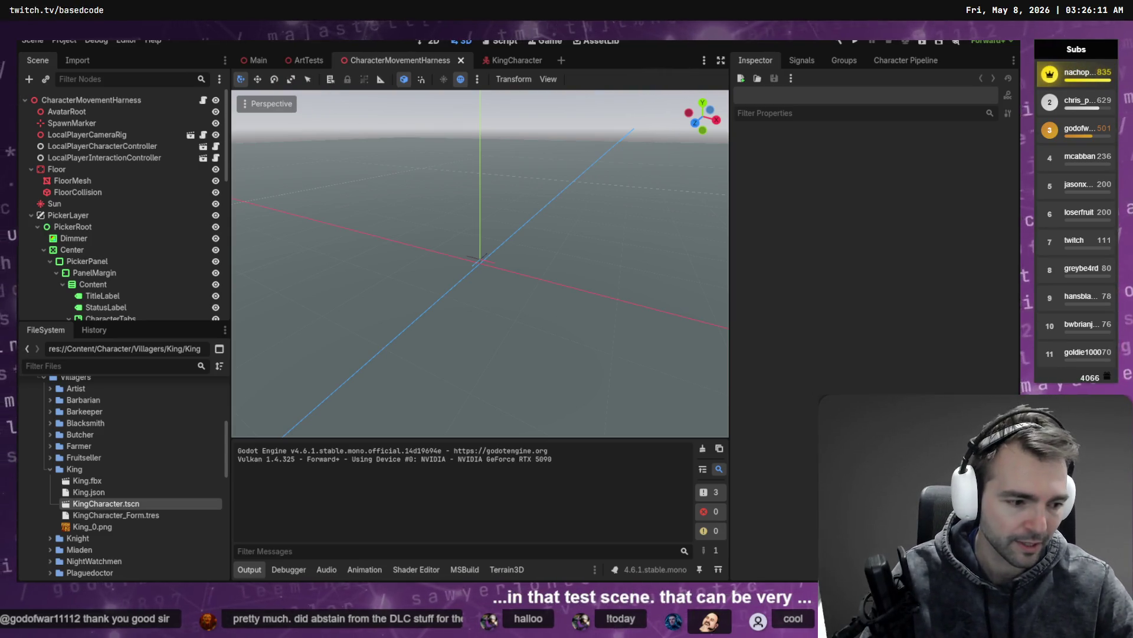
Glance at the Codex Character Harness chat, then show KingCharacter.tscn's diff in Fork's Local Changes
key("alt+Tab")
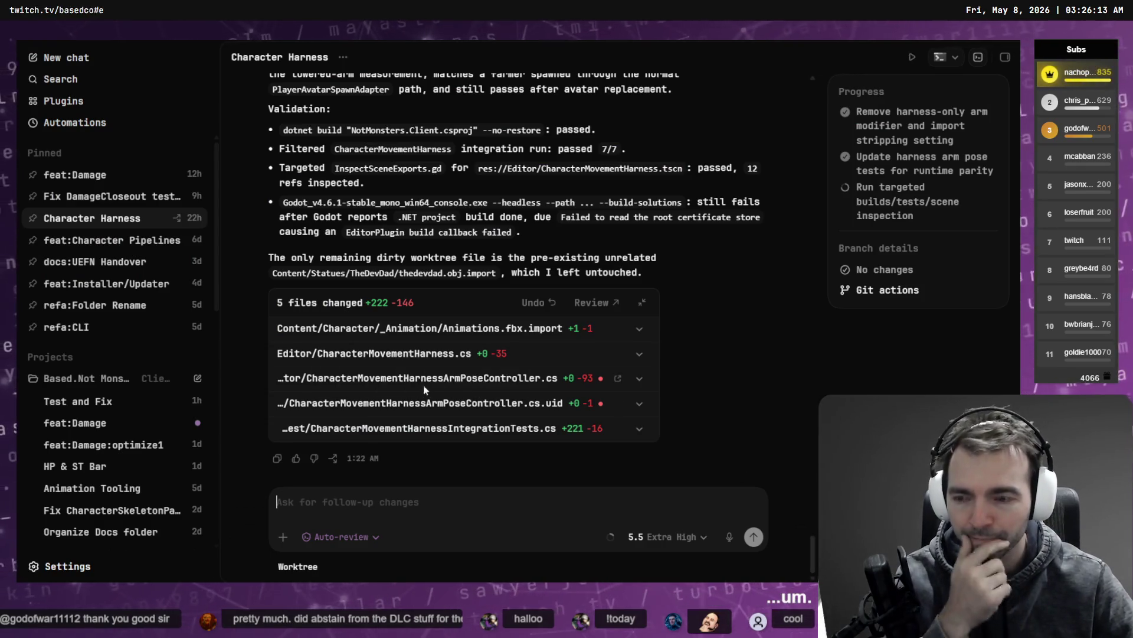
key("alt+Tab")
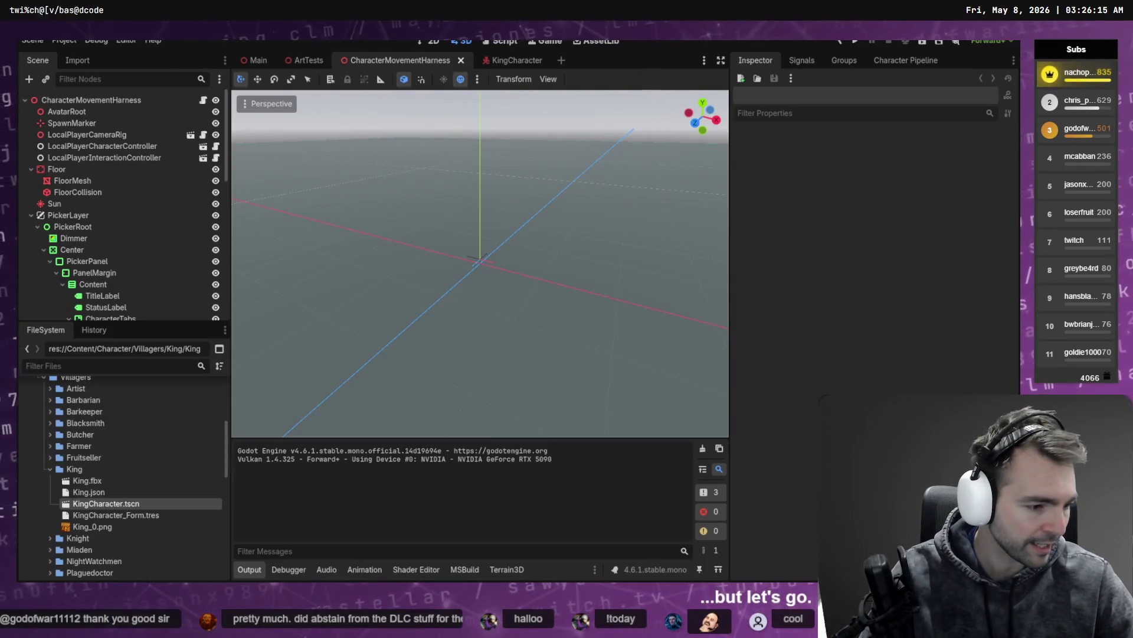
key("alt+Tab")
left_click(286, 161)
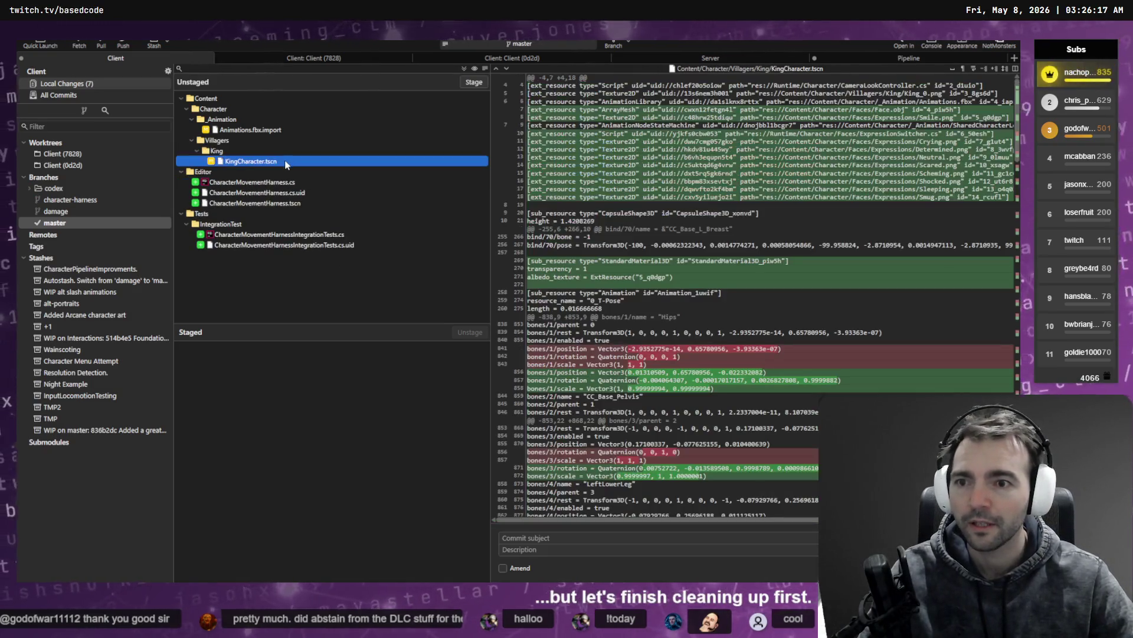
Leave Amend unticked, review the file diffs, and stage all seven unstaged changes
left_click(516, 571)
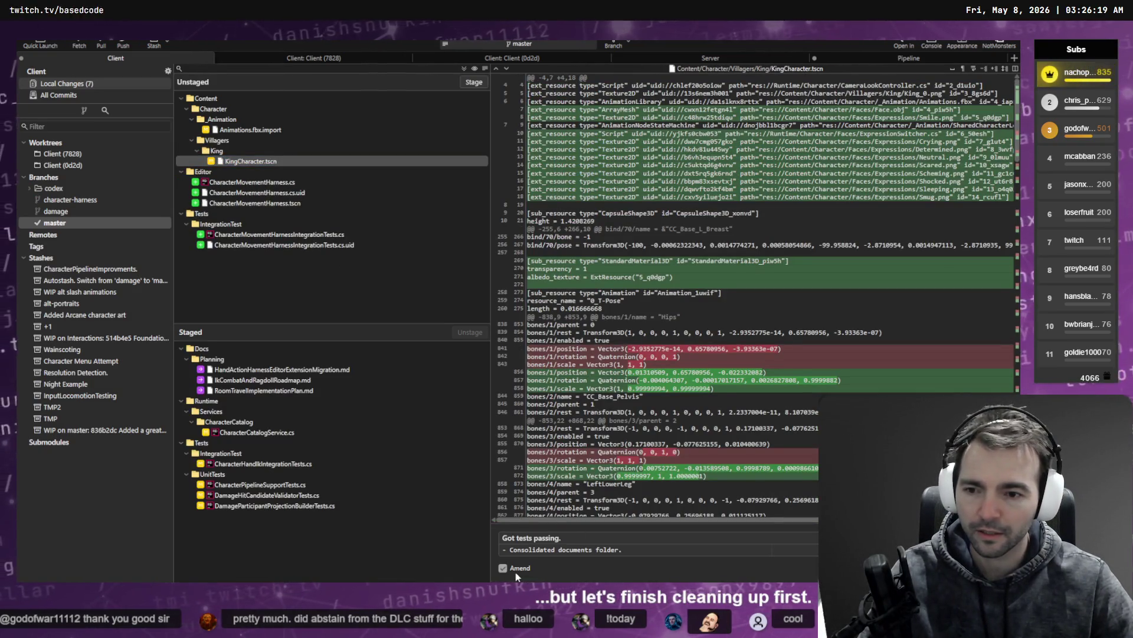
left_click(515, 570)
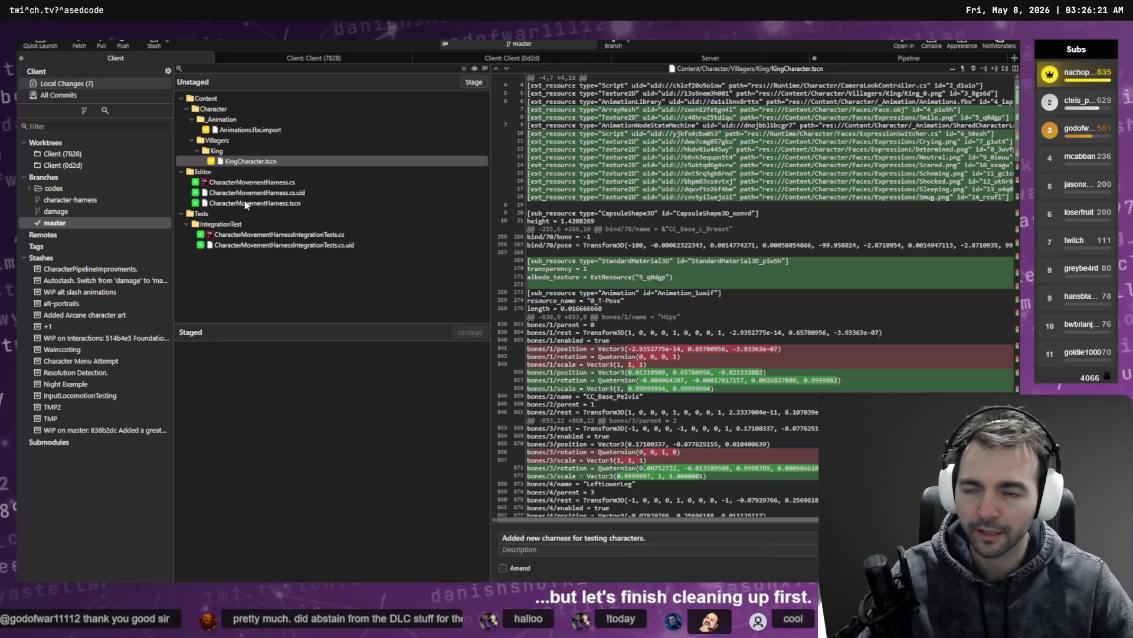
left_click(254, 182)
left_click(254, 161)
left_click(260, 130)
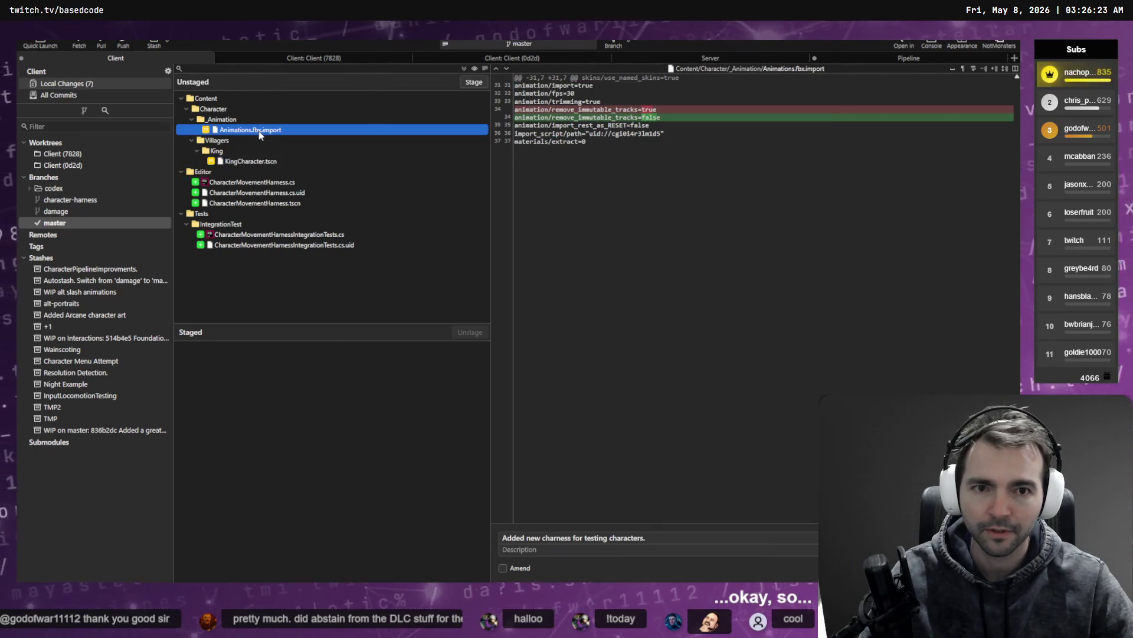
key("ctrl+a")
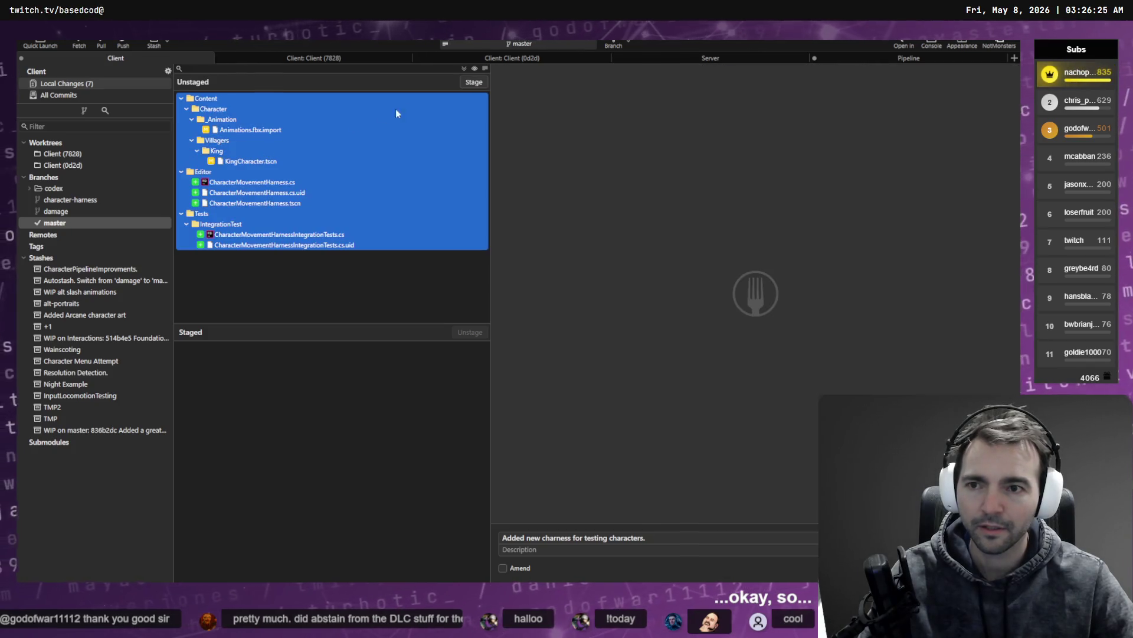
left_click(480, 81)
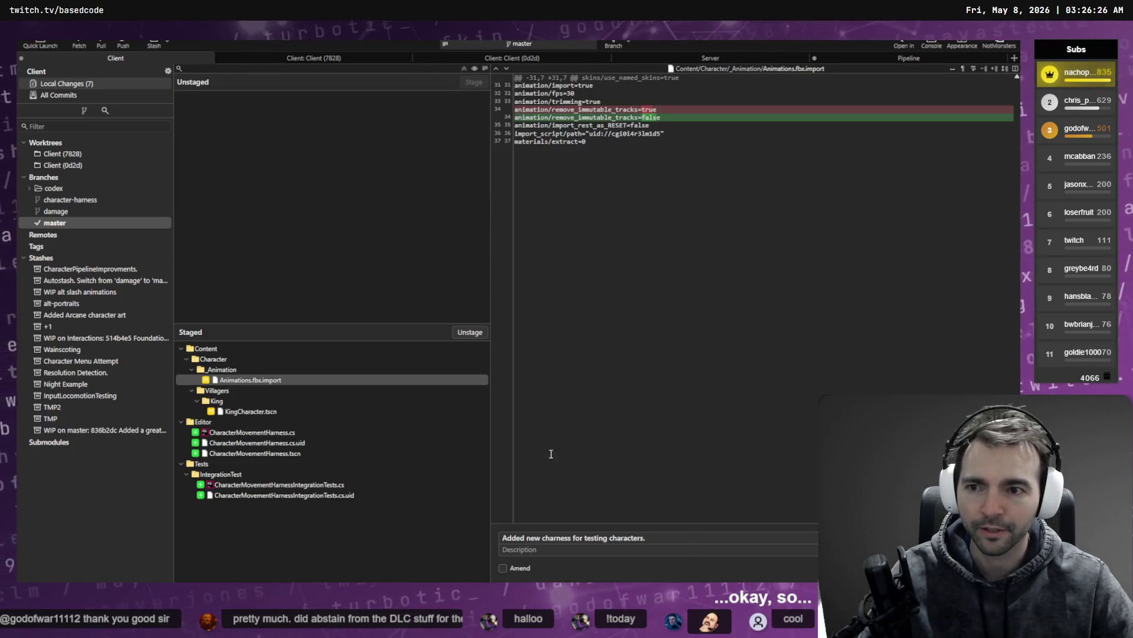
Replace the commit subject with 'Add a new harness for character movement.' and commit
triple_click(670, 542)
key("BackSpace")
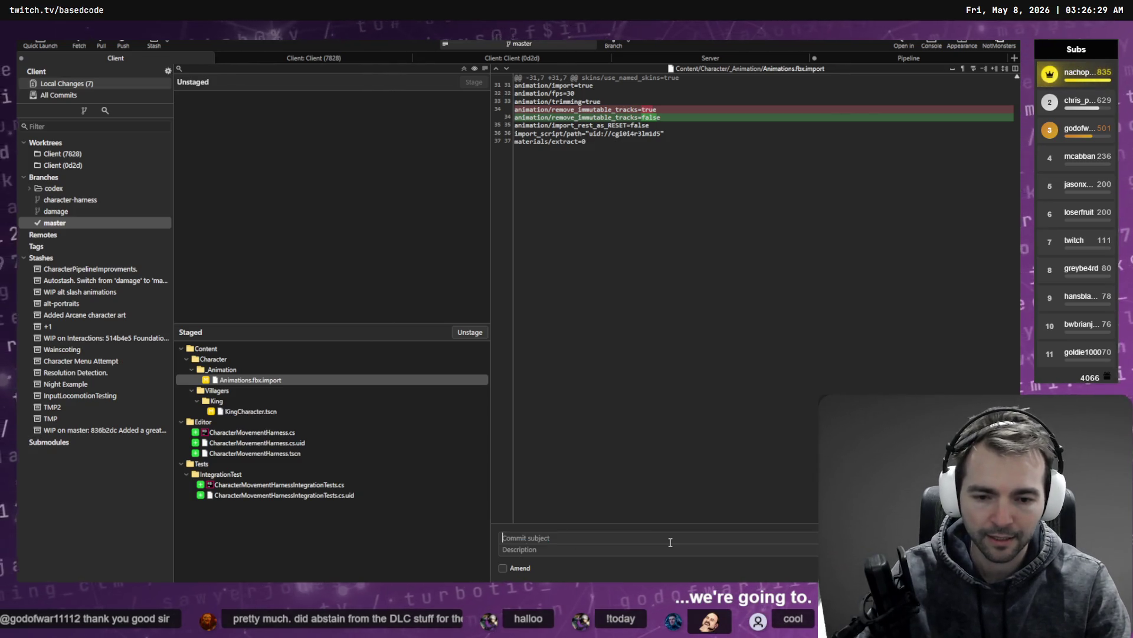
key("super+h")
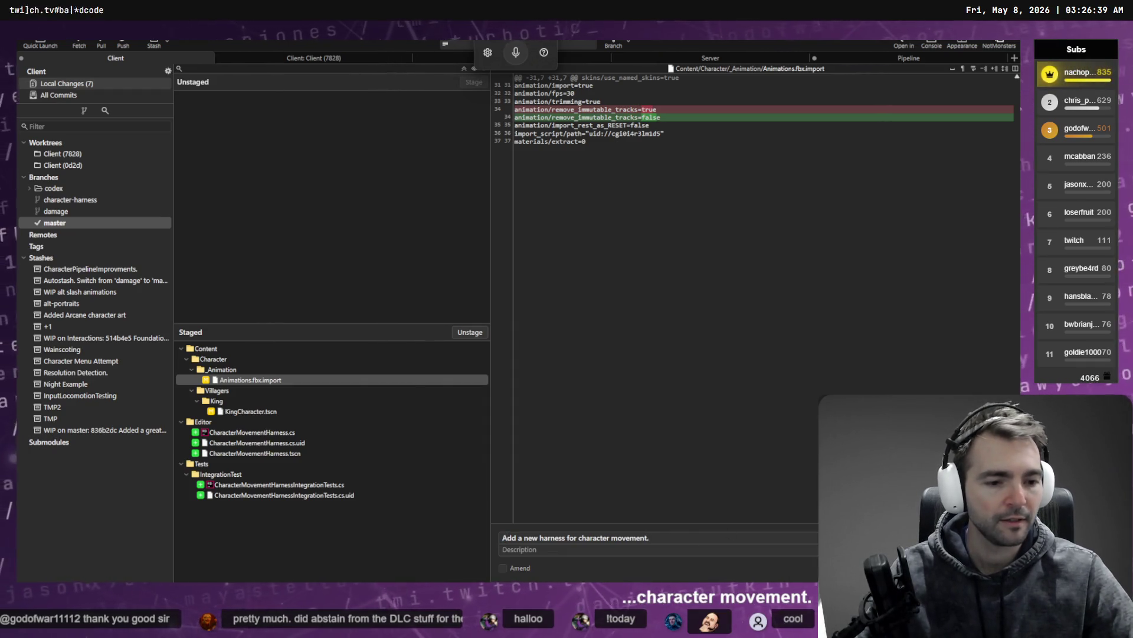
key("ctrl+Return")
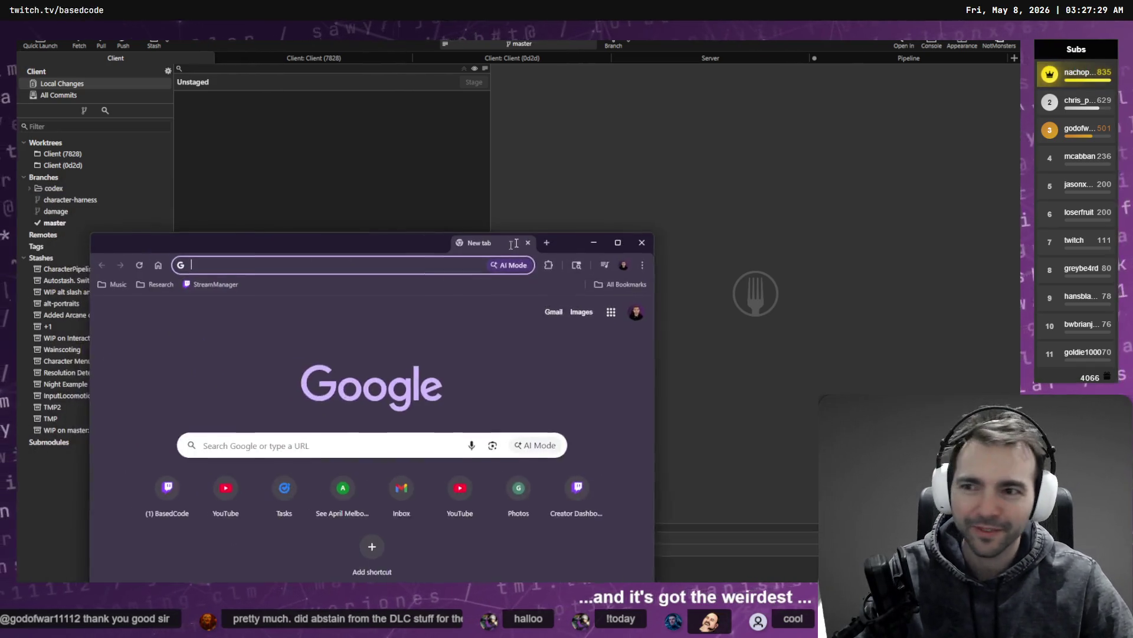
Maximize the new browser and open the 'Them Changes' official video via YouTube search
mouse_move(530, 241)
left_mouse_down()
mouse_move(439, 170)
mouse_move(363, 133)
left_mouse_up()
double_click(296, 136)
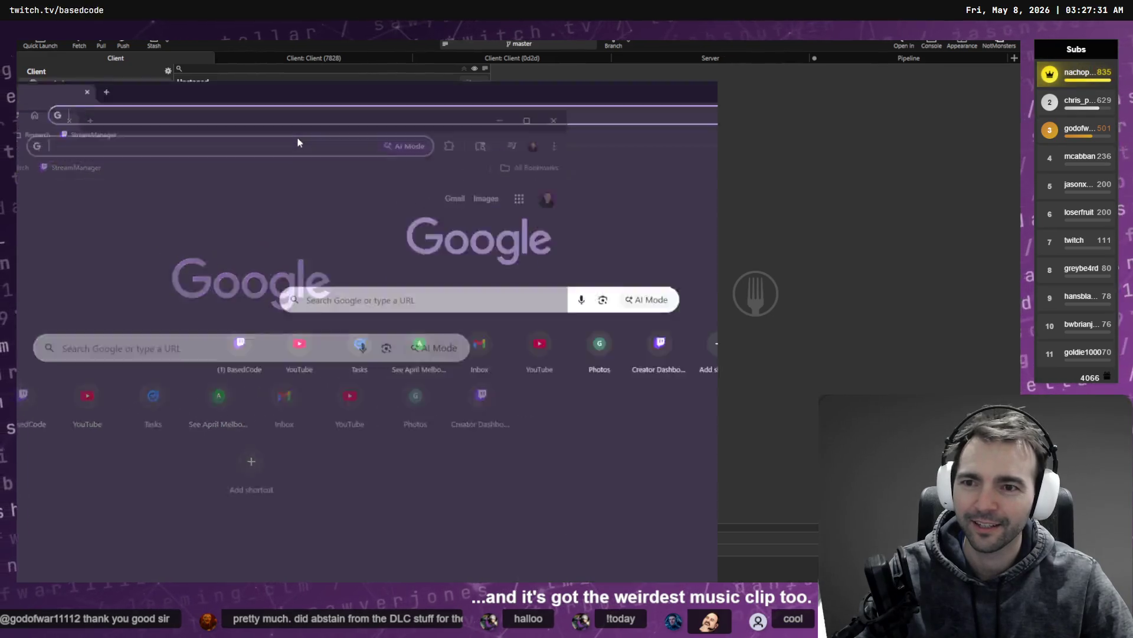
type("youtube.com")
key("Return")
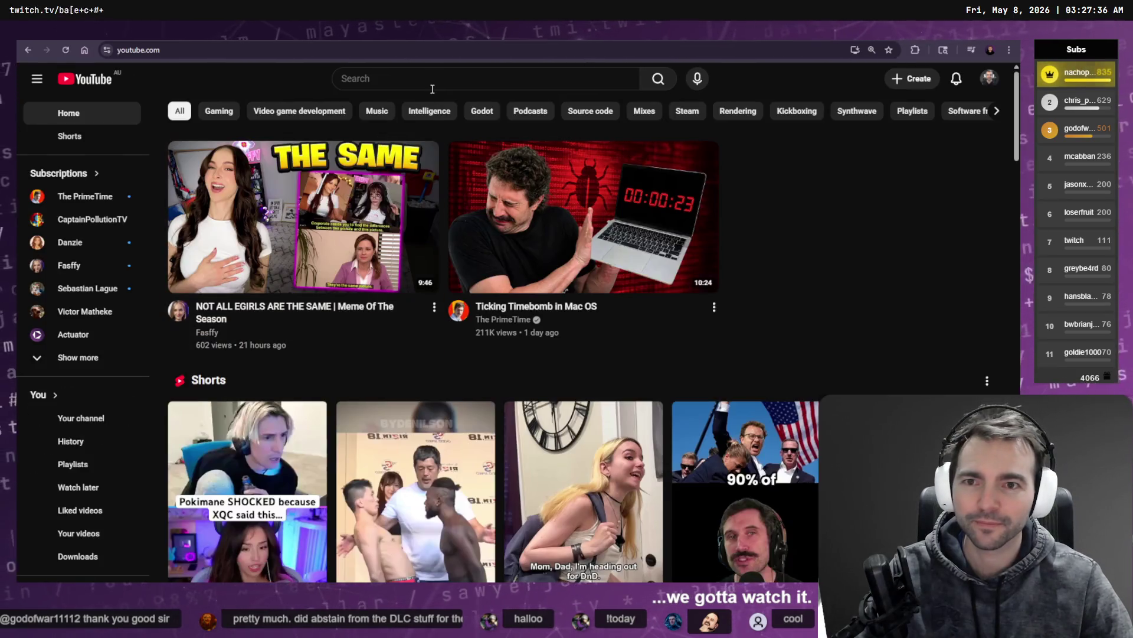
left_click(435, 78)
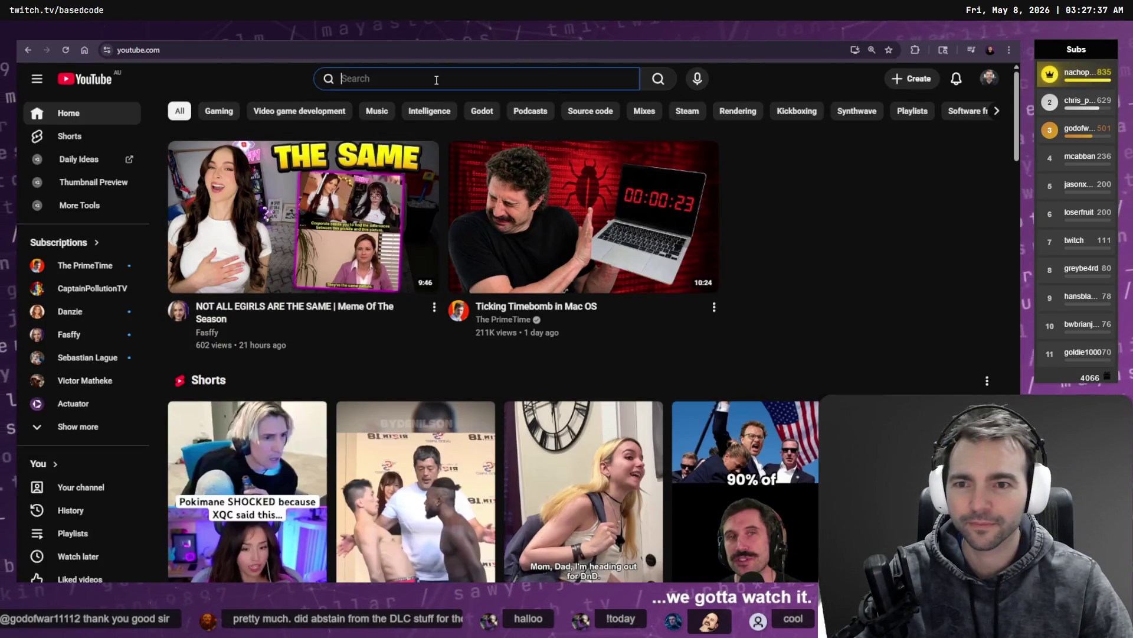
type("Them changes")
key("Return")
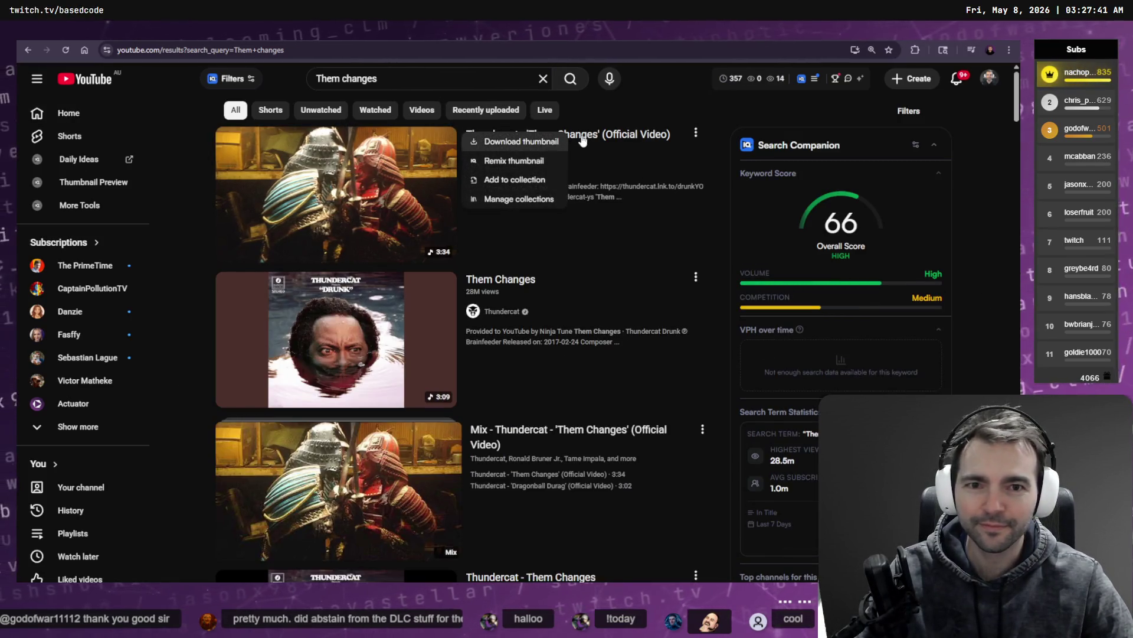
left_click(599, 142)
Snap the YouTube window to the right half of the screen beside Fork
key("alt+Tab")
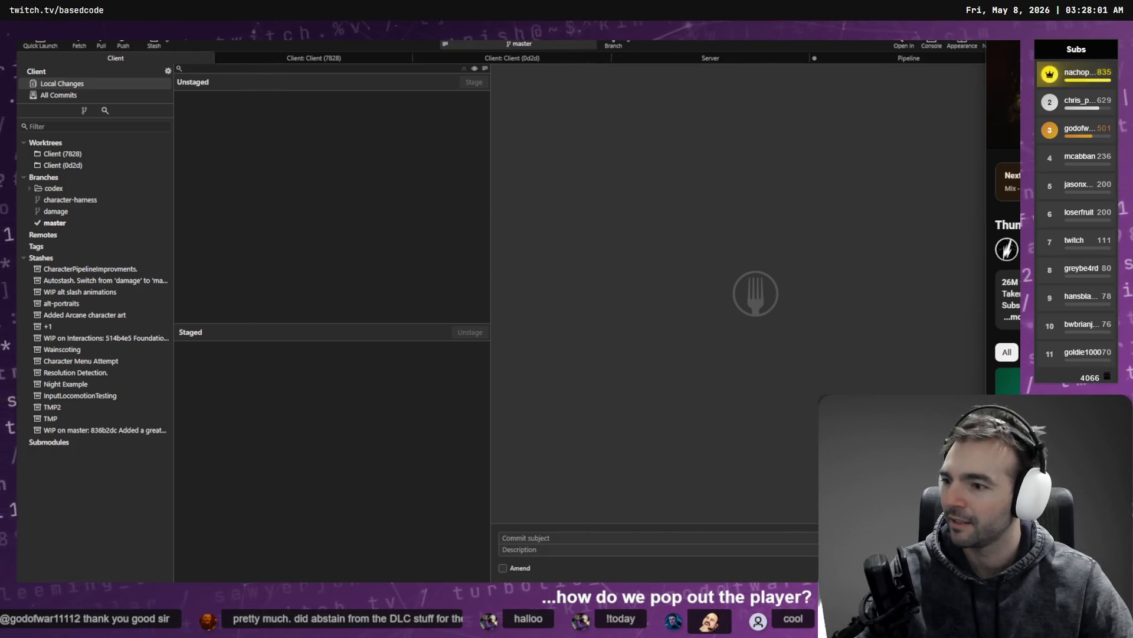
mouse_move(1003, 89)
left_mouse_down()
mouse_move(550, 125)
mouse_move(1018, 127)
mouse_move(1004, 127)
left_mouse_up()
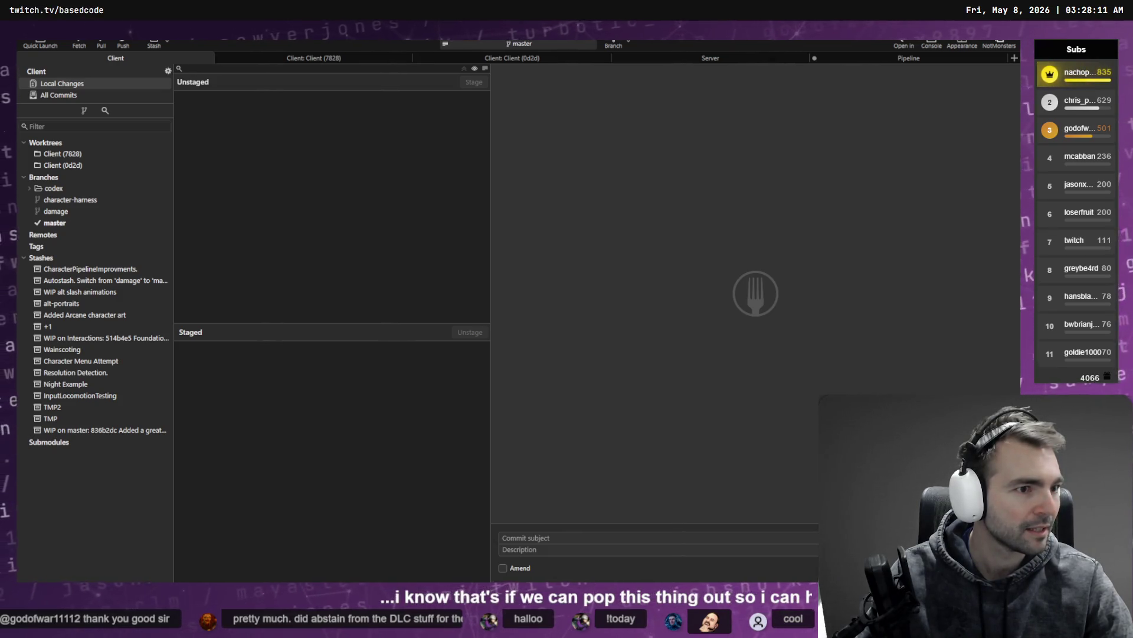
mouse_move(1016, 118)
left_mouse_down()
mouse_move(571, 107)
mouse_move(583, 104)
left_mouse_up()
key("super+Right")
left_click(820, 227)
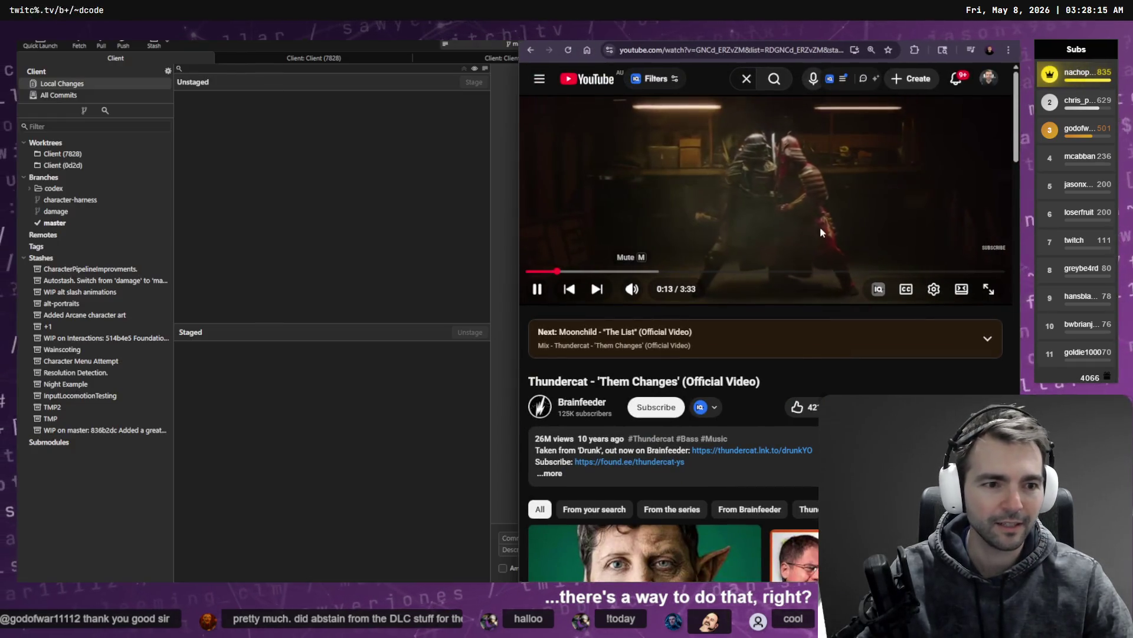
Watch the 'Them Changes' video full screen to about 3:07, then exit full screen
double_click(820, 227)
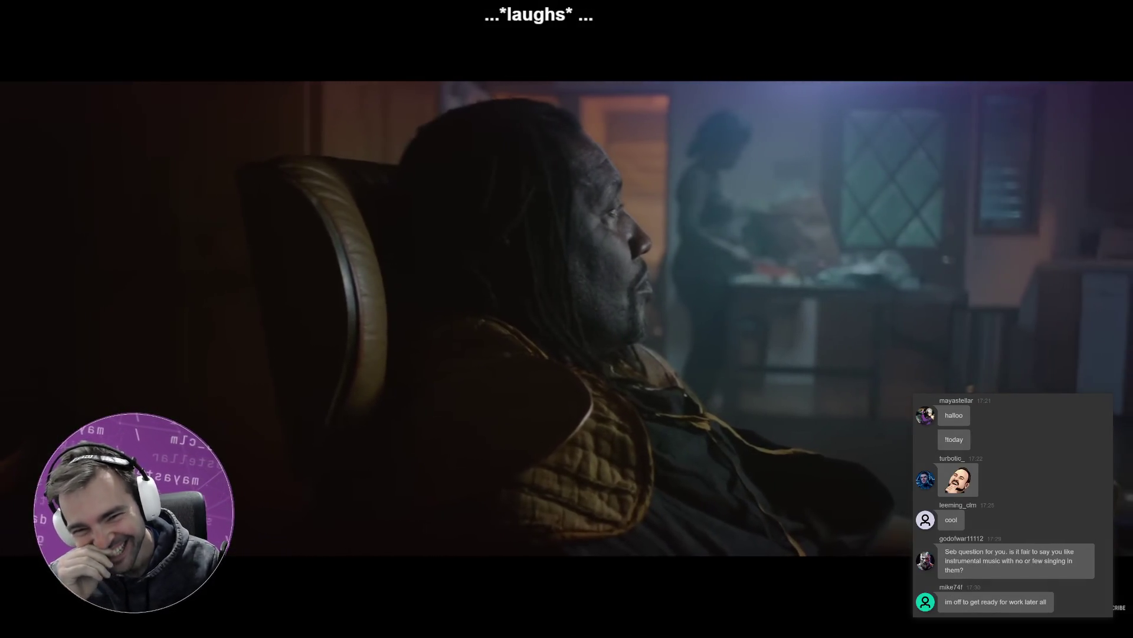
mouse_move(274, 282)
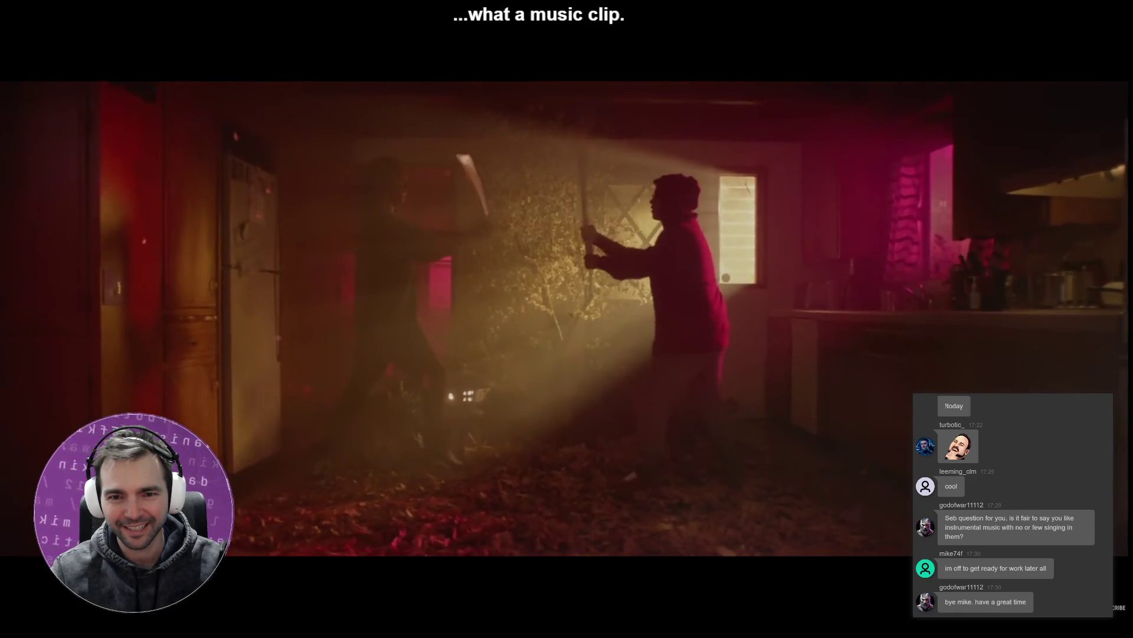
mouse_move(678, 296)
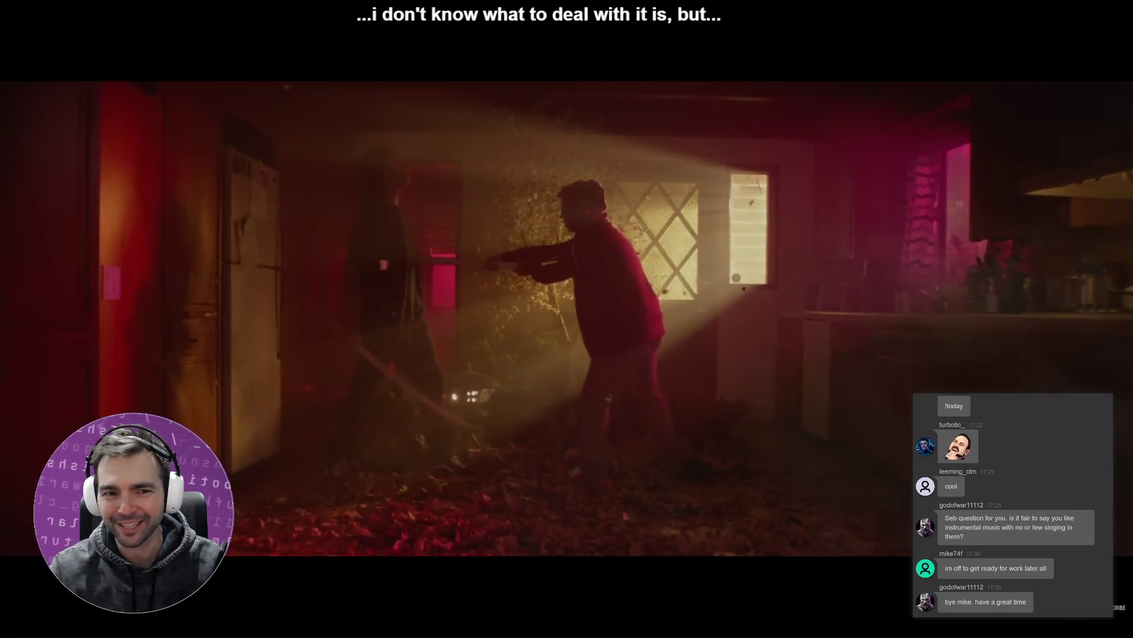
mouse_move(910, 315)
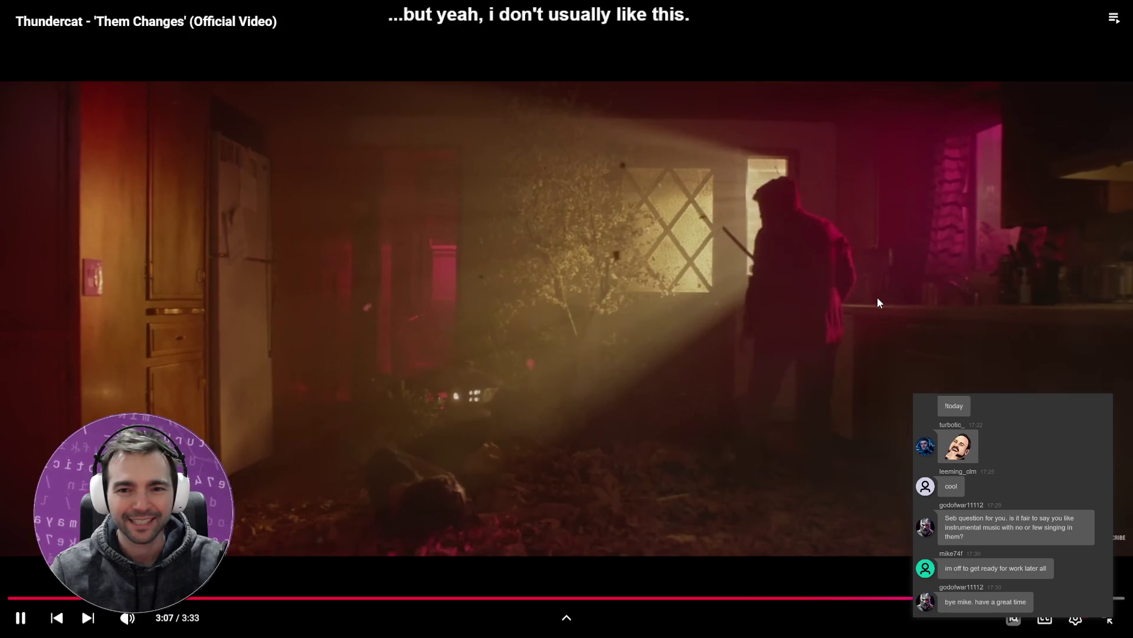
key("Escape")
Read Codex's latest reply, then view the Client (0d2d) worktree's commit history in Fork
left_click(460, 196)
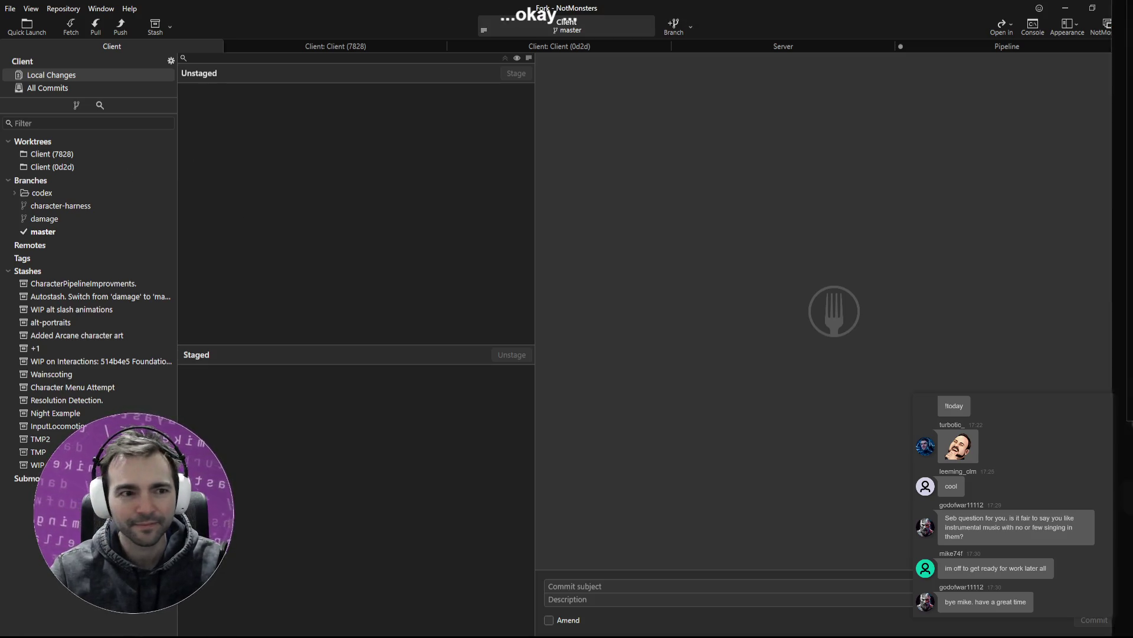
key("alt+Tab")
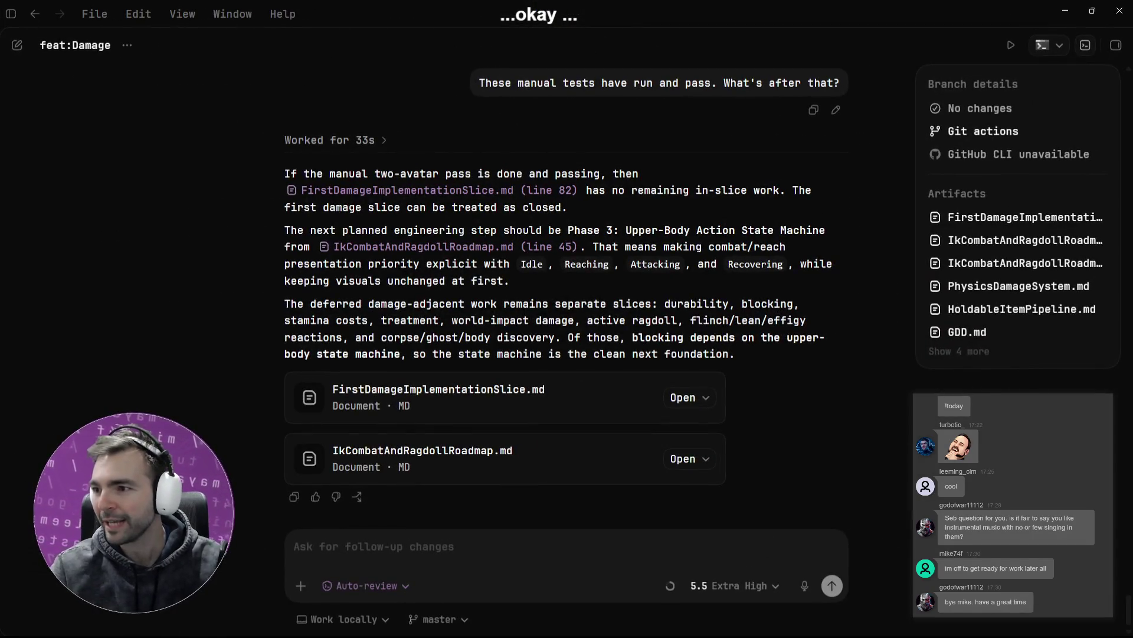
key("alt+Tab")
left_click(525, 49)
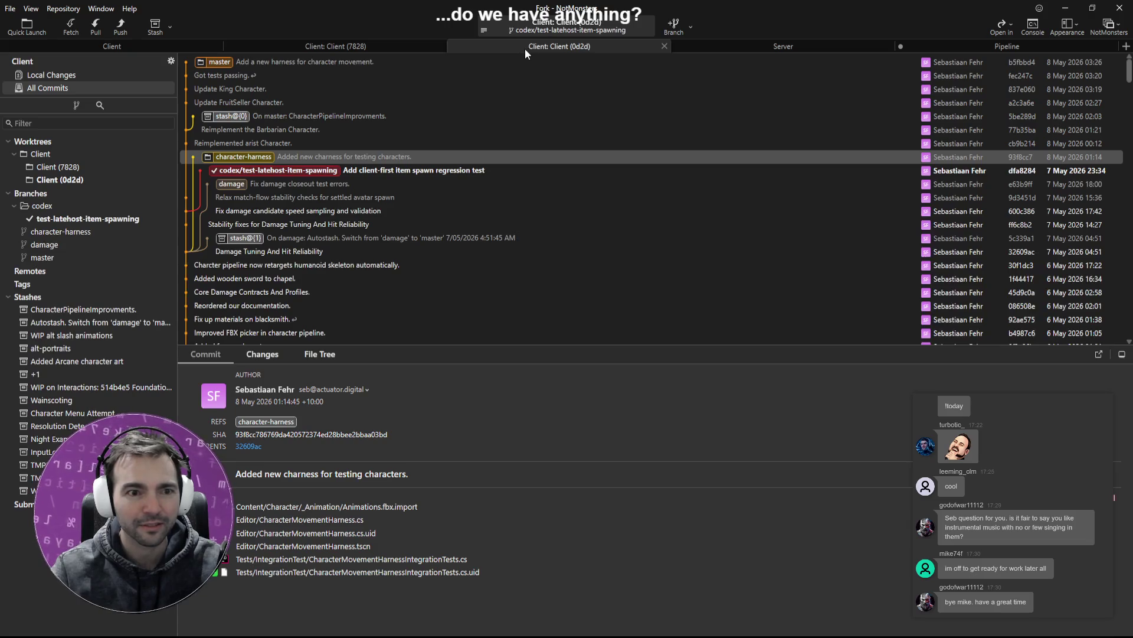
left_click(253, 158)
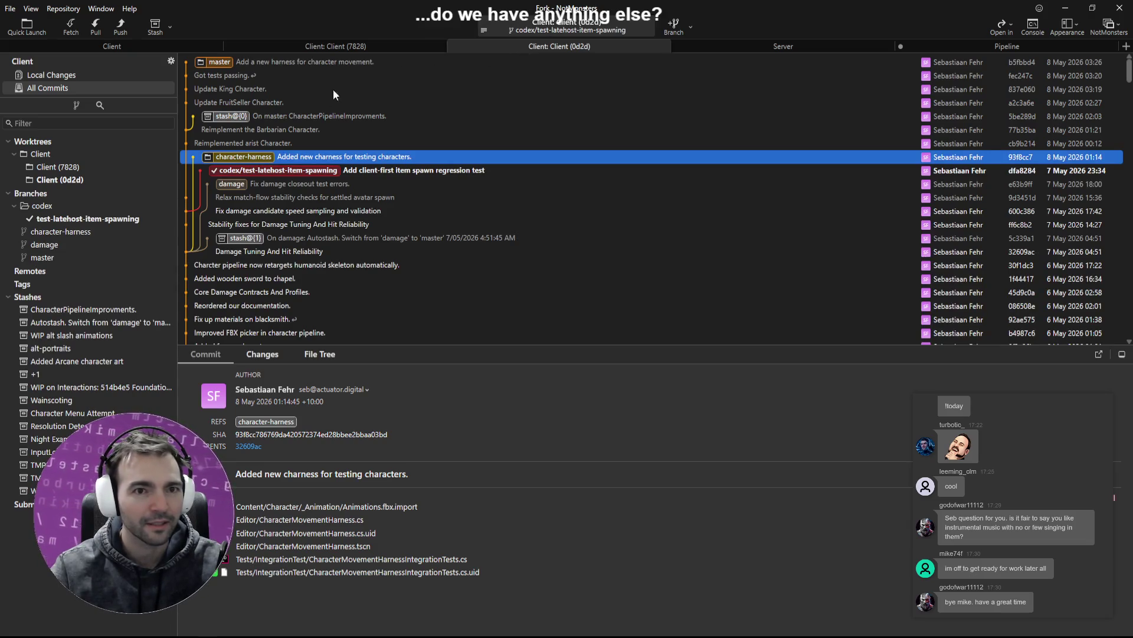
left_click(346, 47)
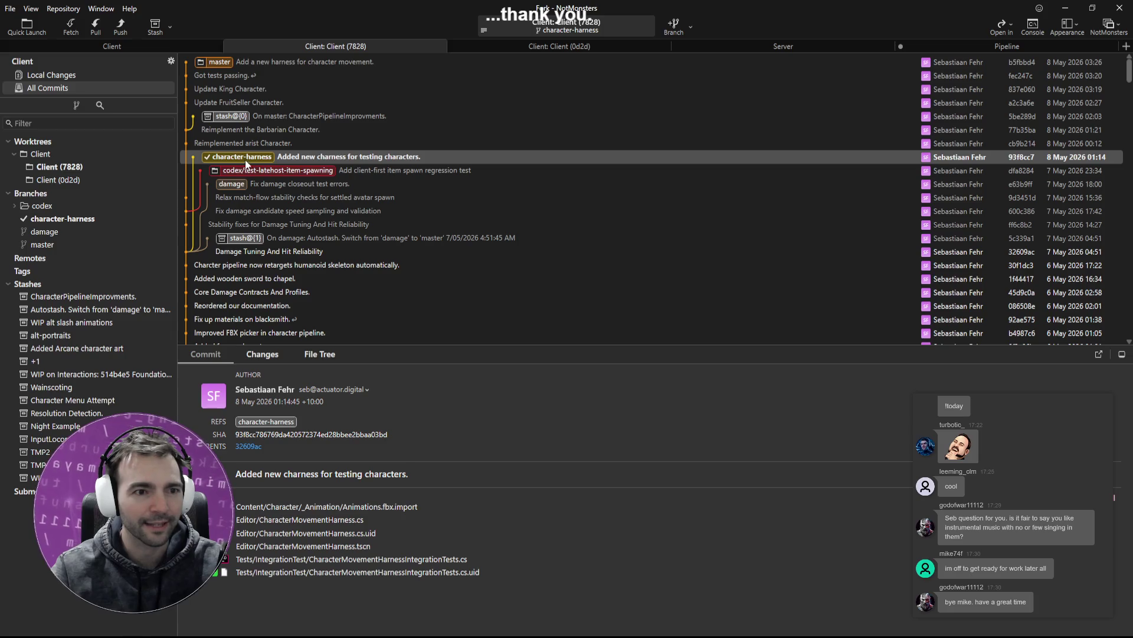
right_click(55, 168)
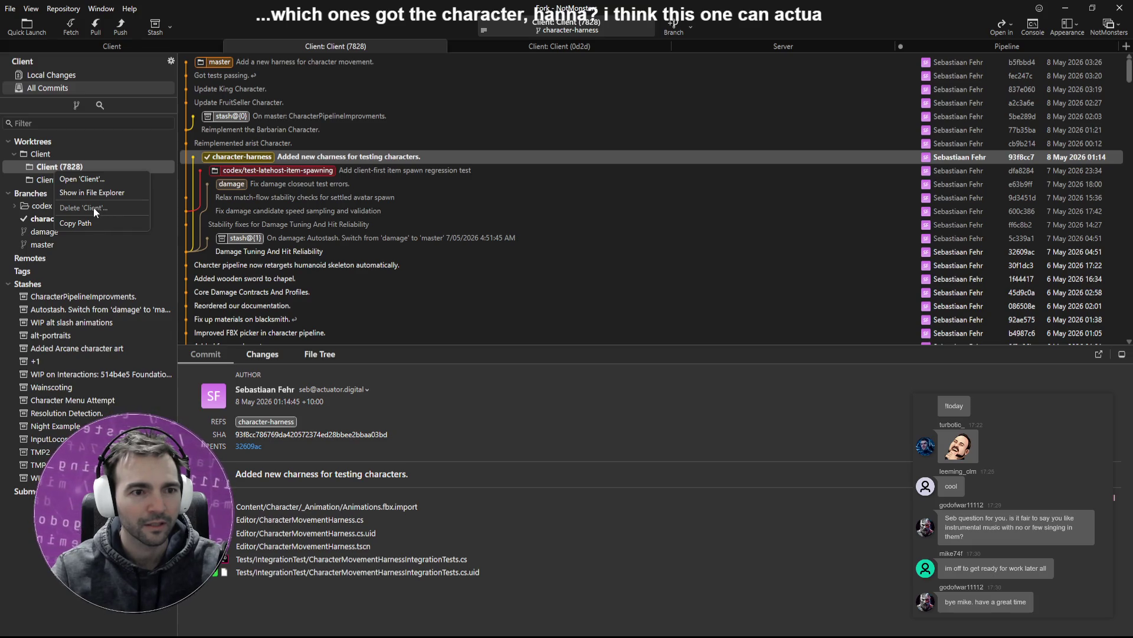
left_click(232, 154)
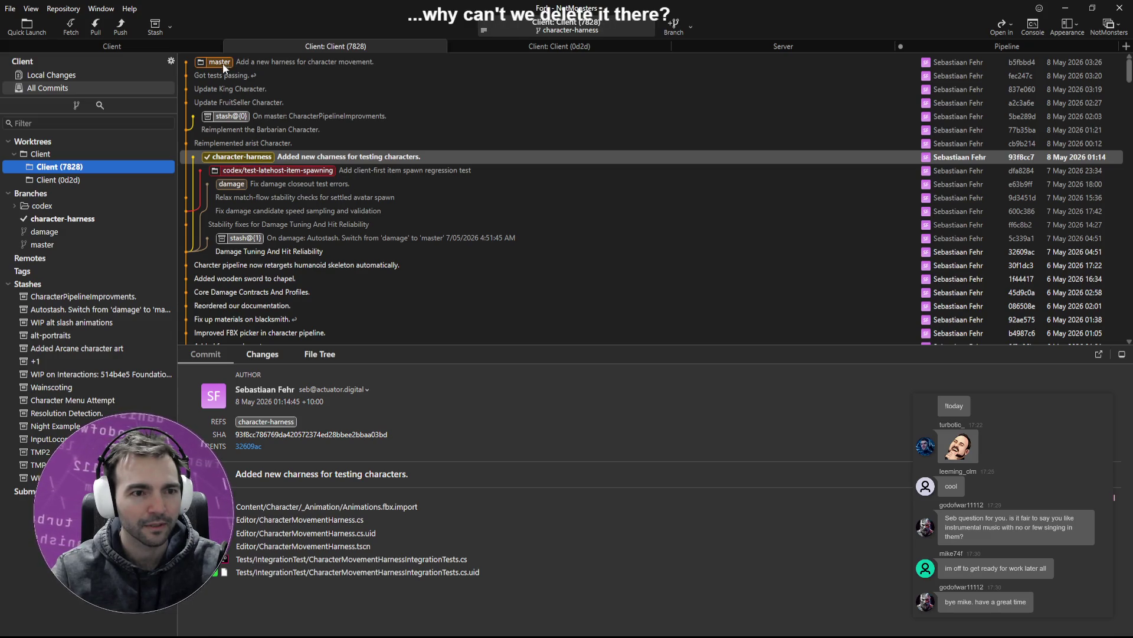
right_click(65, 222)
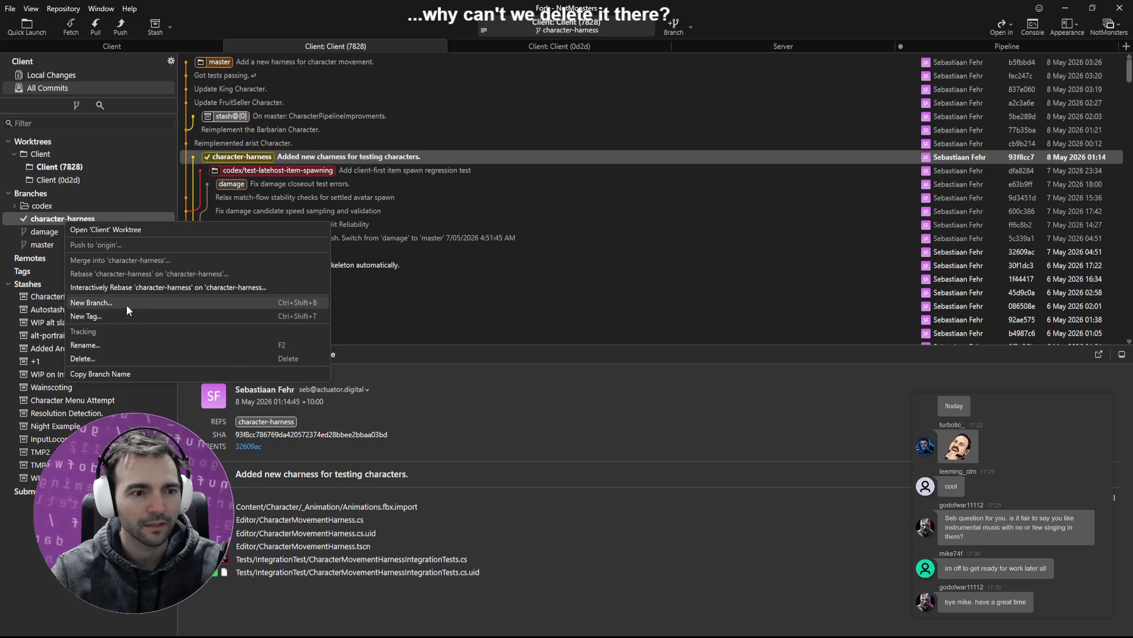
left_click(118, 358)
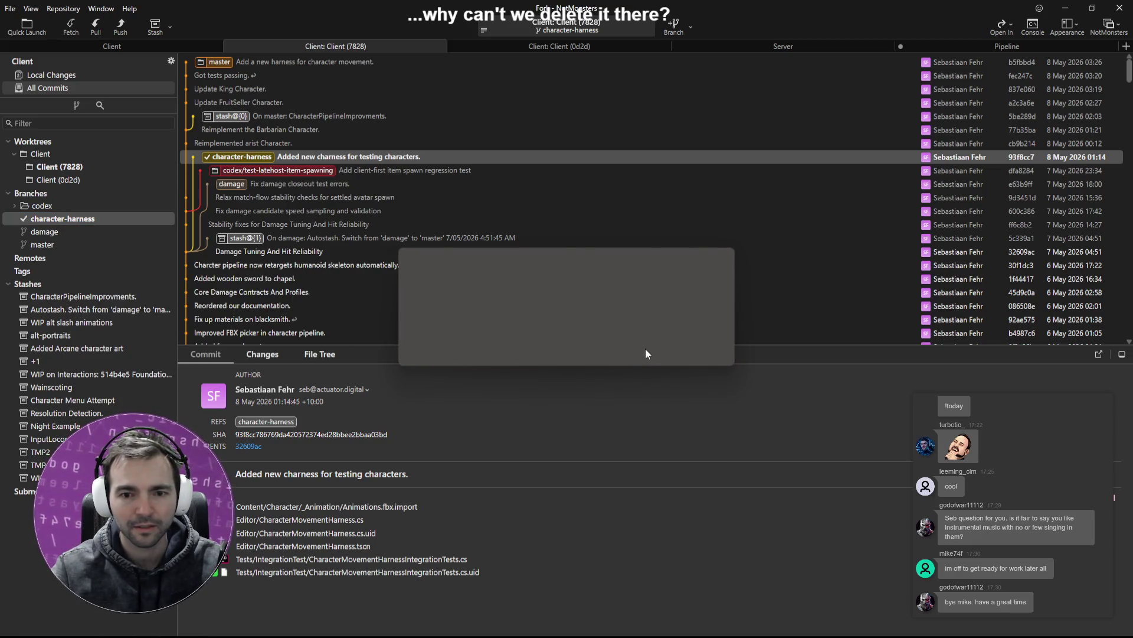
key("Return")
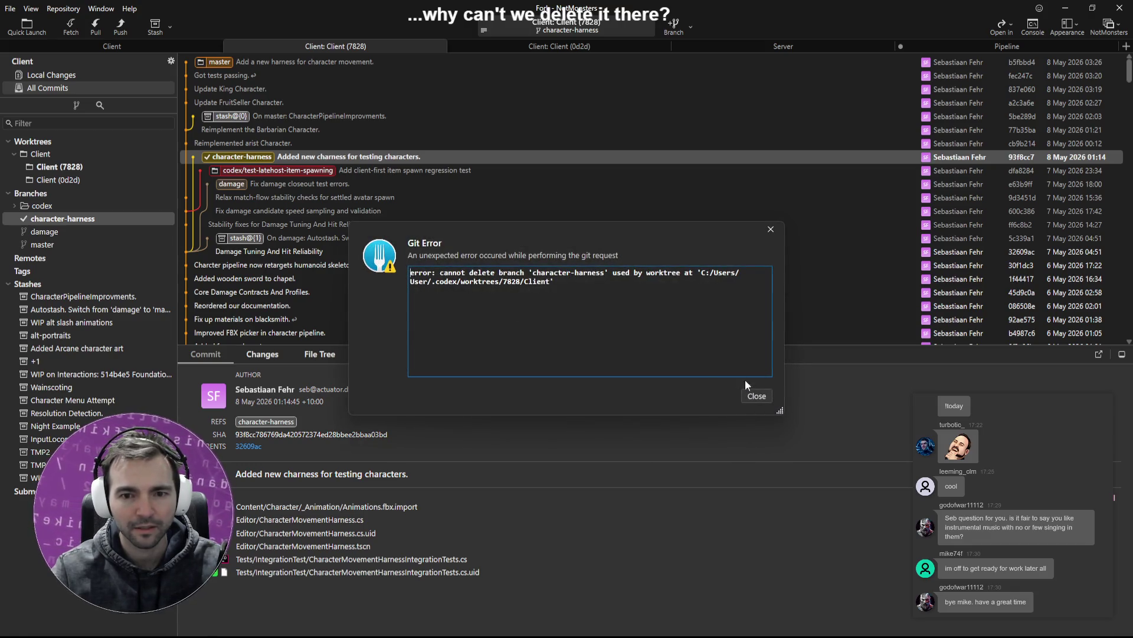
left_click(758, 395)
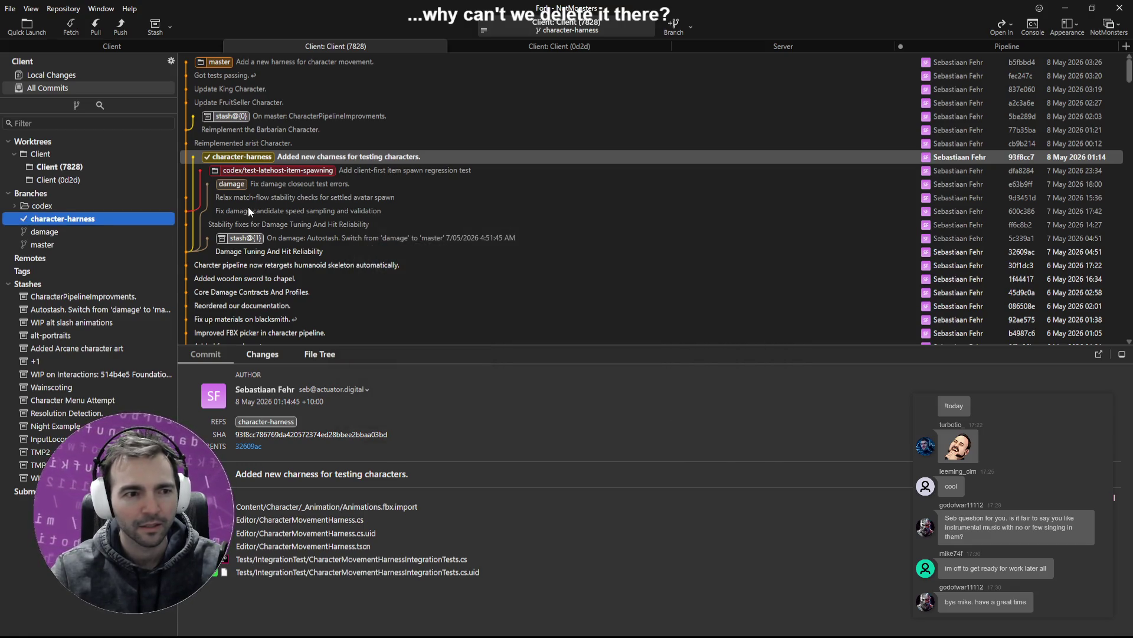
right_click(258, 159)
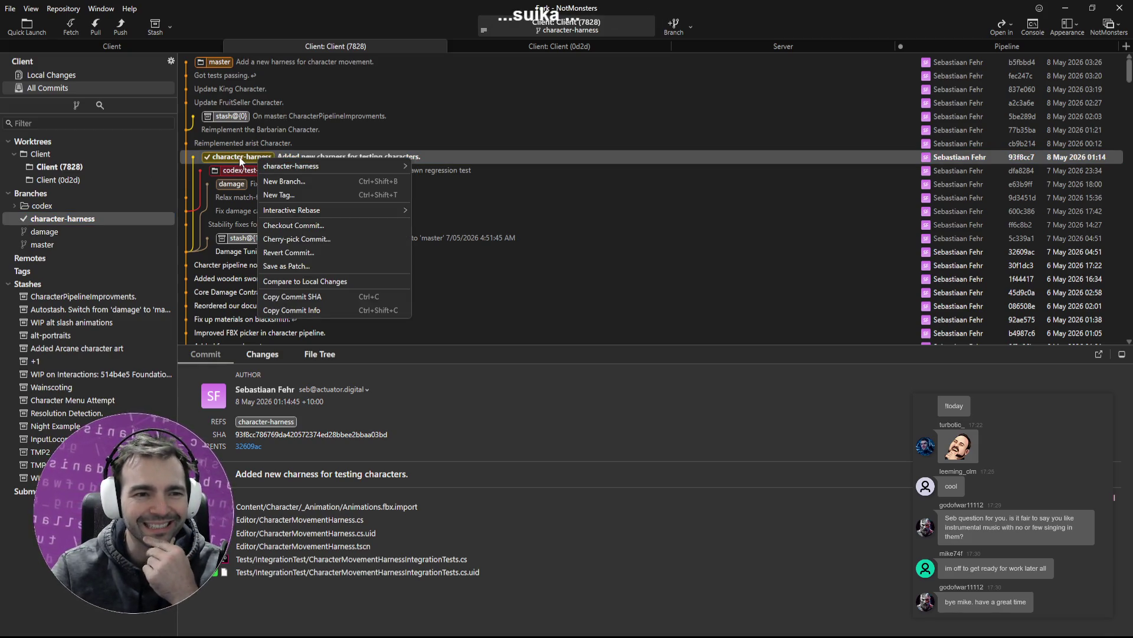
left_click(239, 157)
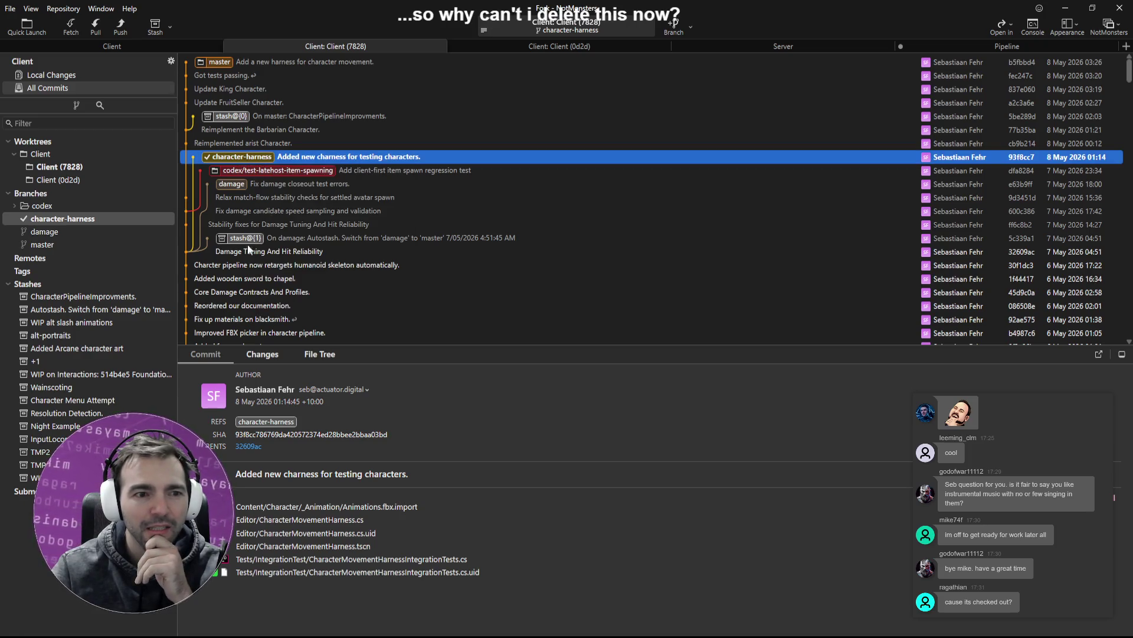
double_click(222, 64)
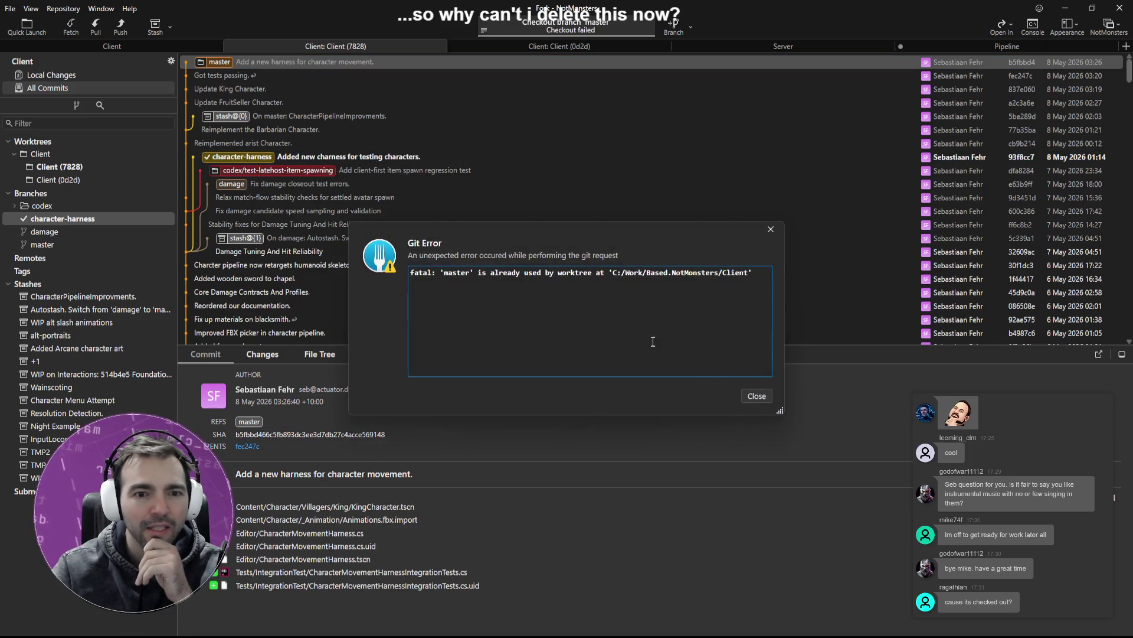
left_click(756, 395)
left_click(242, 155)
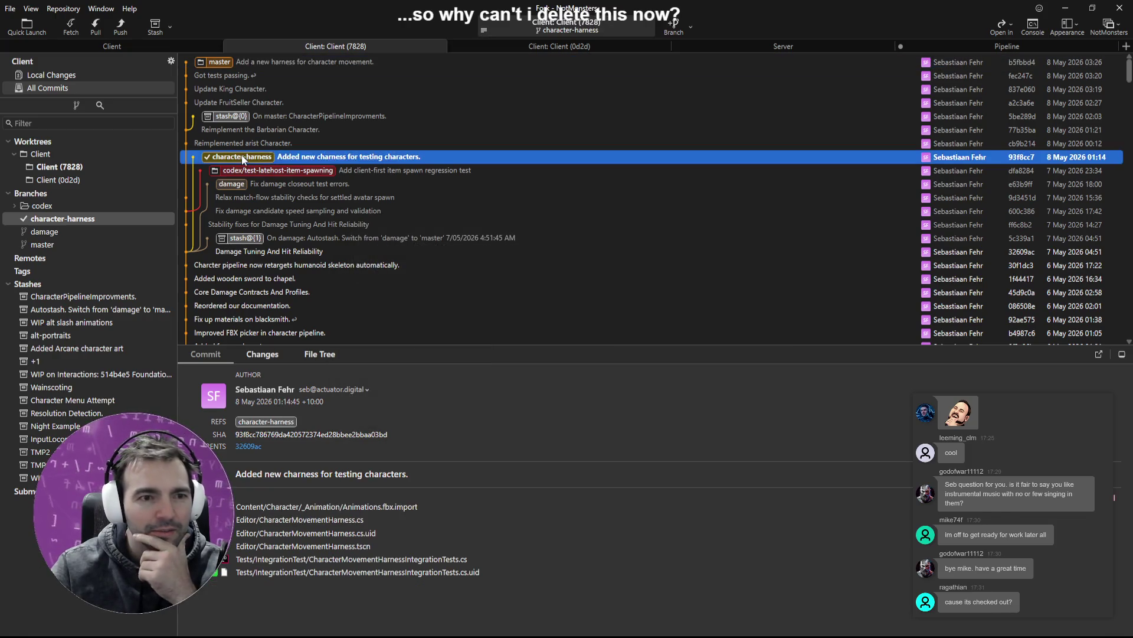
Look over the options for the character-harness commit and the Client (7828) worktree, then dismiss them
right_click(242, 155)
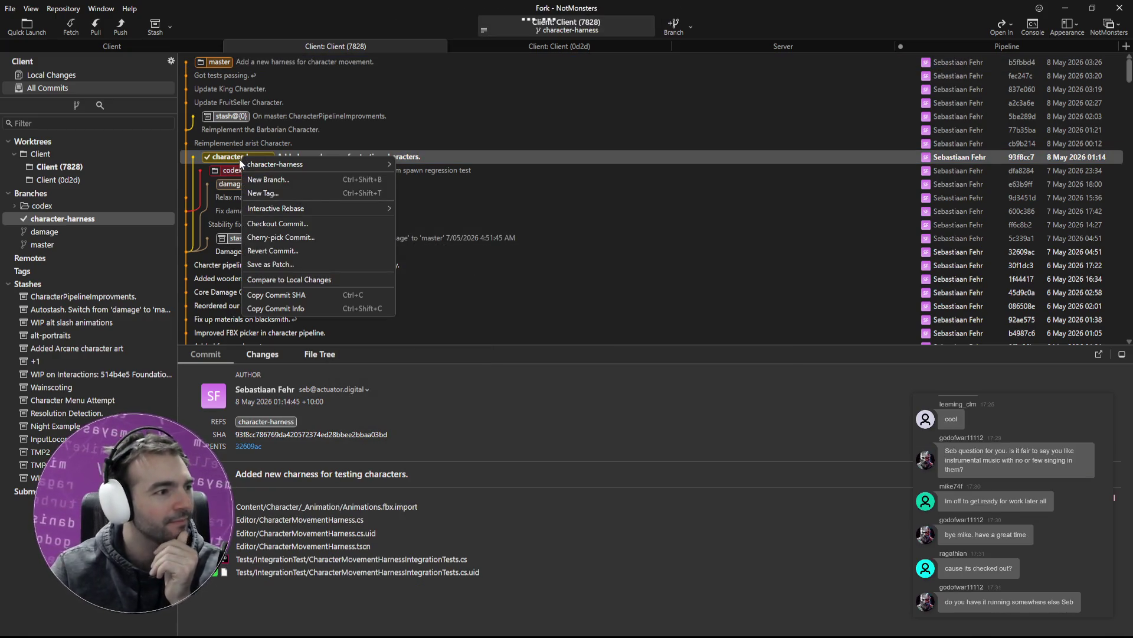
left_click(321, 155)
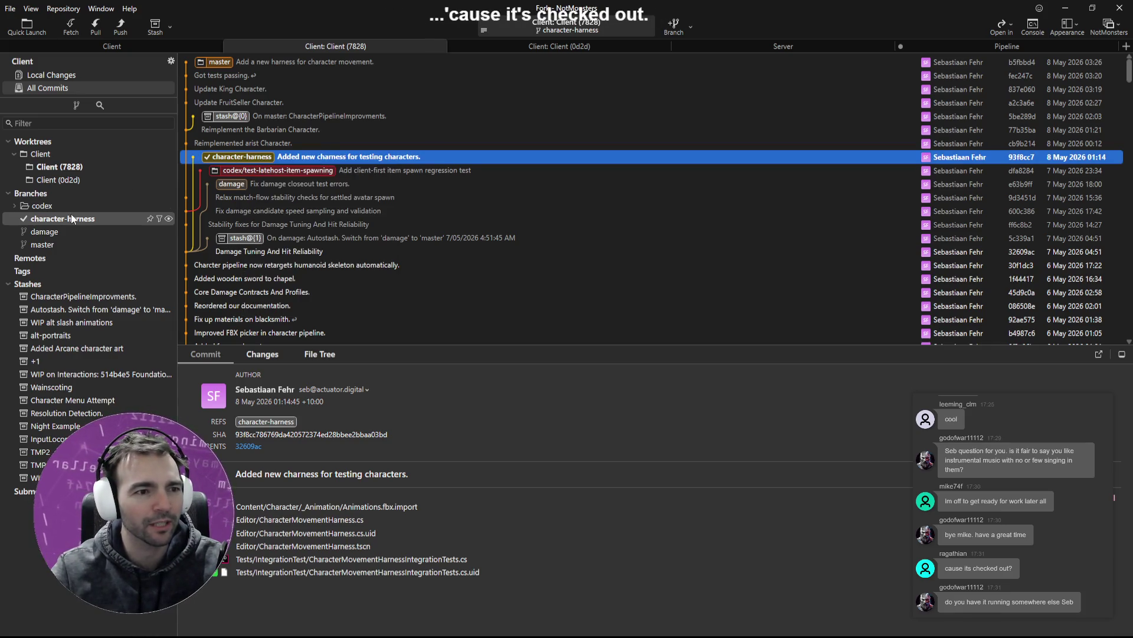
right_click(59, 167)
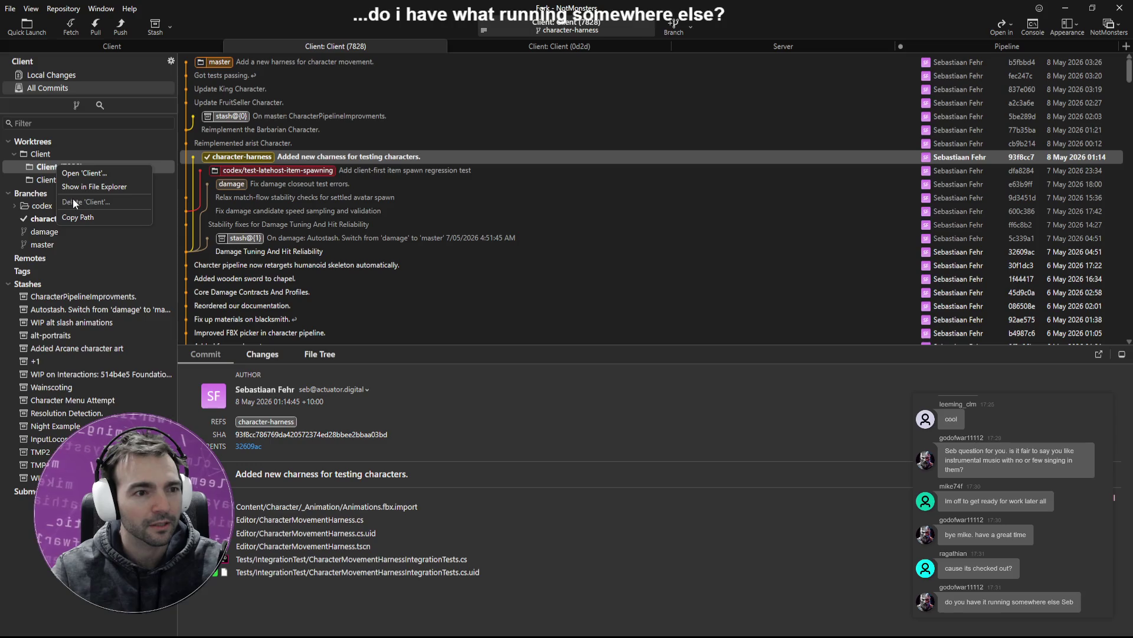
left_click(41, 167)
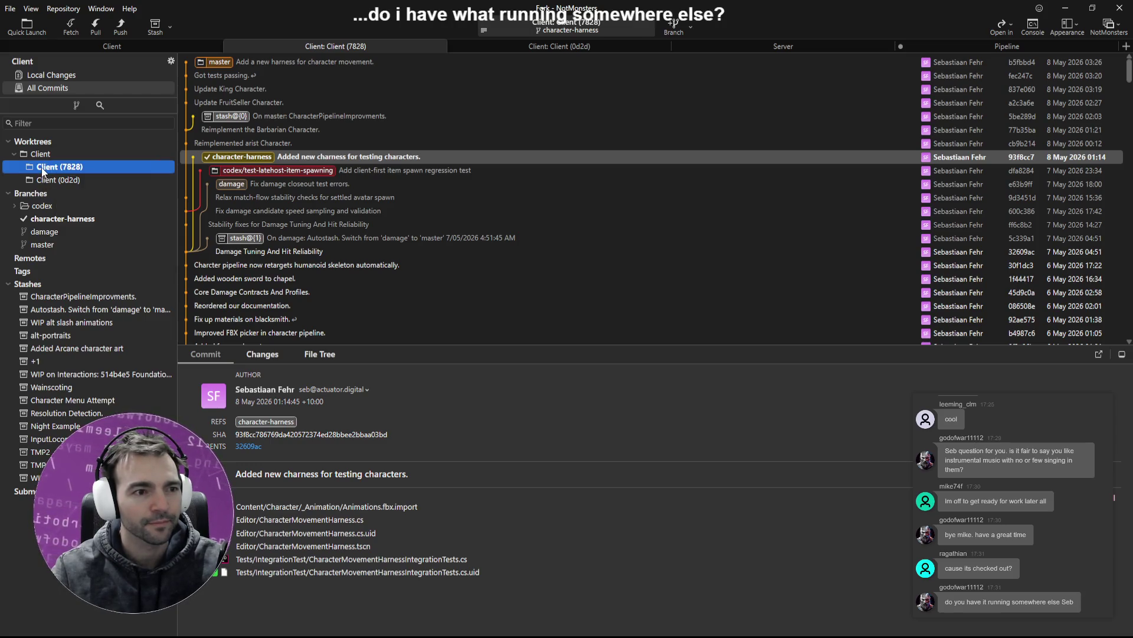
right_click(41, 168)
key("Escape")
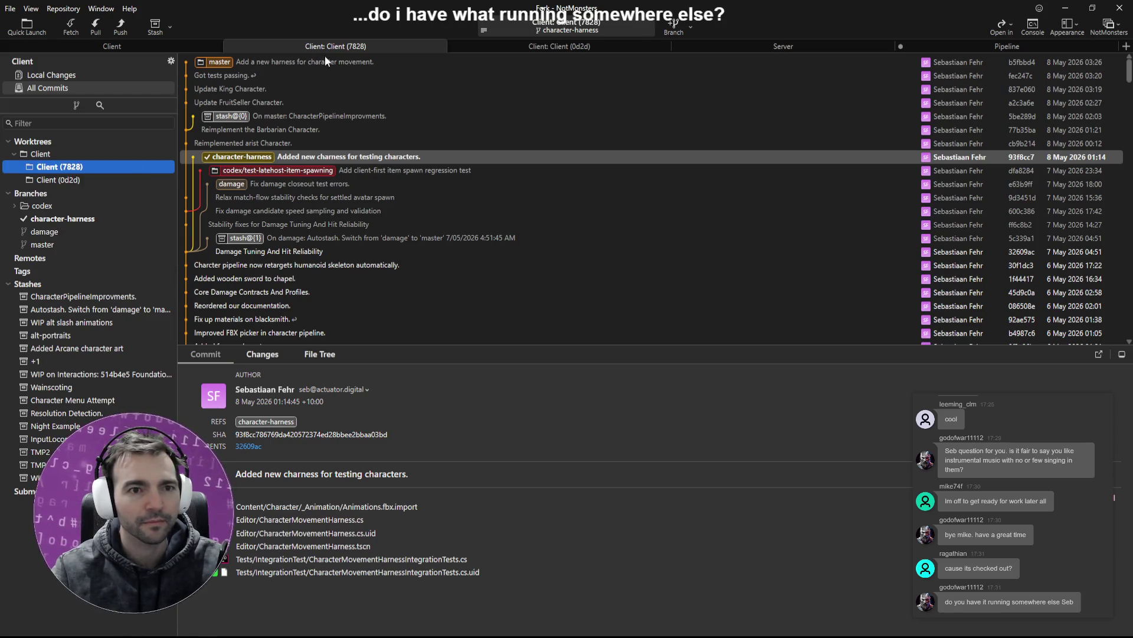
In the main Client repository, select the character-harness commit on master and check the Client (0d2d) worktree's options
left_click(162, 51)
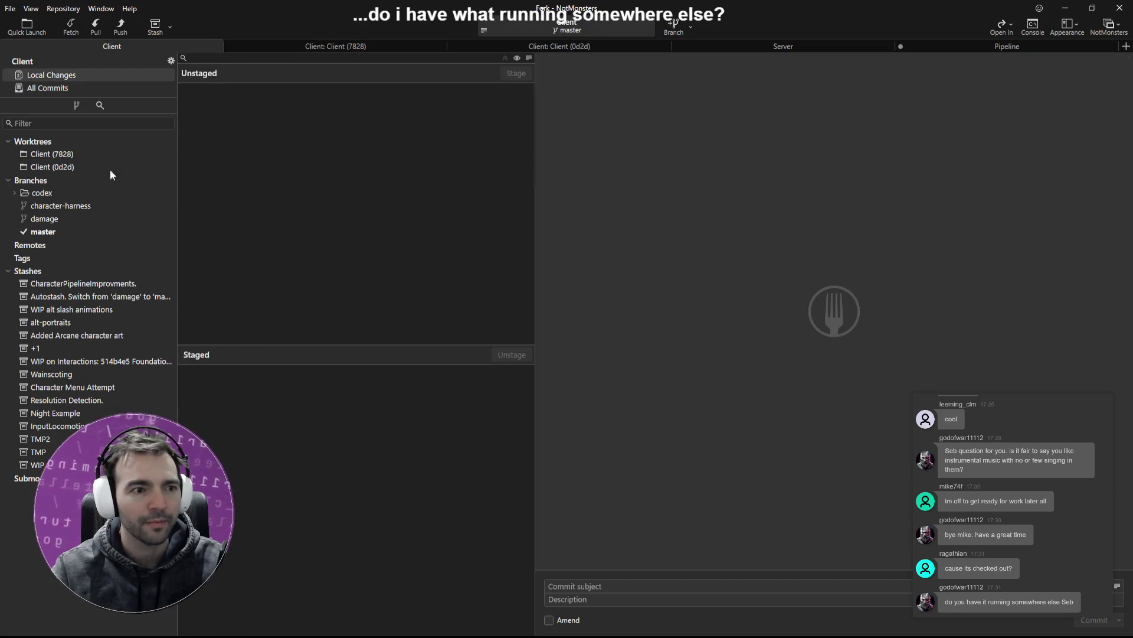
left_click(52, 233)
left_click(259, 157)
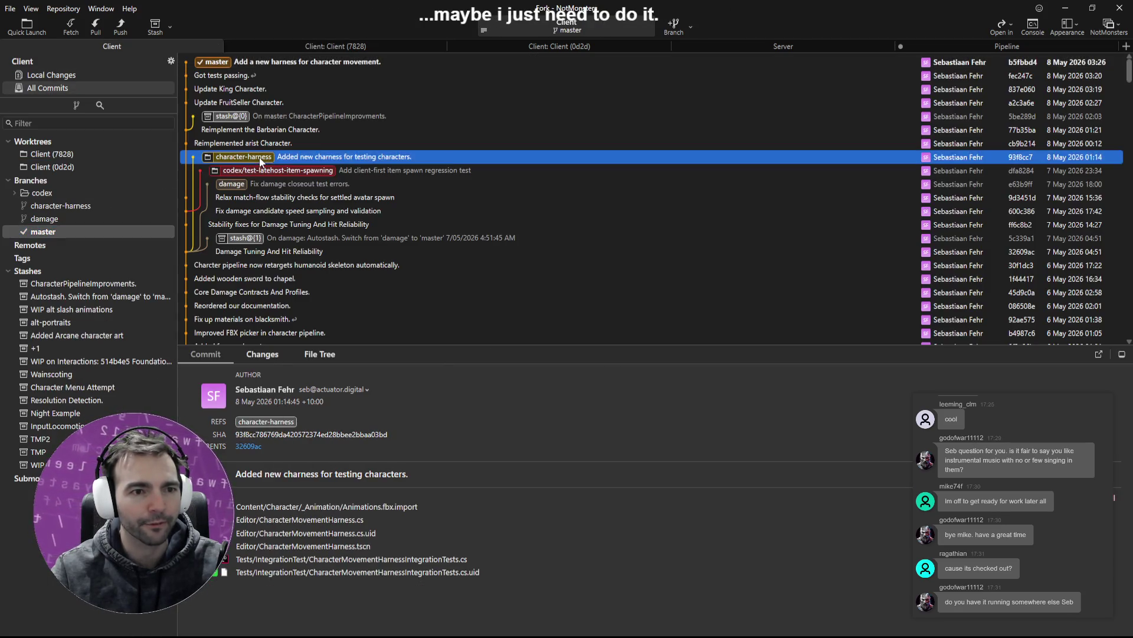
right_click(260, 157)
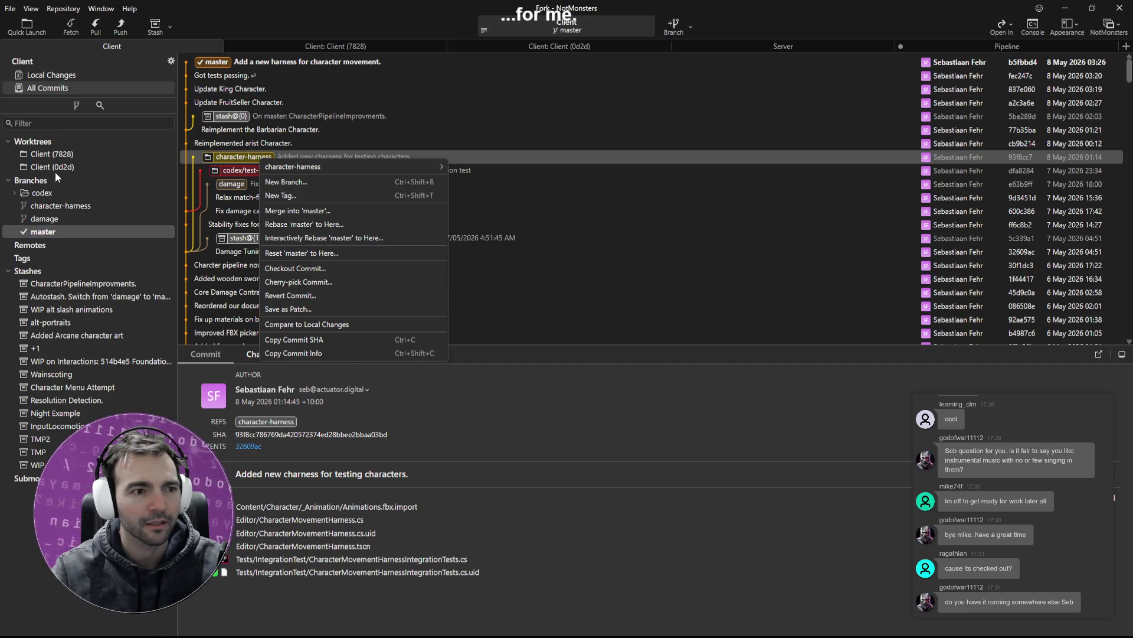
right_click(53, 169)
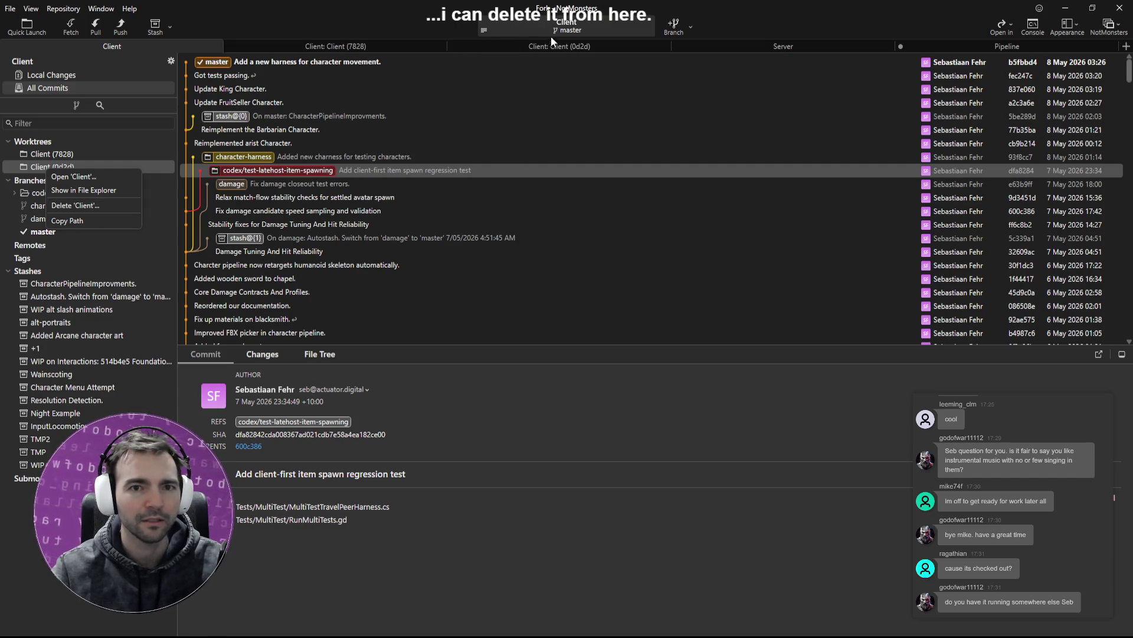
Delete the Client (7828) worktree, dismiss the Git errors, and close its repository tab
left_click(336, 48)
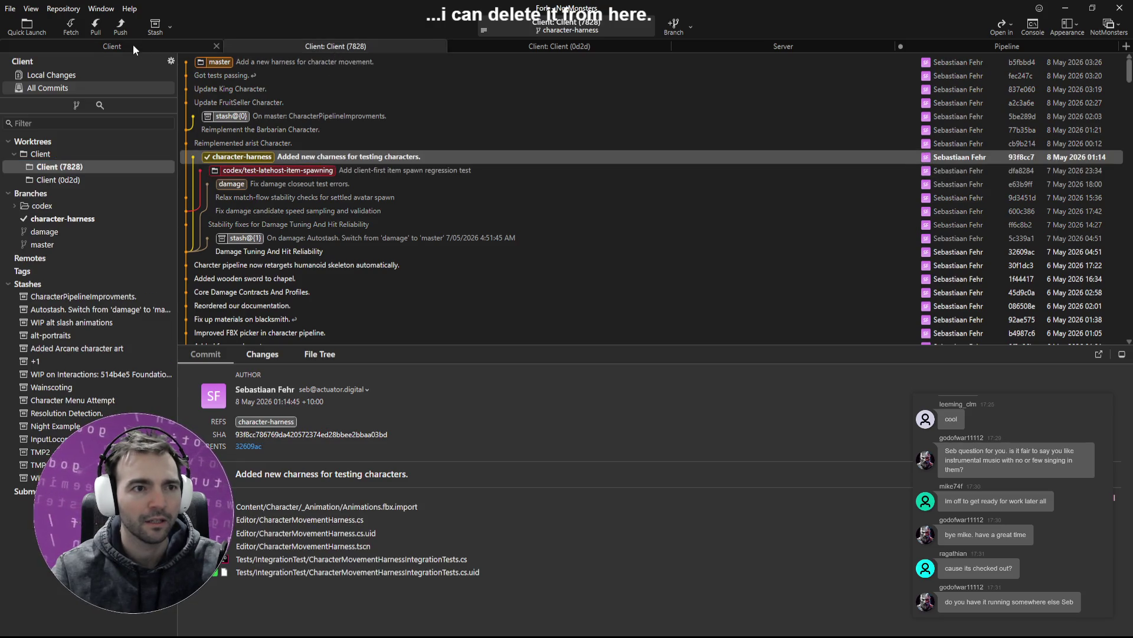
left_click(133, 44)
left_click(65, 154)
right_click(65, 155)
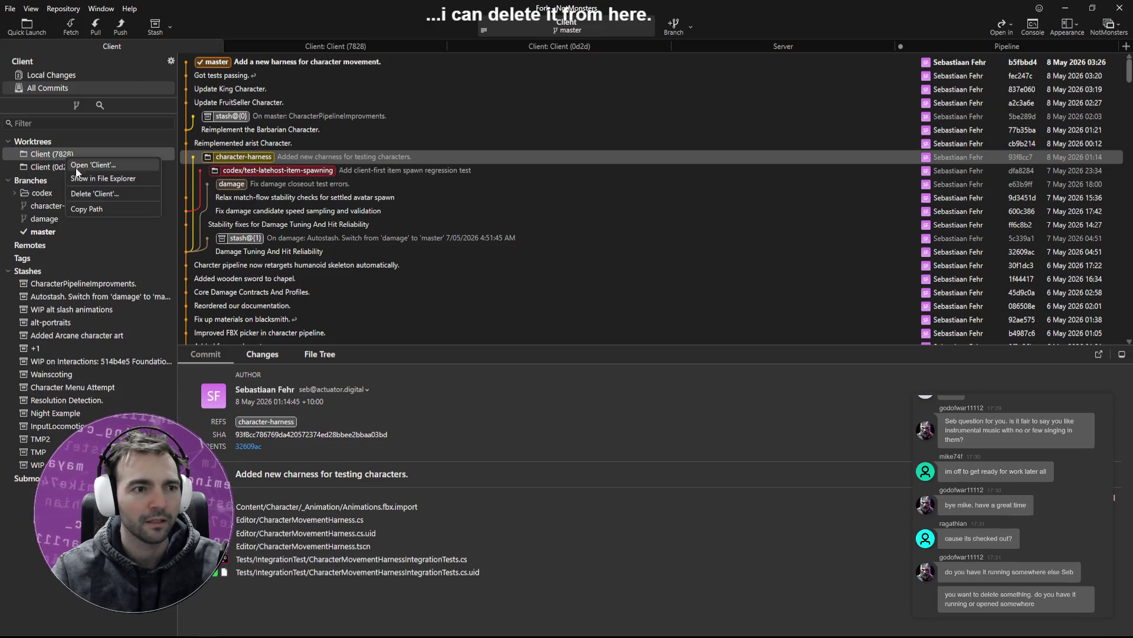
left_click(112, 194)
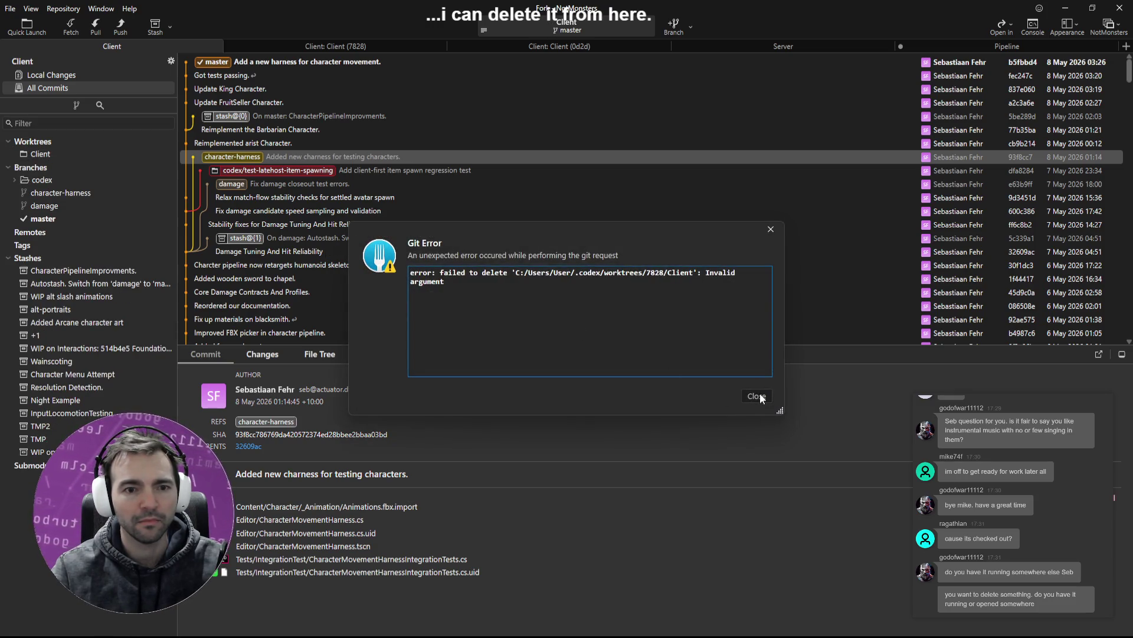
left_click(760, 393)
left_click(330, 48)
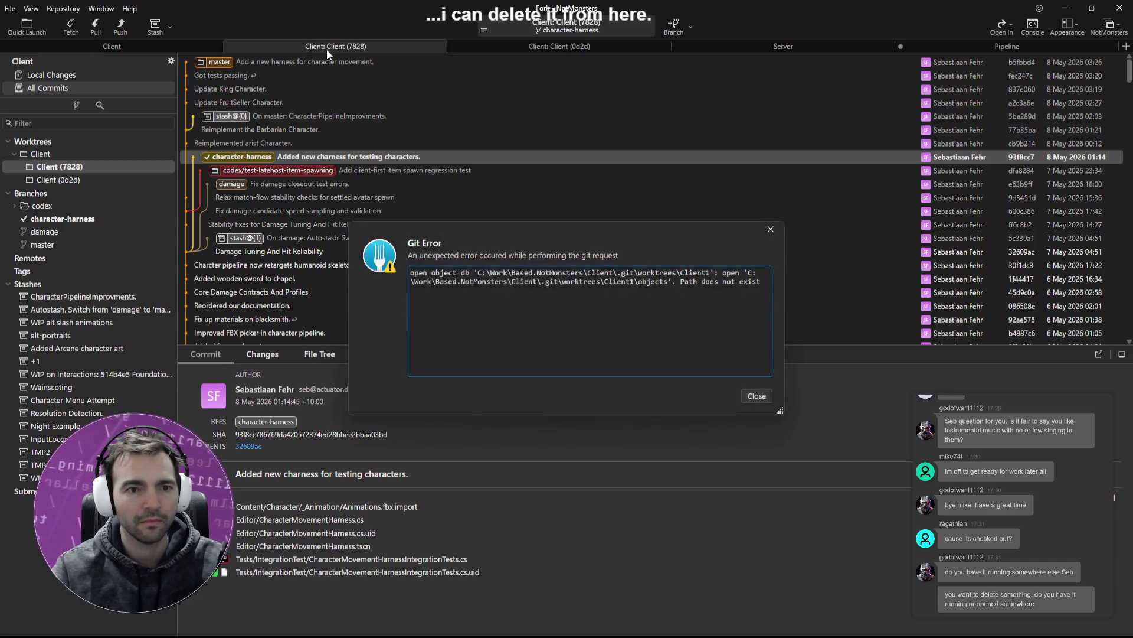
key("Escape")
middle_click(306, 44)
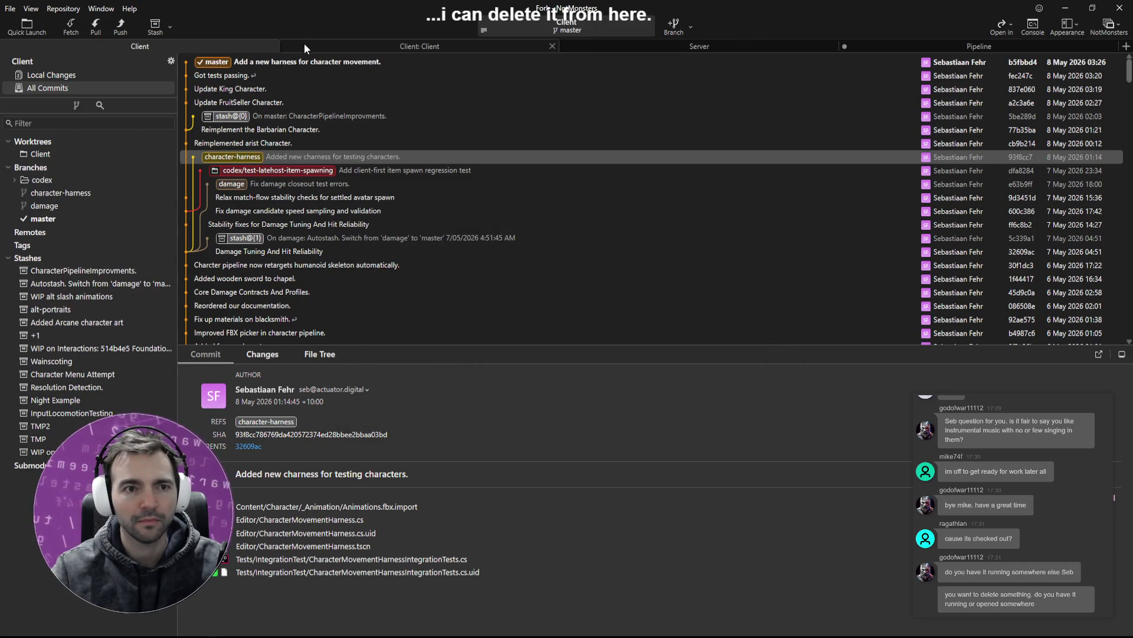
Show the remaining Client worktree's folder in File Explorer
left_click(49, 157)
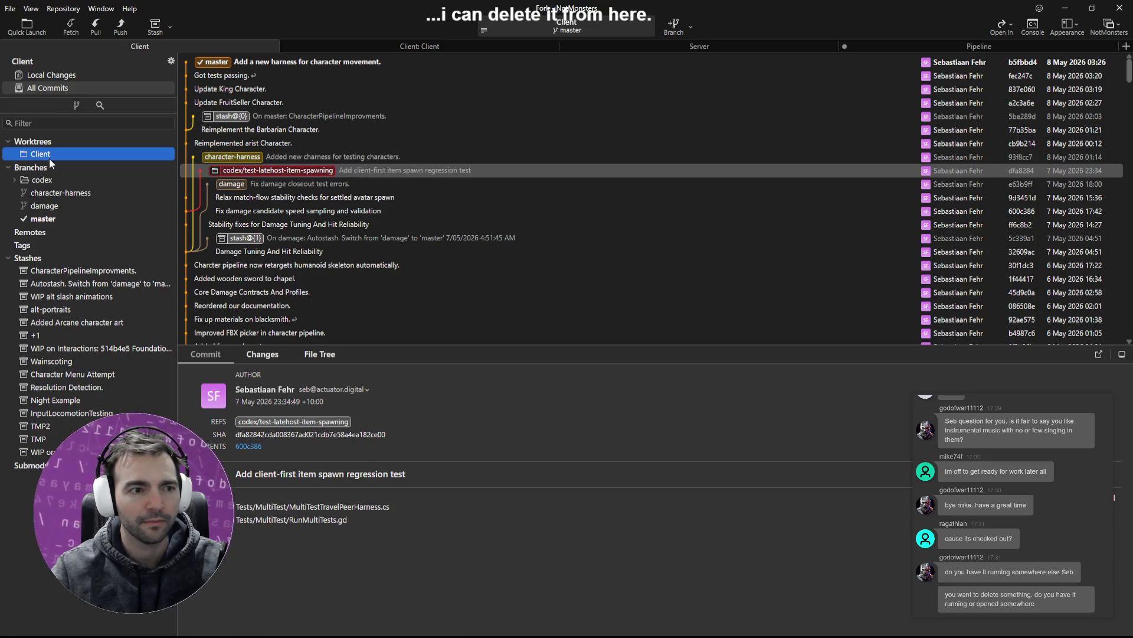
right_click(53, 155)
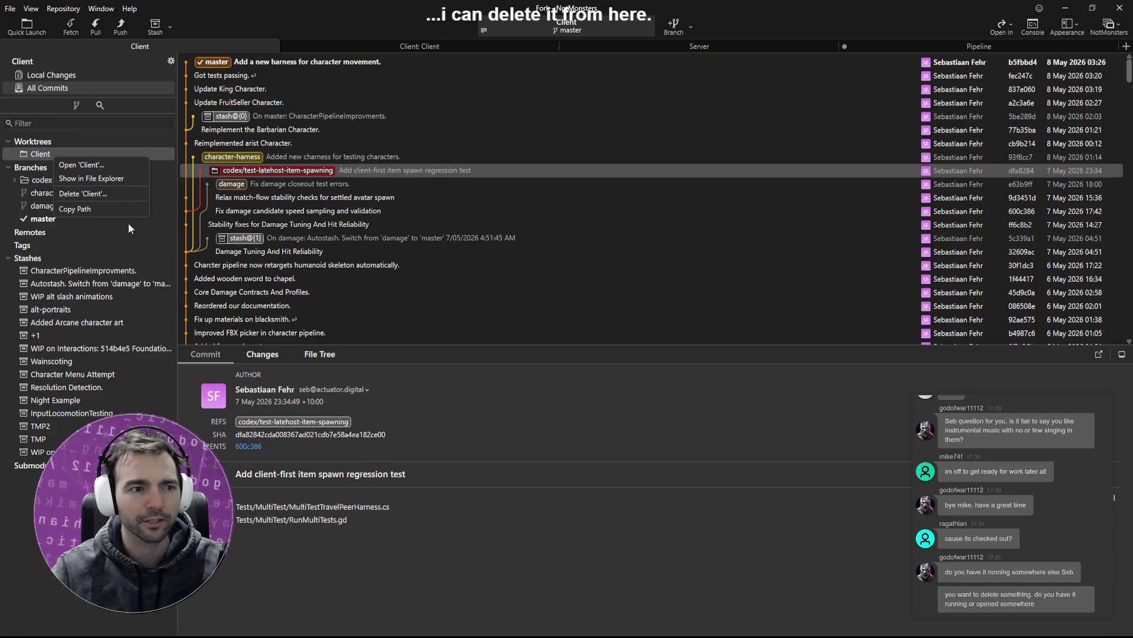
left_click(121, 177)
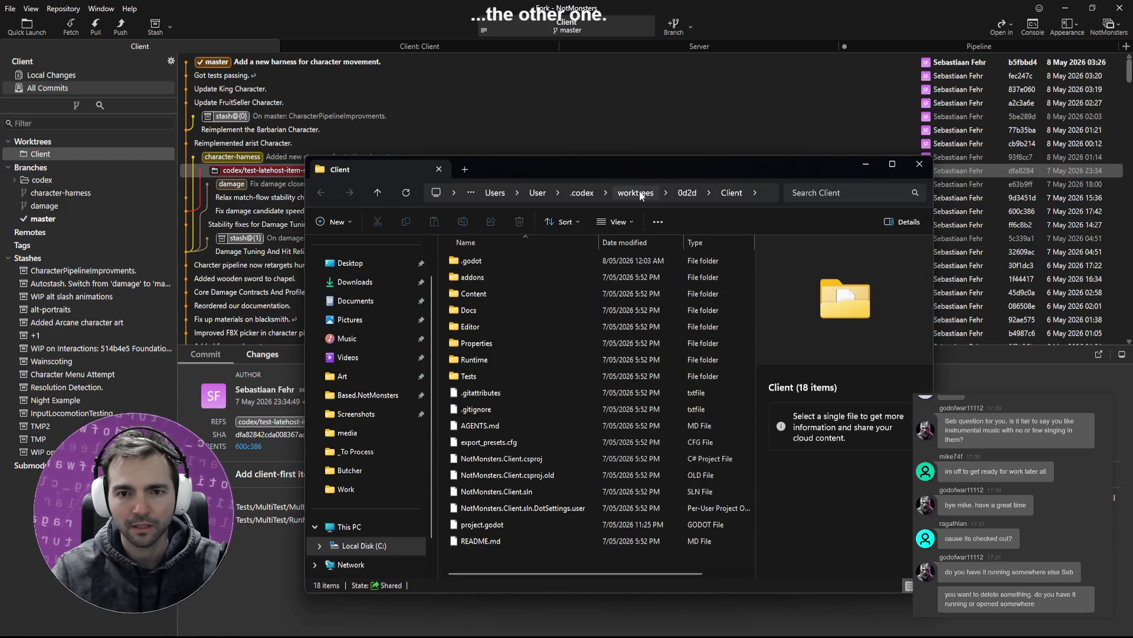
Go up to the worktrees folder and open 7828, then its Client folder
left_click(636, 193)
double_click(494, 276)
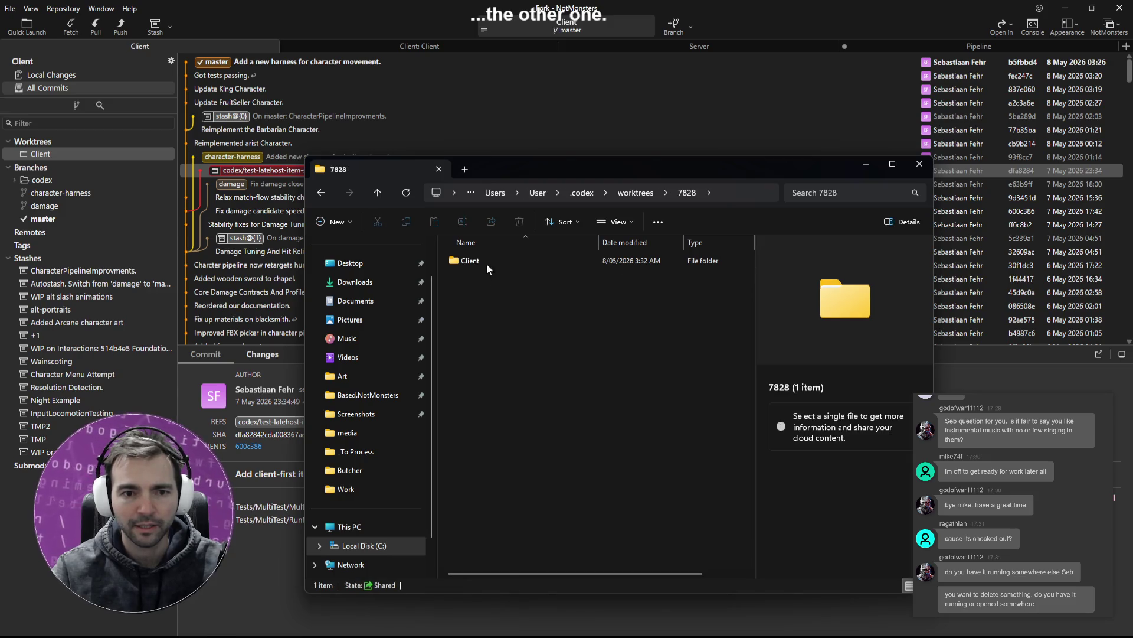
double_click(488, 264)
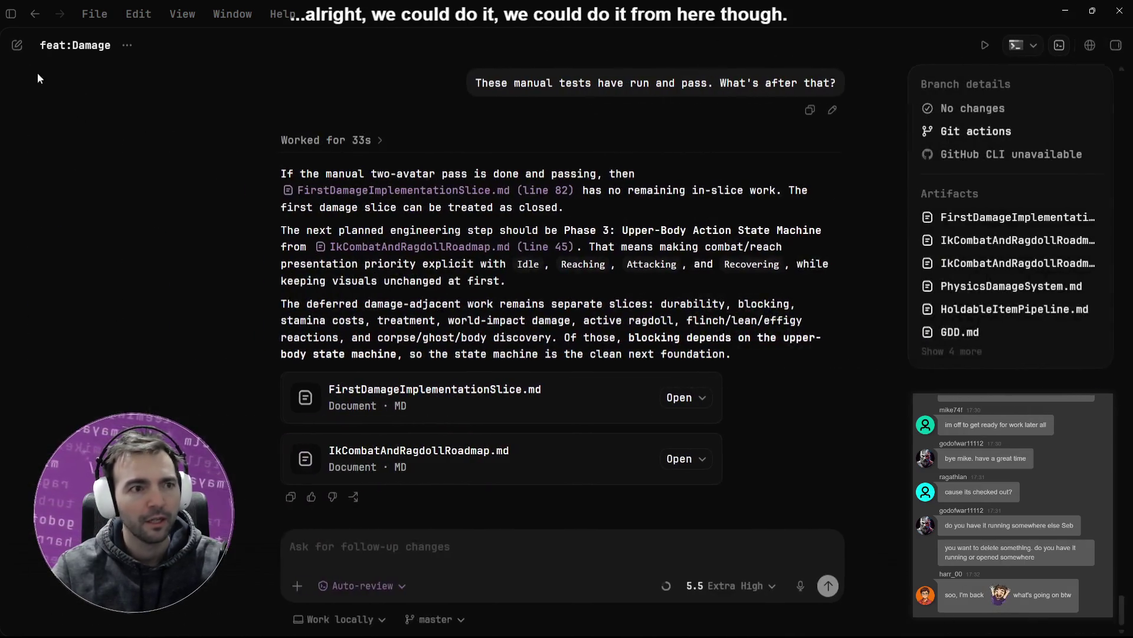
In Codex Settings > Worktrees, delete the 7828 Client worktree
key("ctrl+b")
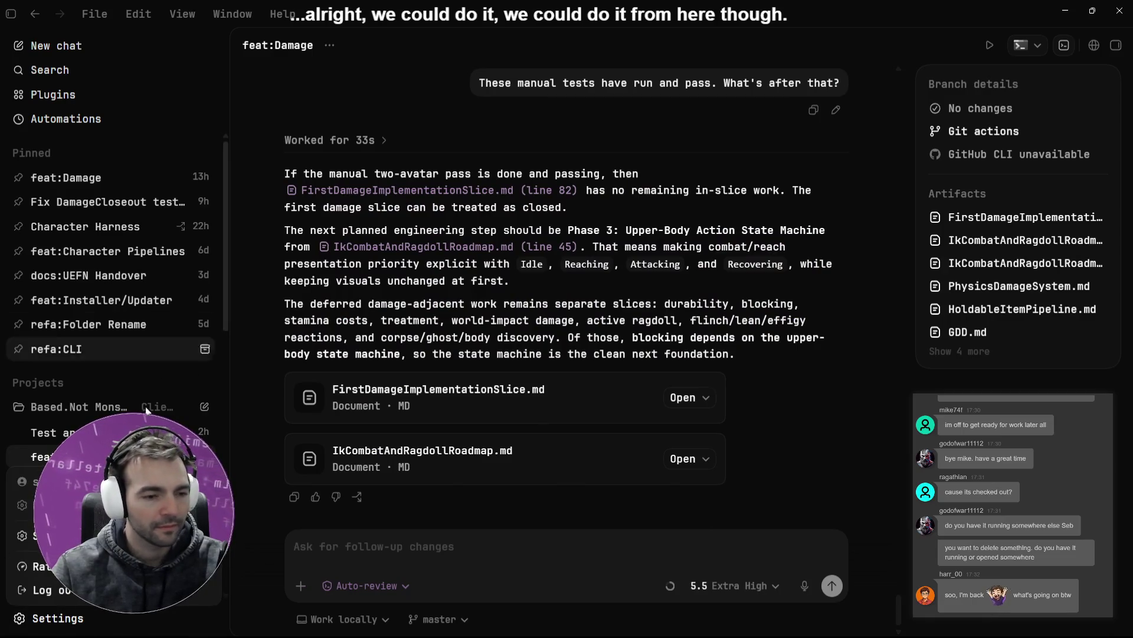
left_click(35, 535)
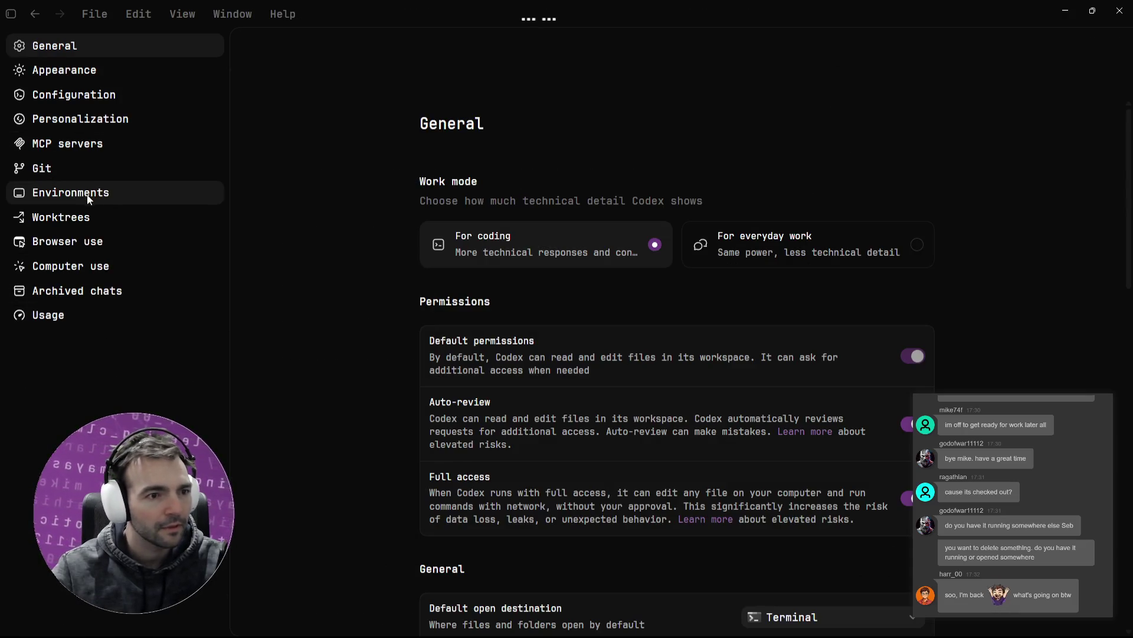
left_click(83, 217)
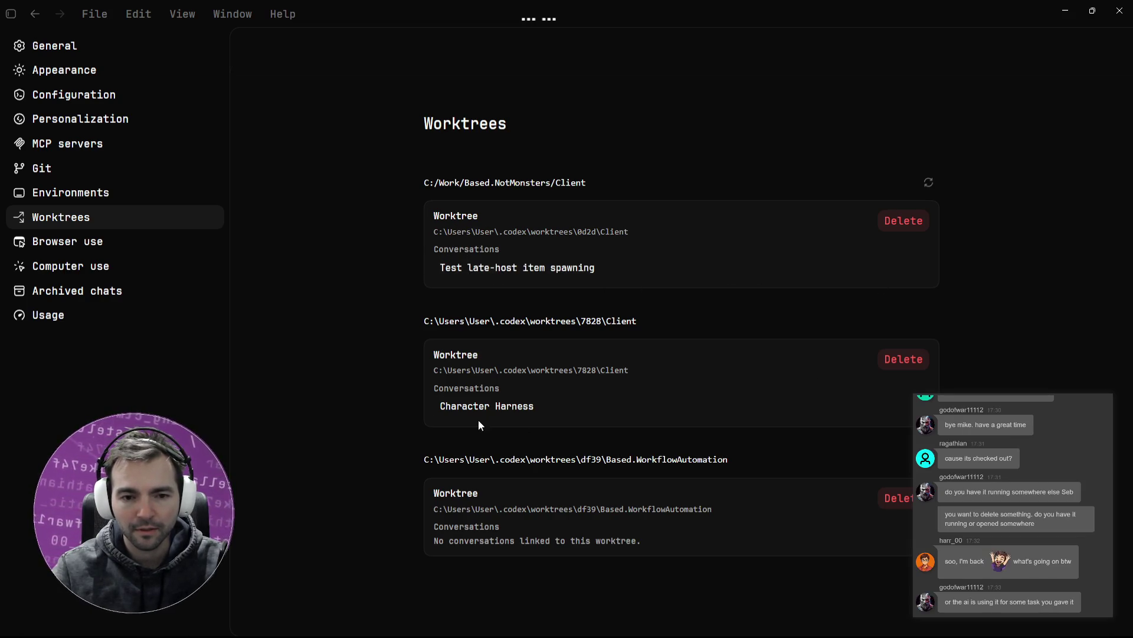
left_click(905, 357)
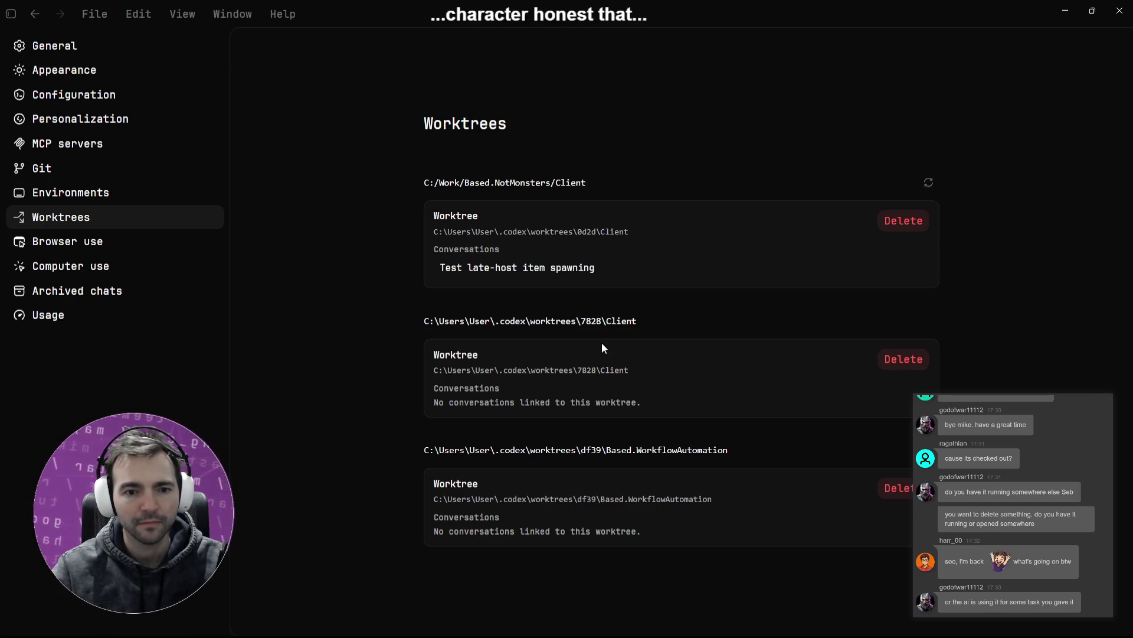
Open the 7828 Client worktree's folder and select its full path
left_click(565, 340)
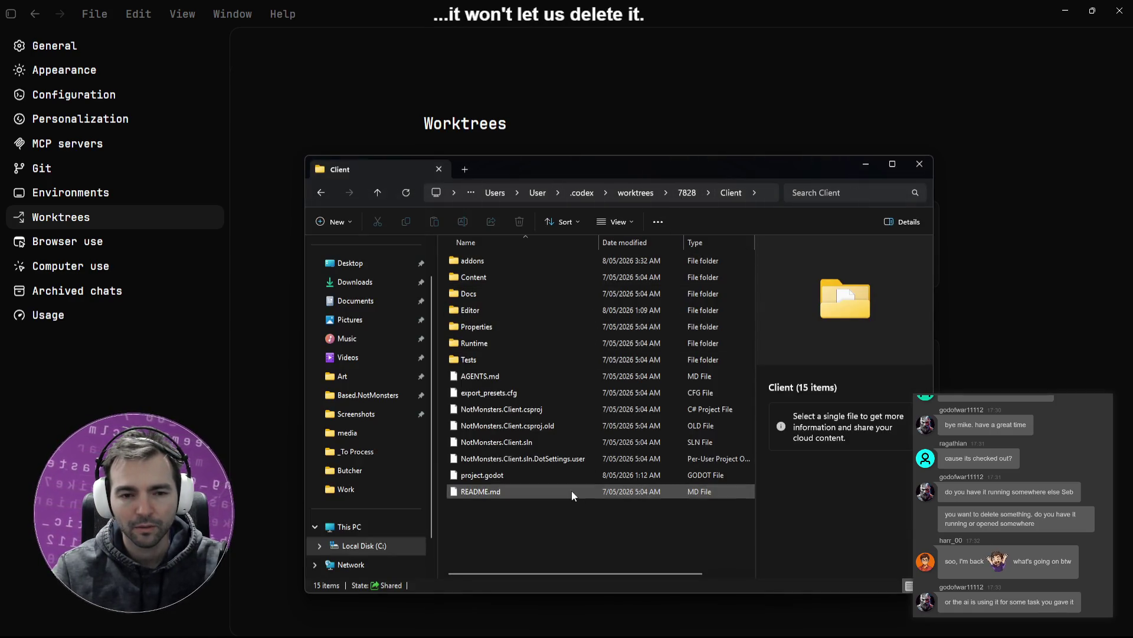
key("ctrl+l")
left_click(583, 522)
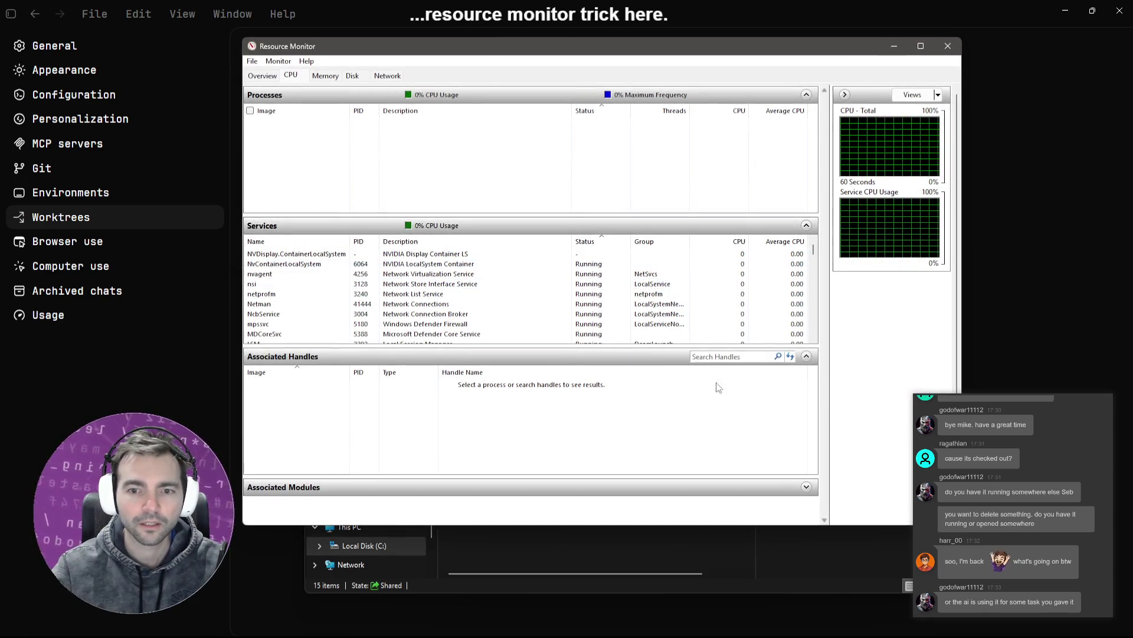
Search Associated Handles for the worktrees\7828\Client path, pick a Godot process, then switch to Godot
left_click(744, 357)
key("Return")
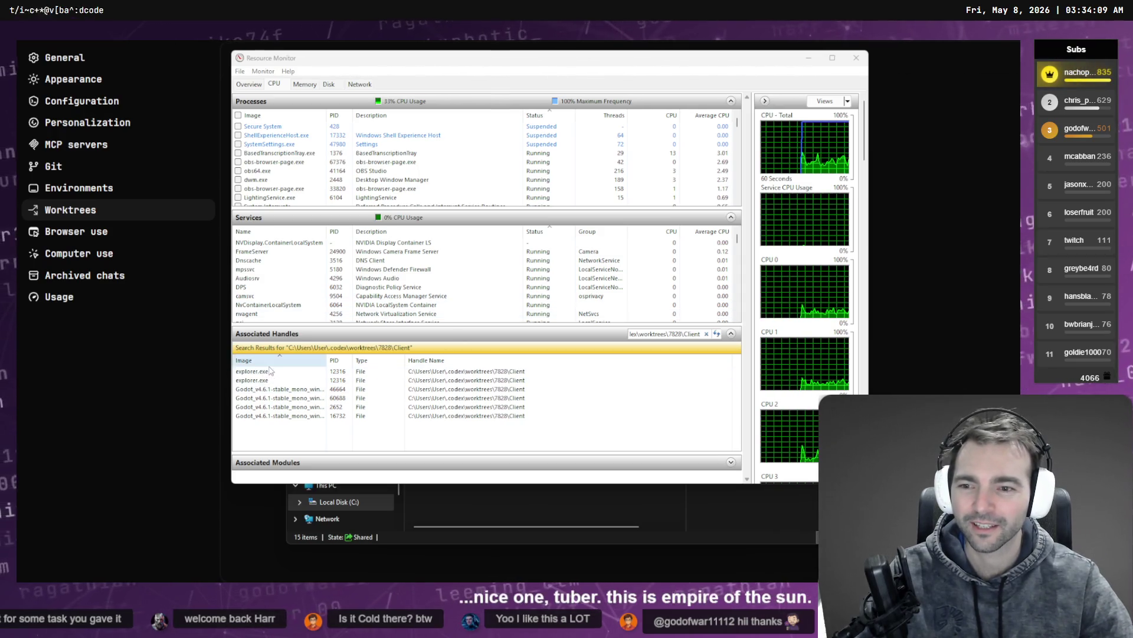
left_click(302, 397)
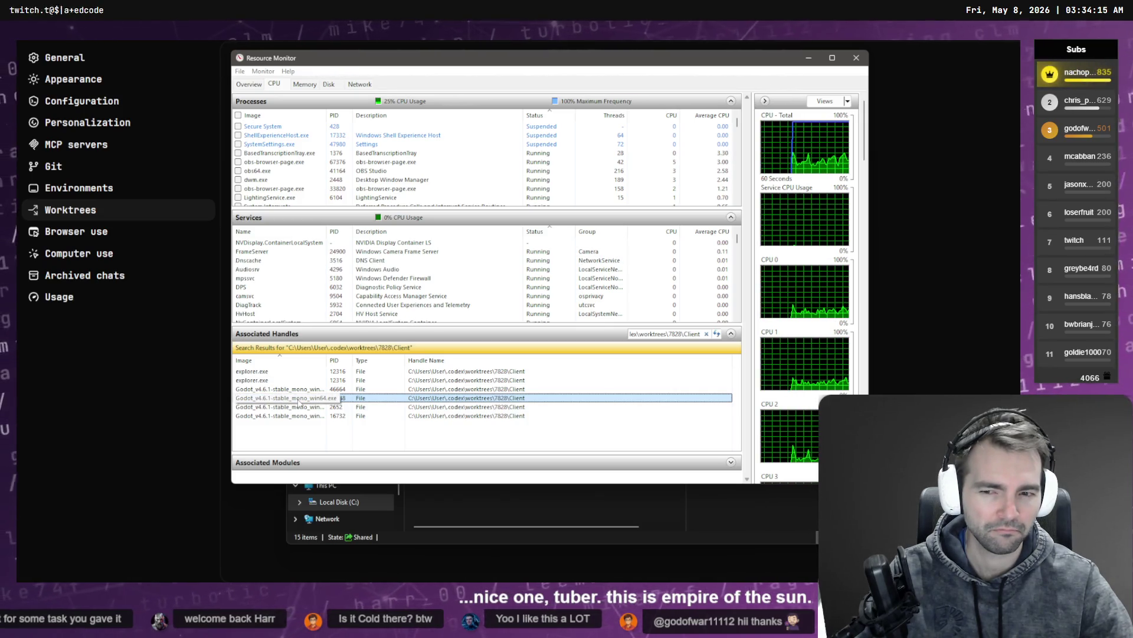
key("alt+Tab")
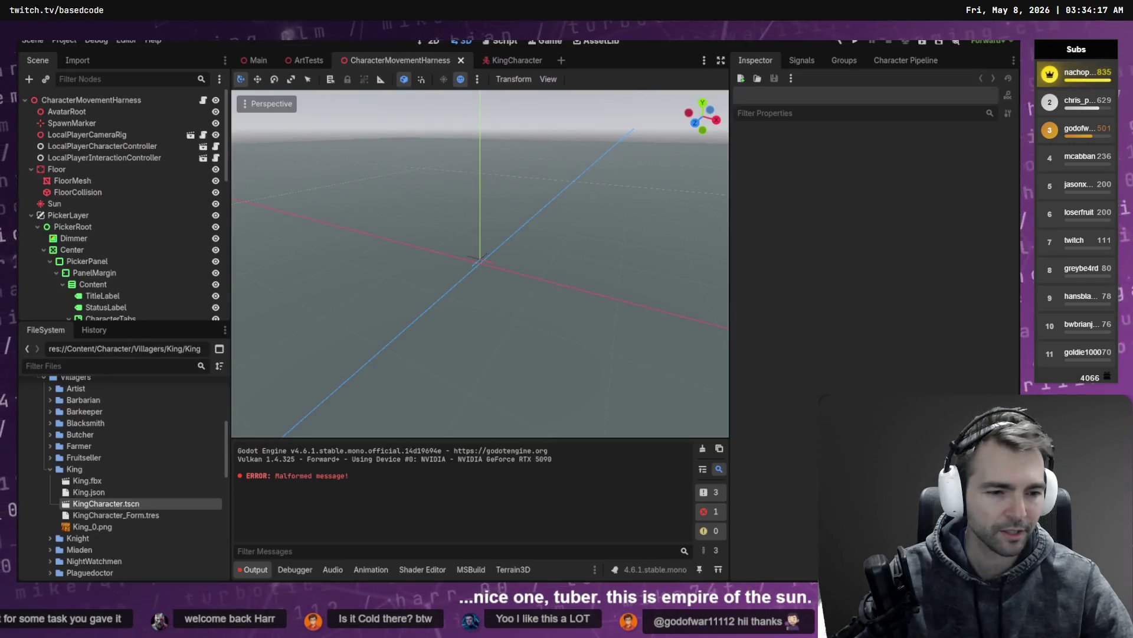
Reveal KingCharacter.tscn's King folder on disk, close it, and return to Resource Monitor
right_click(134, 507)
left_click(255, 570)
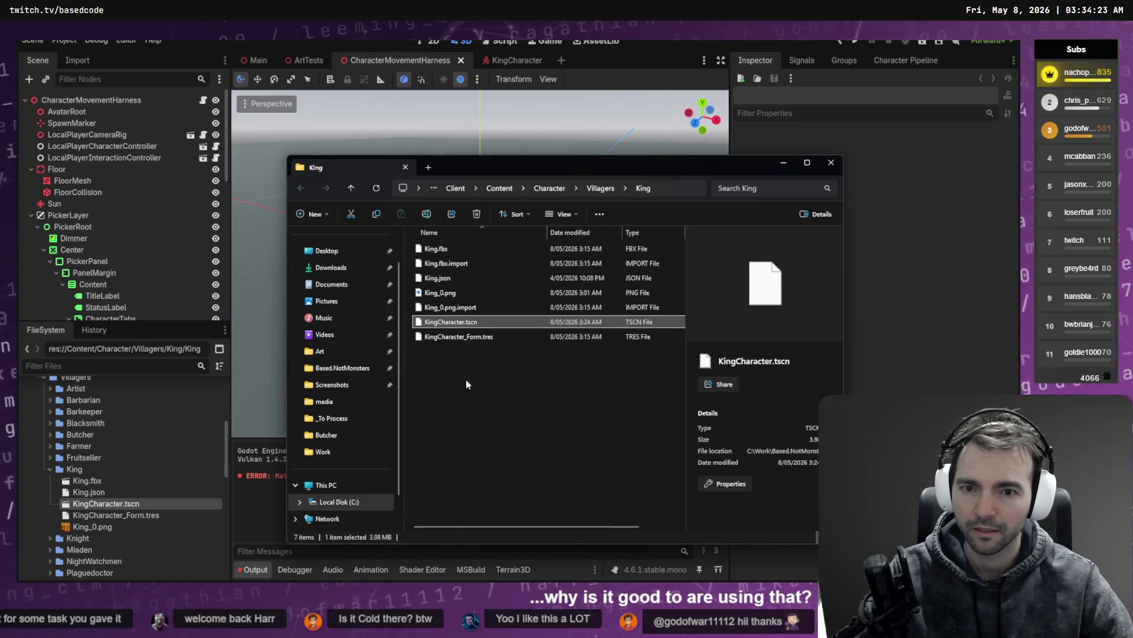
left_click(663, 182)
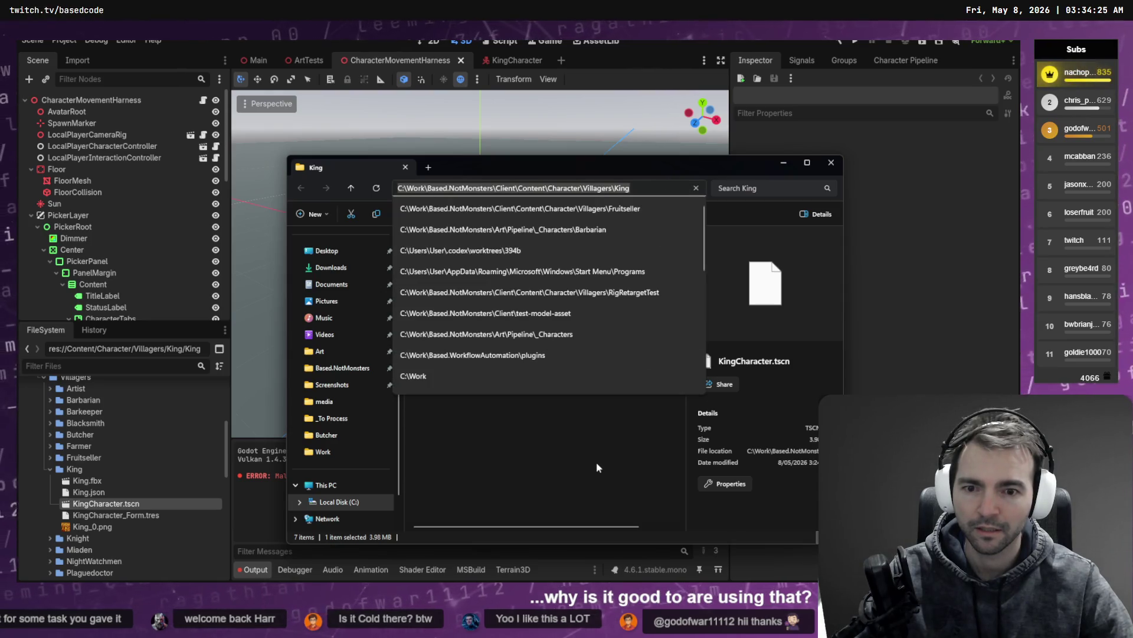
key("alt+F4")
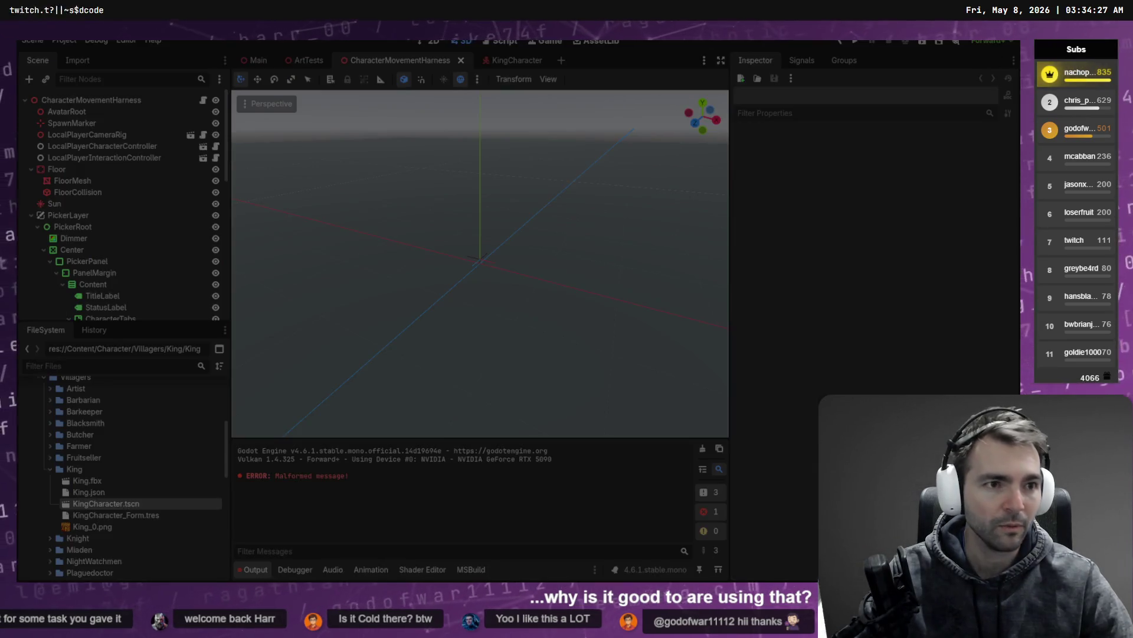
key("alt+Tab")
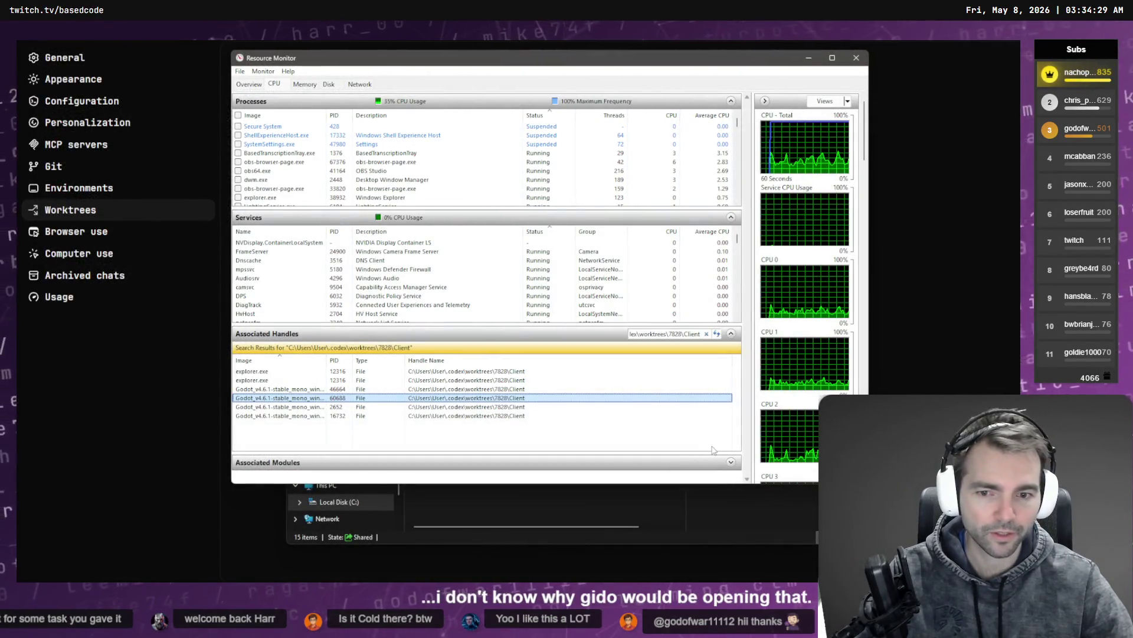
Refresh the handle search for the 7828 Client folder, then move on to Blender's King model
left_click(717, 334)
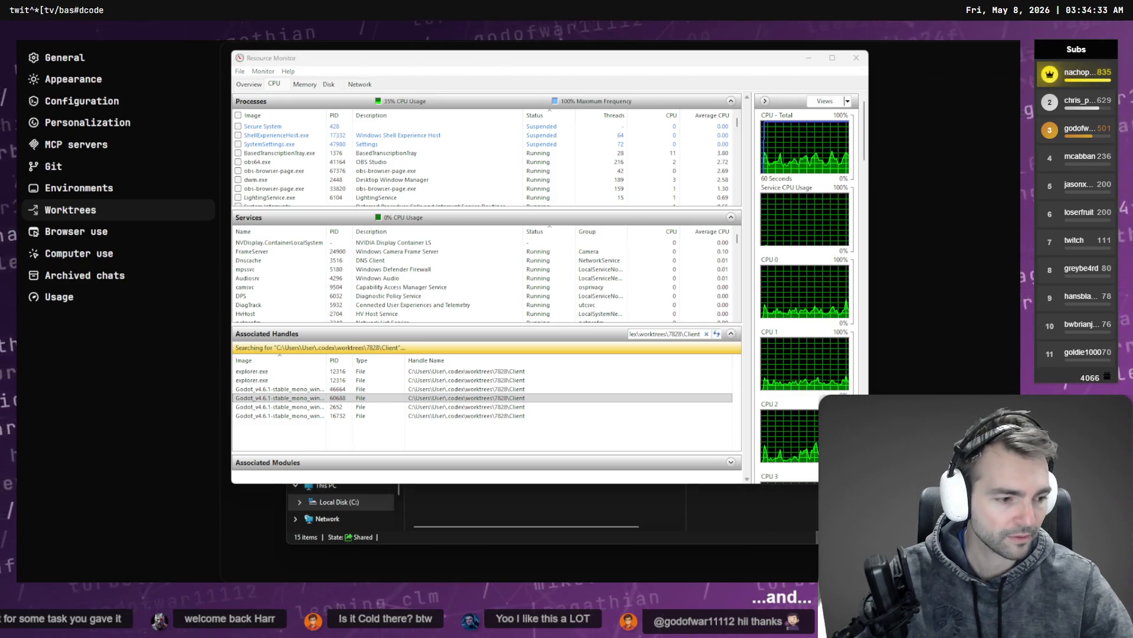
key("alt+Tab")
key("alt+Tab")
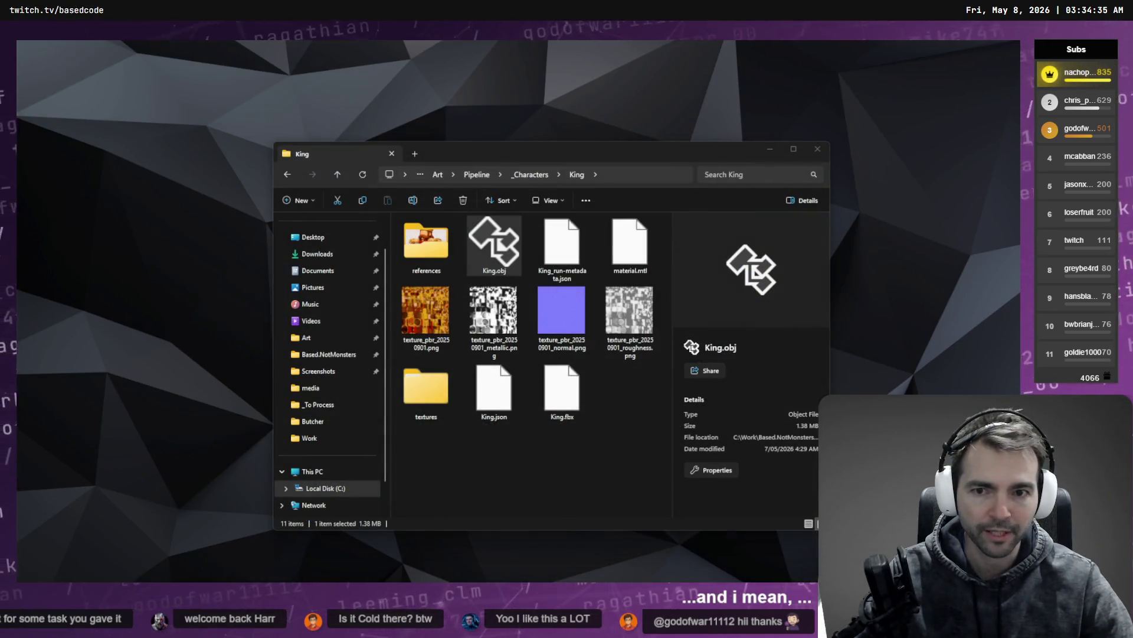
key("alt+Tab")
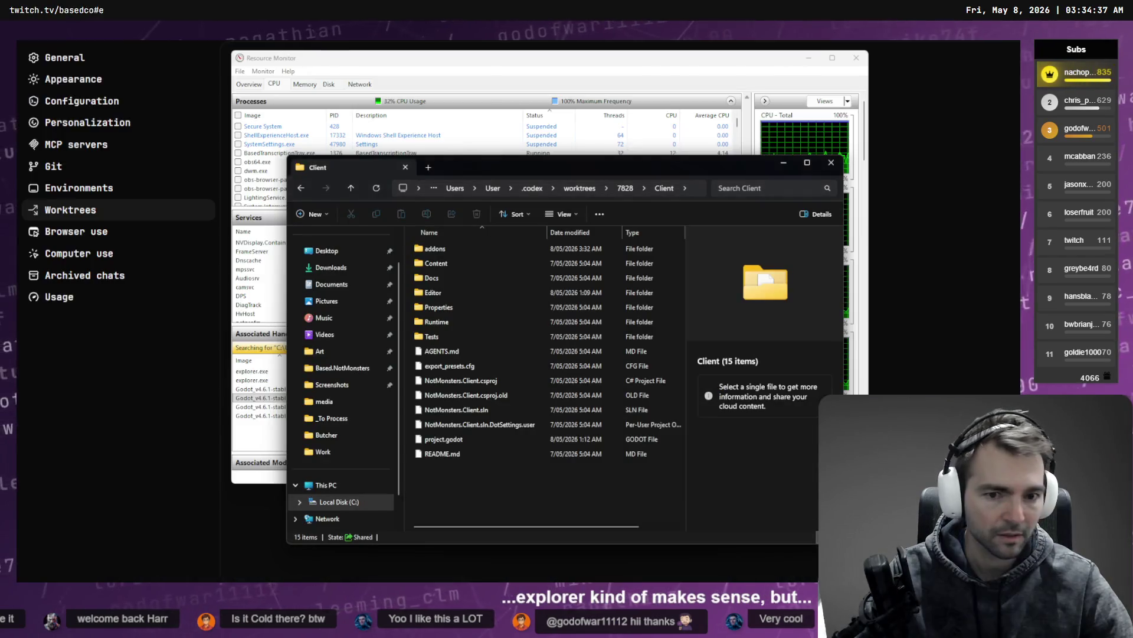
key("alt+Tab")
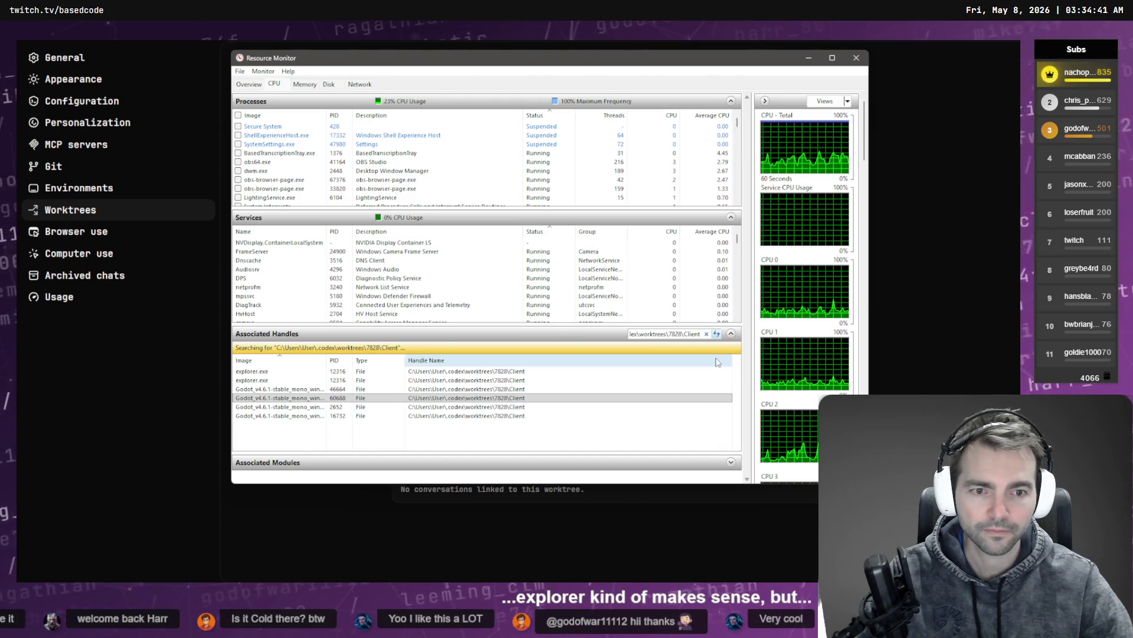
key("alt+Tab")
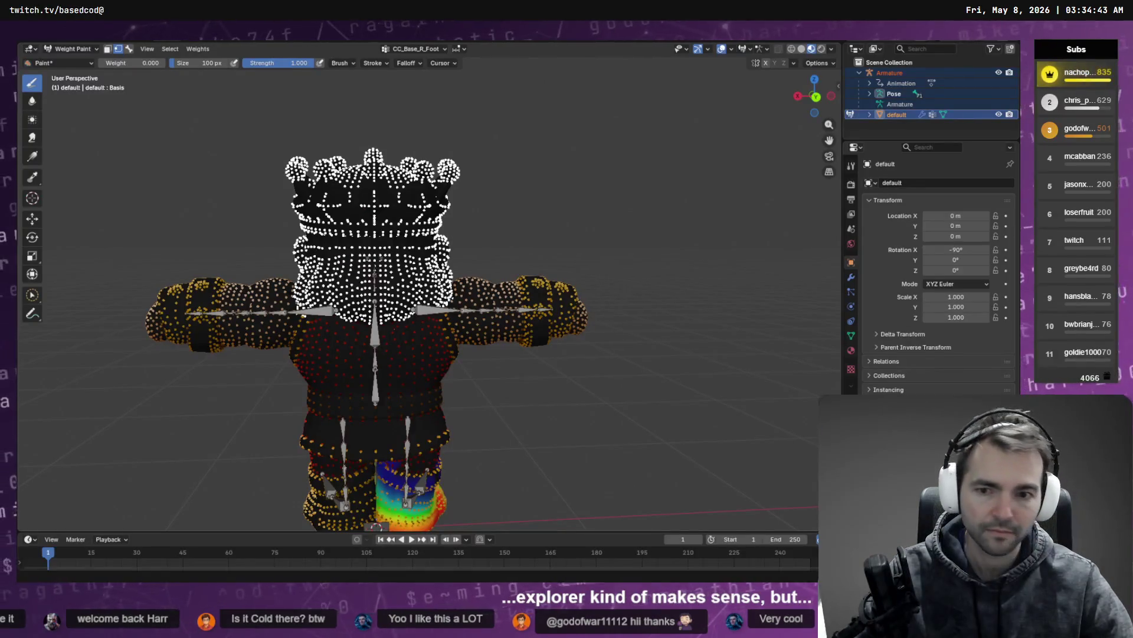
Save the weight-painted scene as King.blend in the _Characters\King folder
mouse_move(39, 42)
left_mouse_down()
mouse_move(107, 54)
mouse_move(39, 42)
left_mouse_up()
key("F4")
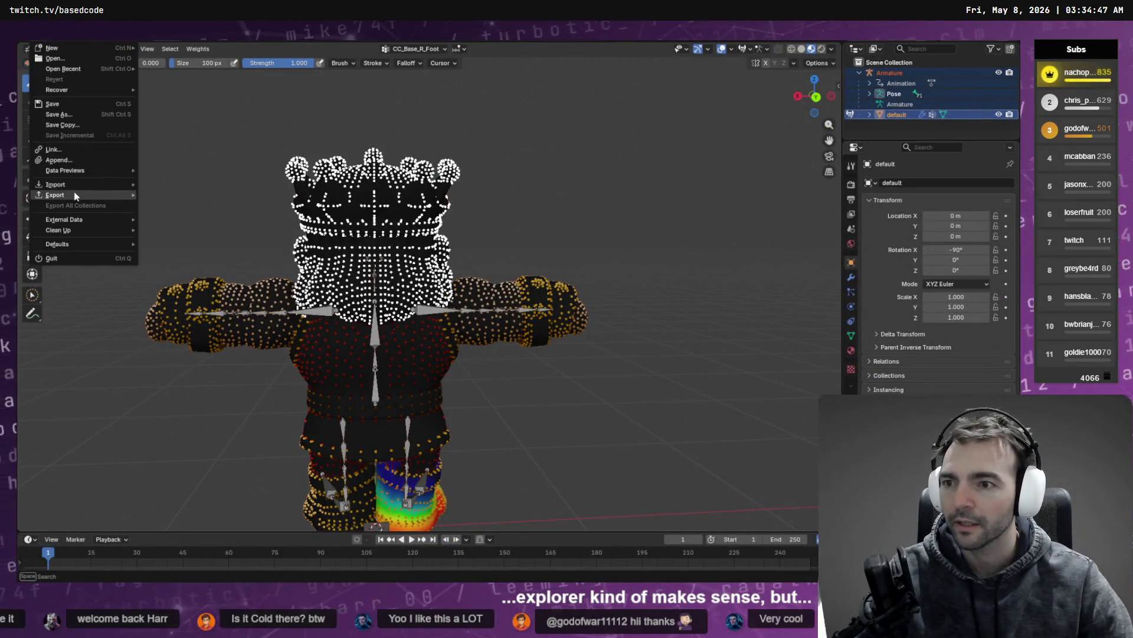
left_click(59, 115)
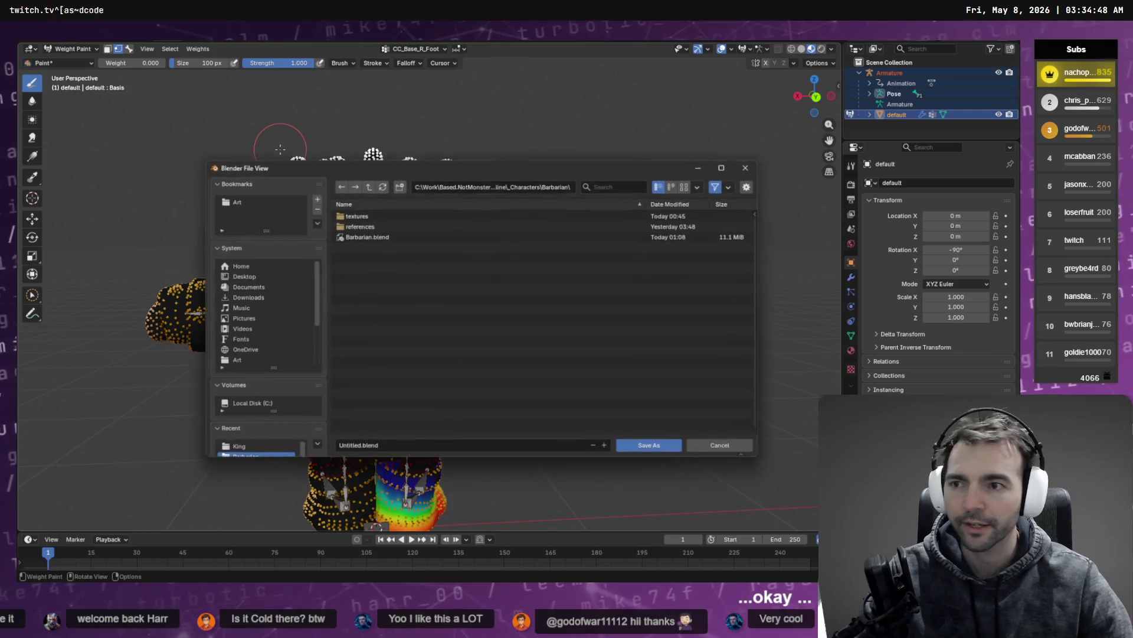
left_click(368, 186)
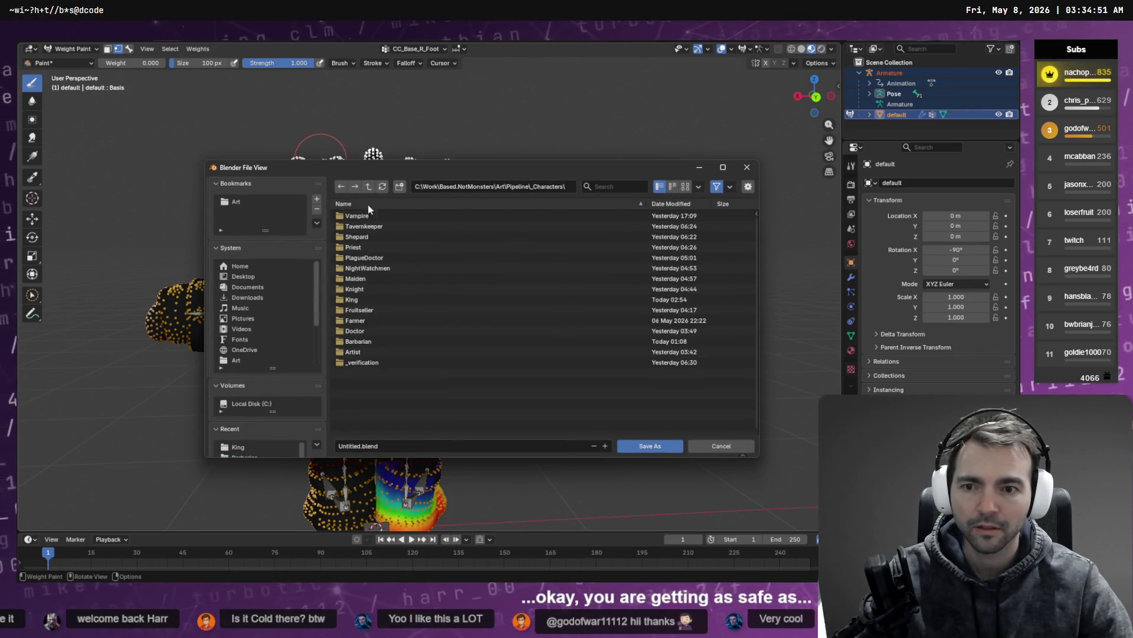
double_click(349, 299)
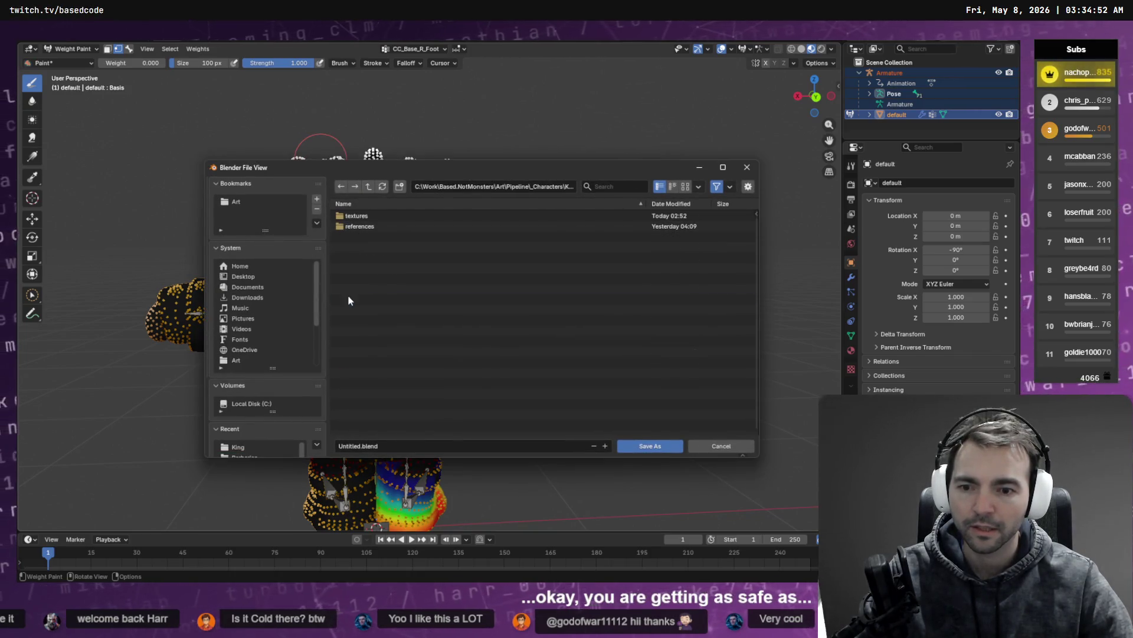
left_click(386, 449)
type("King")
key("Return")
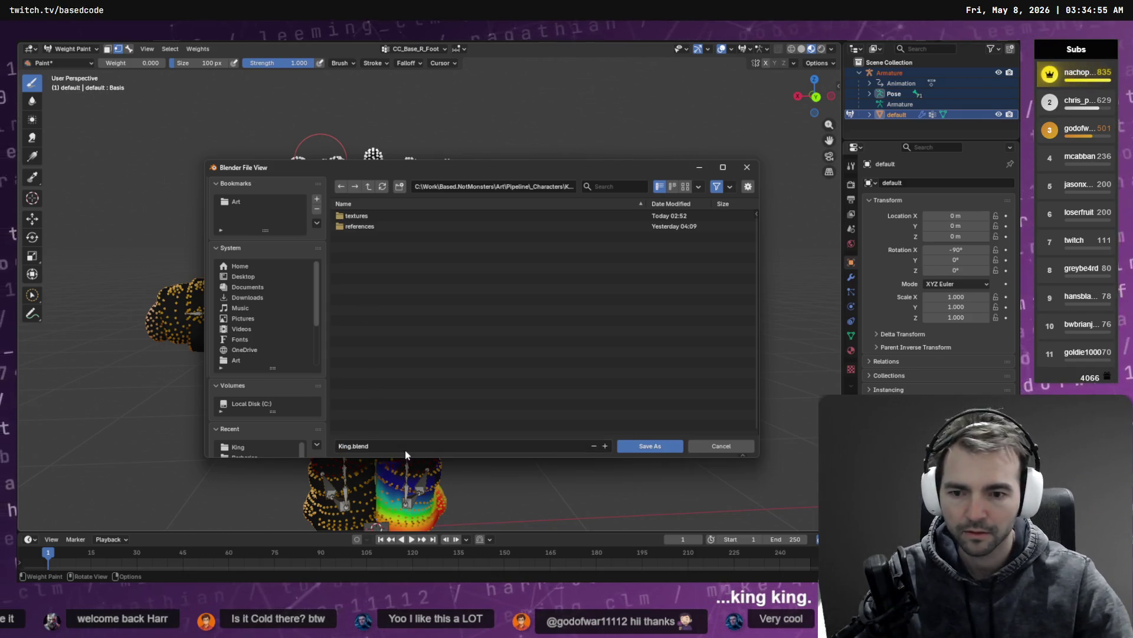
left_click(650, 446)
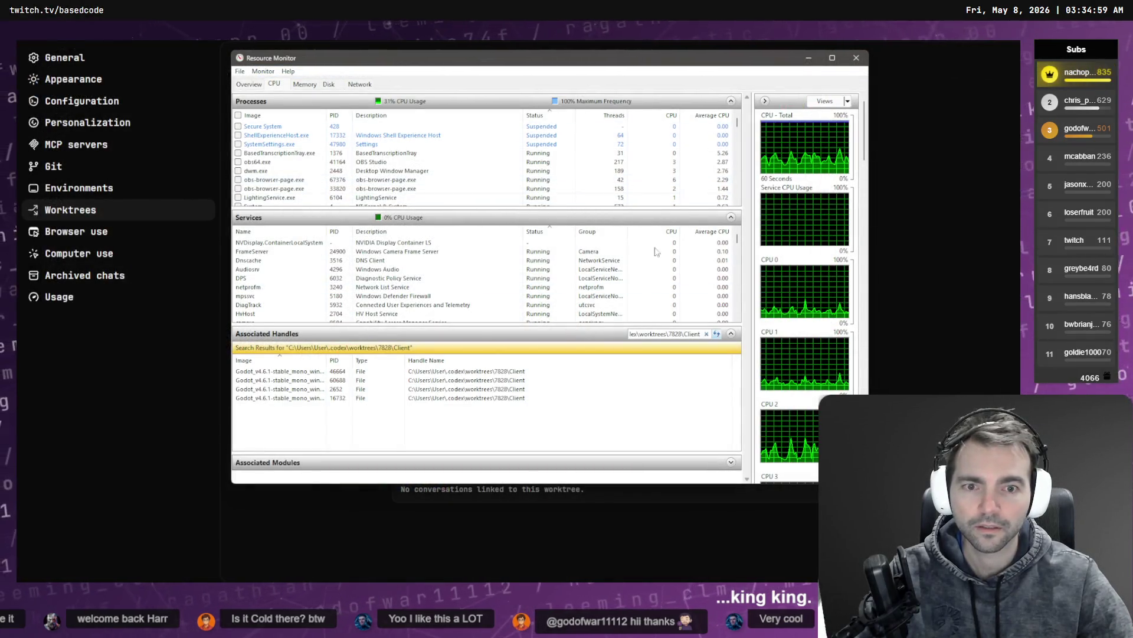
Check the Godot processes with PIDs 2652 and 60688, widen the Image column, then return to Codex
left_click(343, 389)
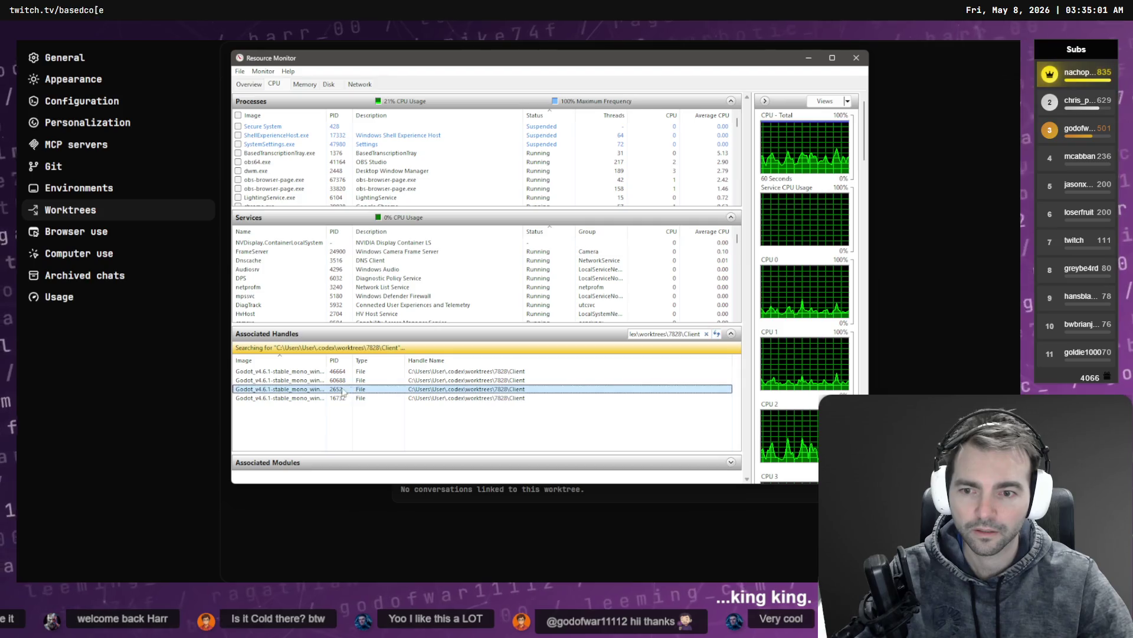
left_click(332, 380)
left_click_drag(326, 361, 359, 361)
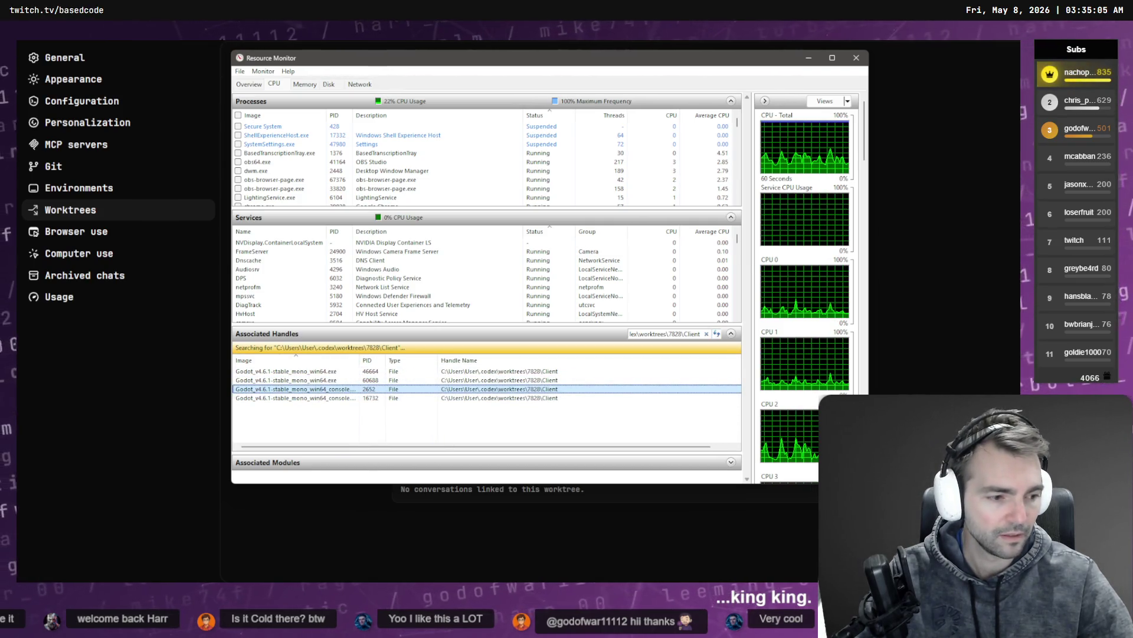
key("alt+Tab")
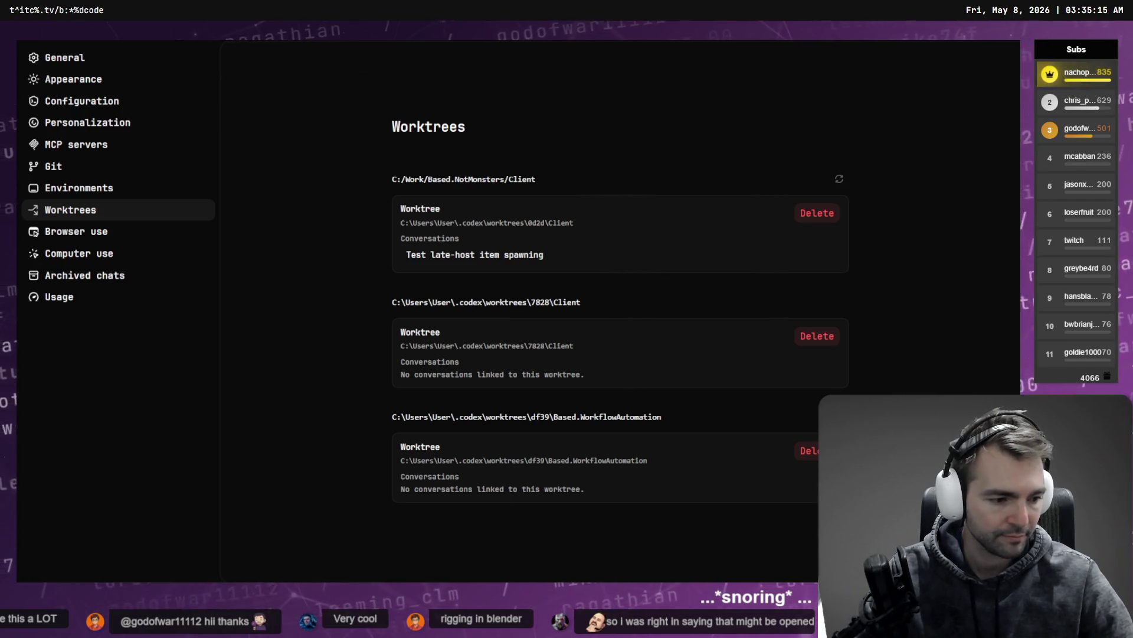
Exit Codex's Worktrees settings to the feat:Damage chat, then bring Resource Monitor's results back
key("alt+Tab")
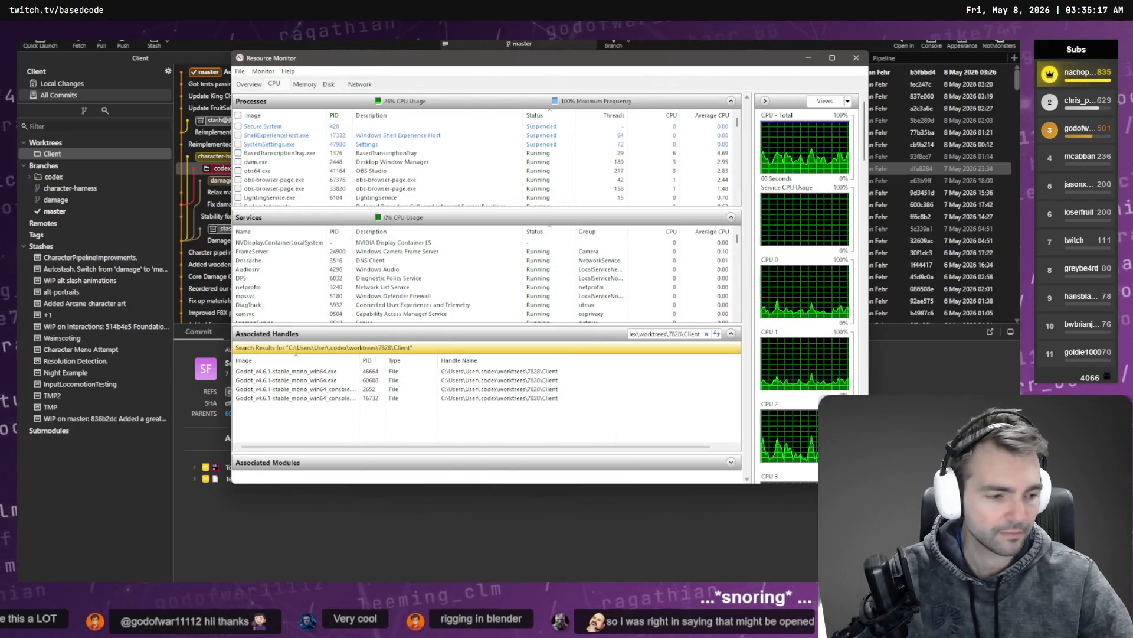
key("alt+Tab")
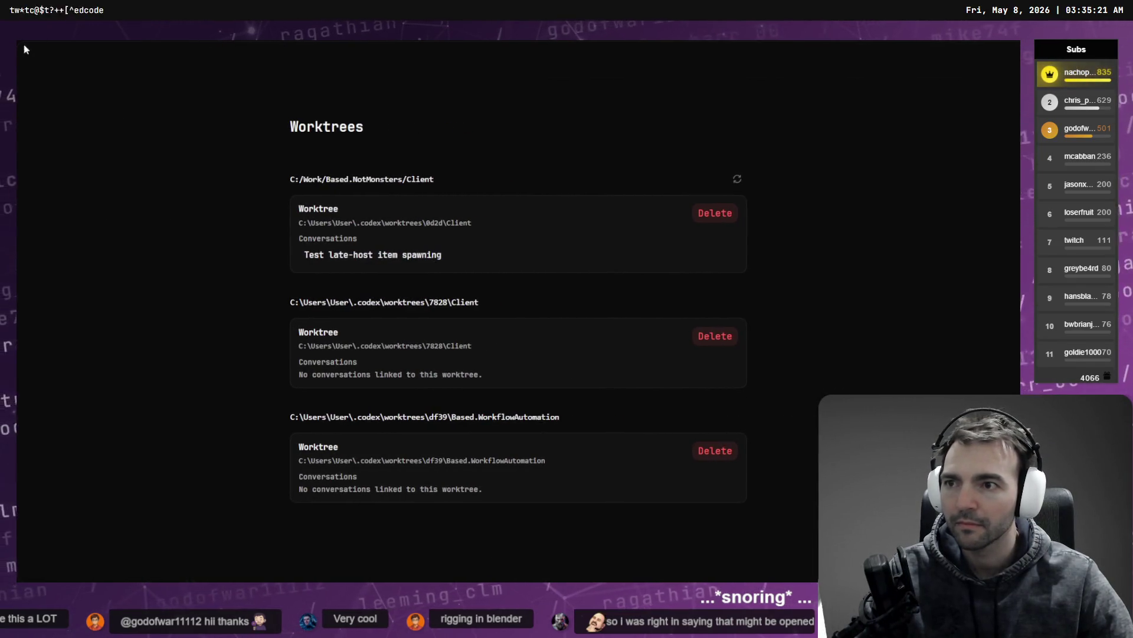
key("Escape")
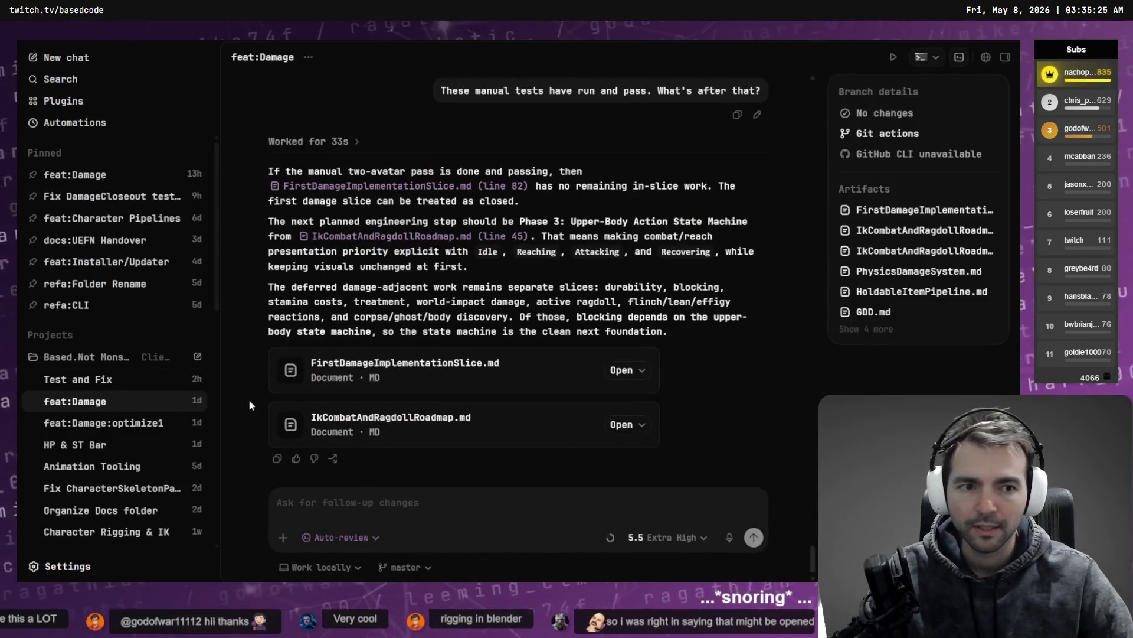
key("alt+Tab")
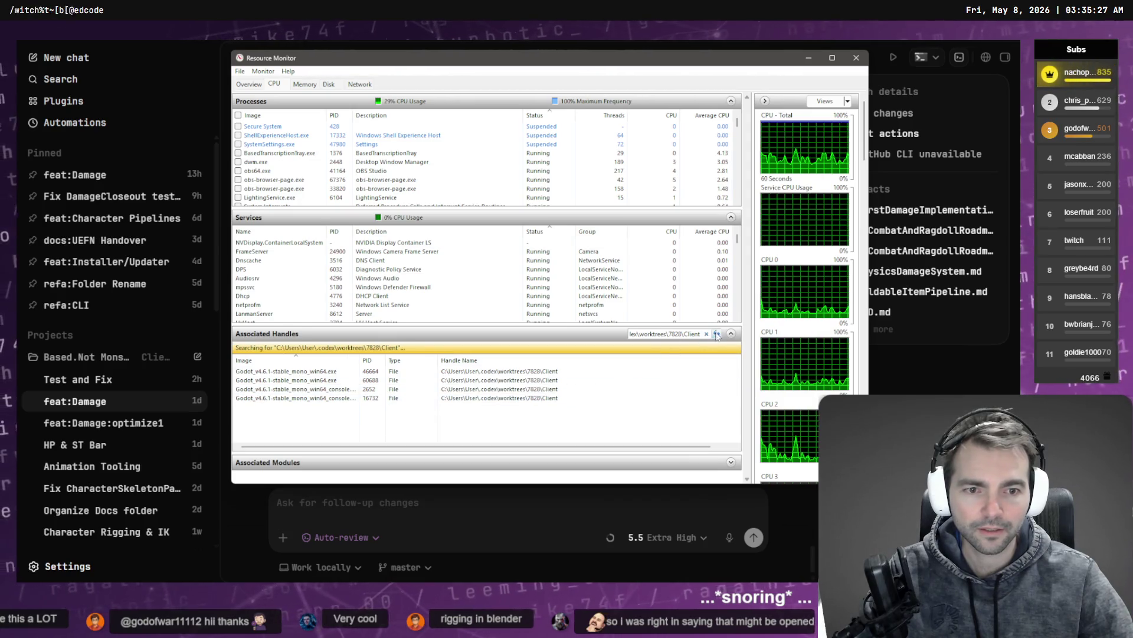
Search the Godot process's handles for the pasted 7828 worktree path, confirm none remain, and return to Codex
left_click(348, 399)
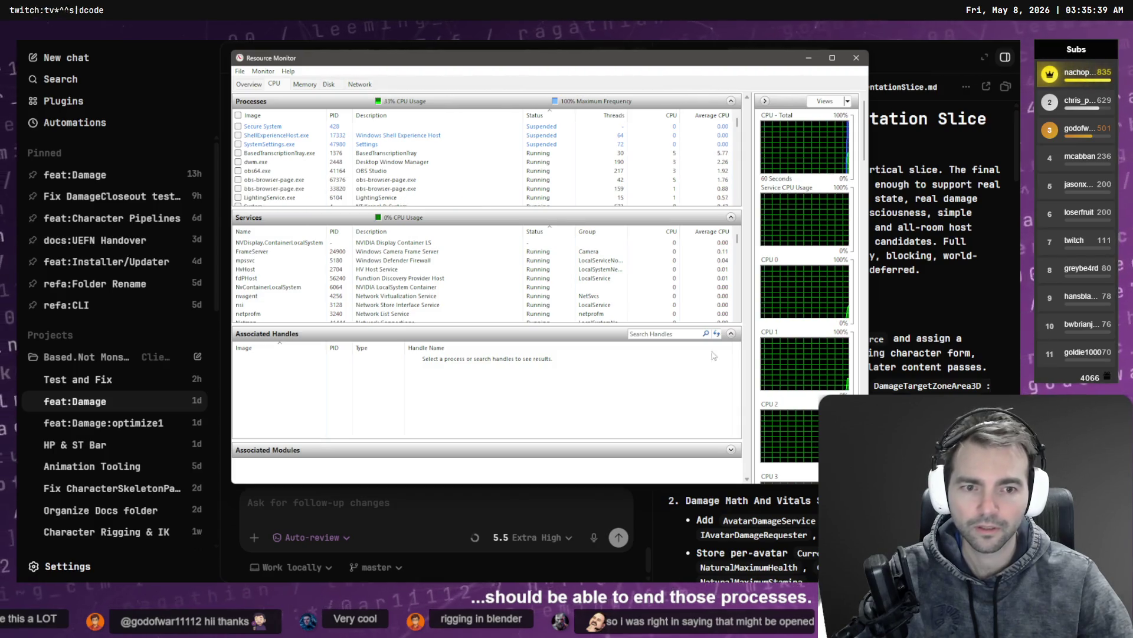
left_click(669, 334)
key("super+v")
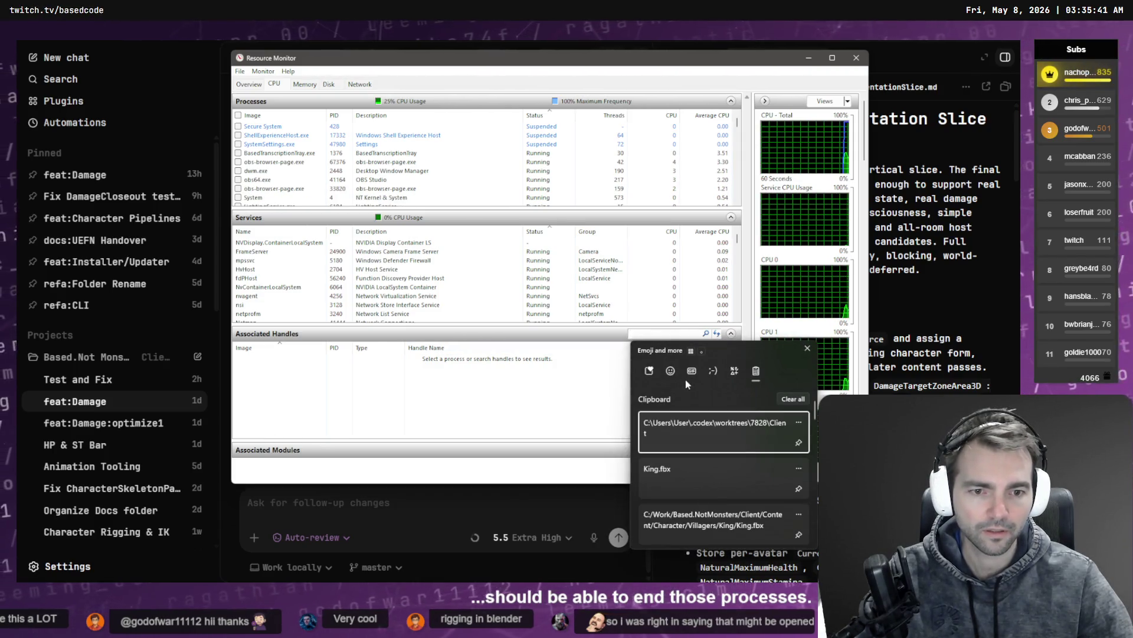
left_click(706, 428)
left_click(717, 335)
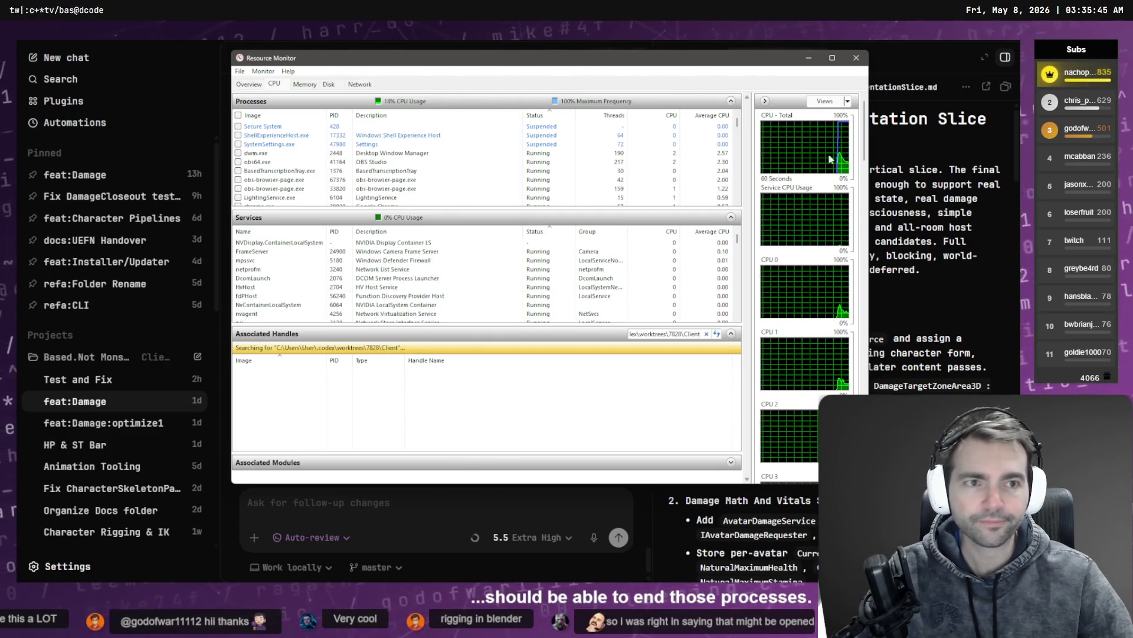
key("alt+Tab")
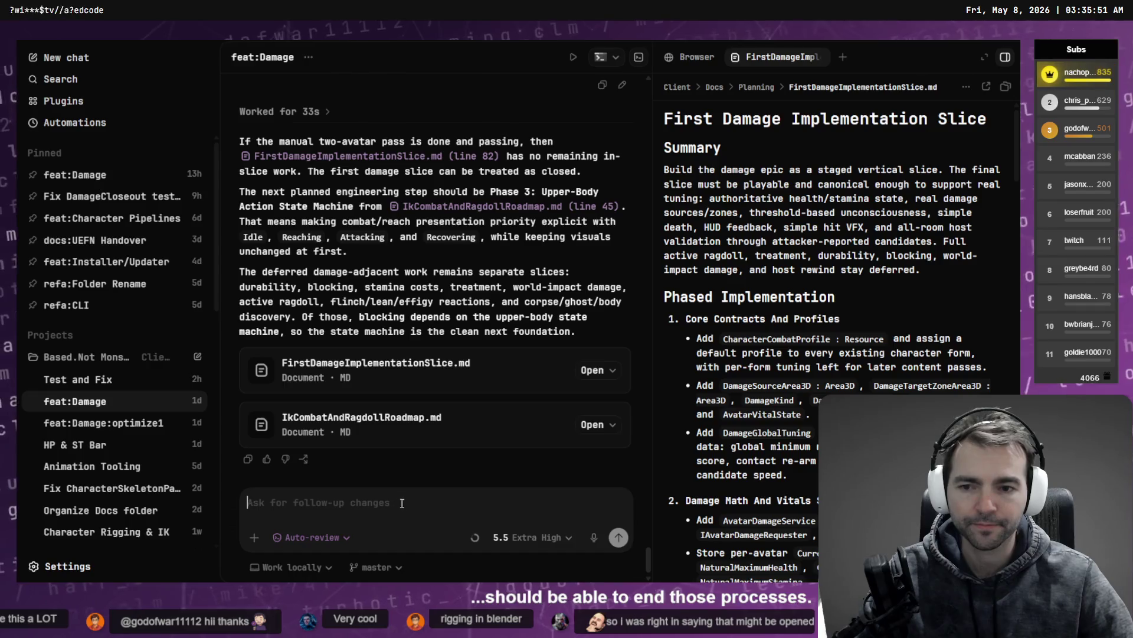
Begin a follow-up message in the feat:Damage chat, starting with 'Lets make a detailed plan for this change.'
scroll(482, 324, "up", 3)
scroll(445, 432, "down", 3)
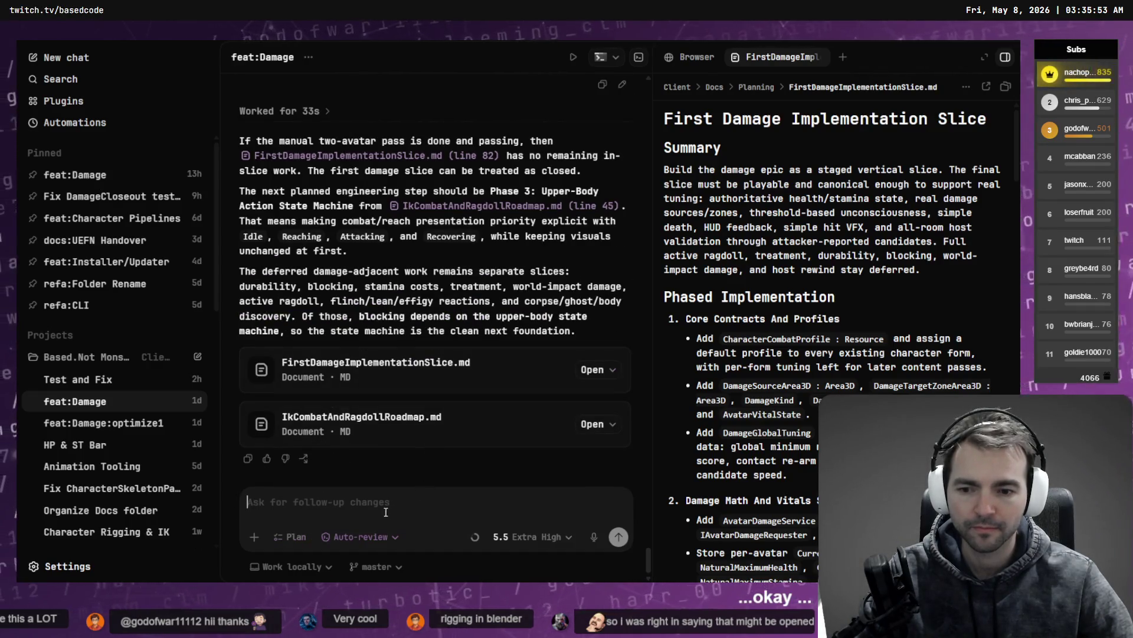
type("LEt")
key("BackSpace")
key("BackSpace")
key("BackSpace")
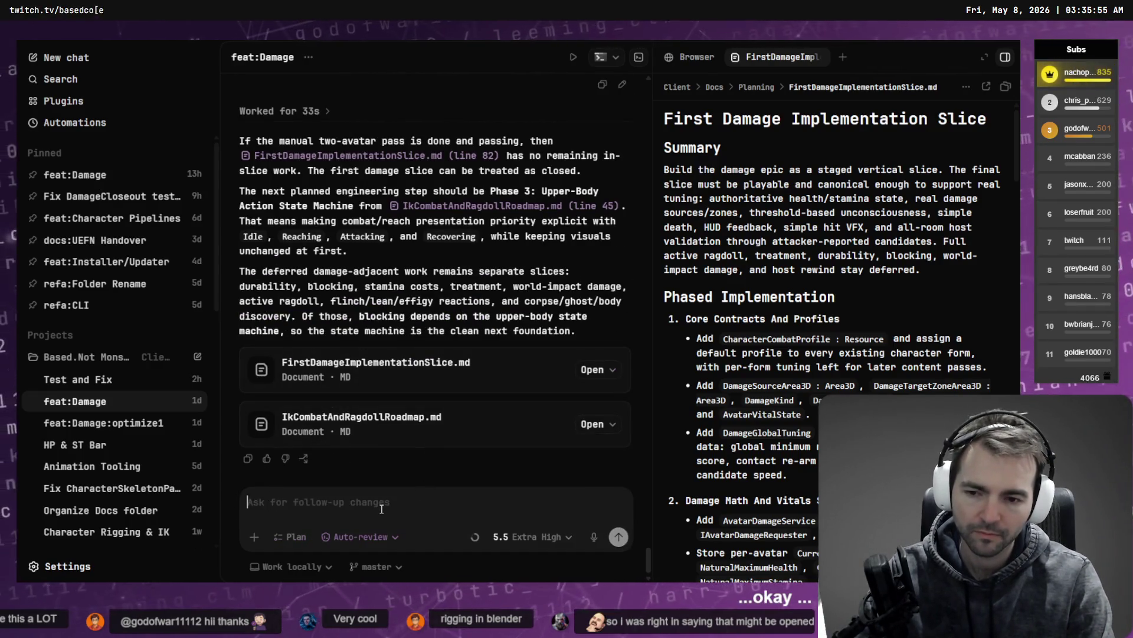
type("Lets make a detailed plan for this change.")
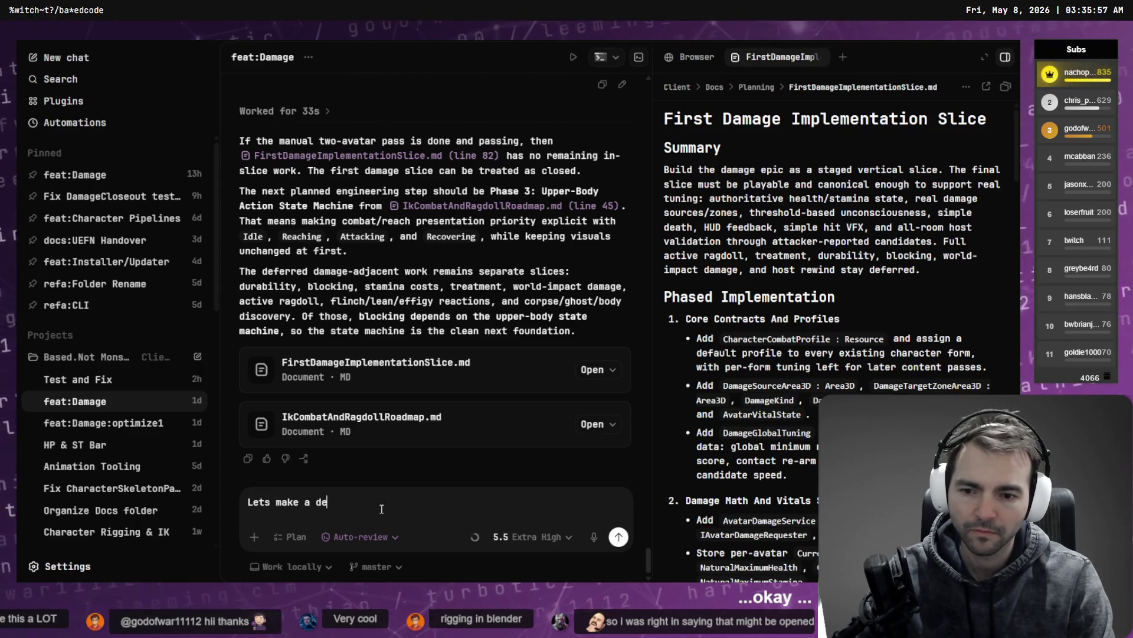
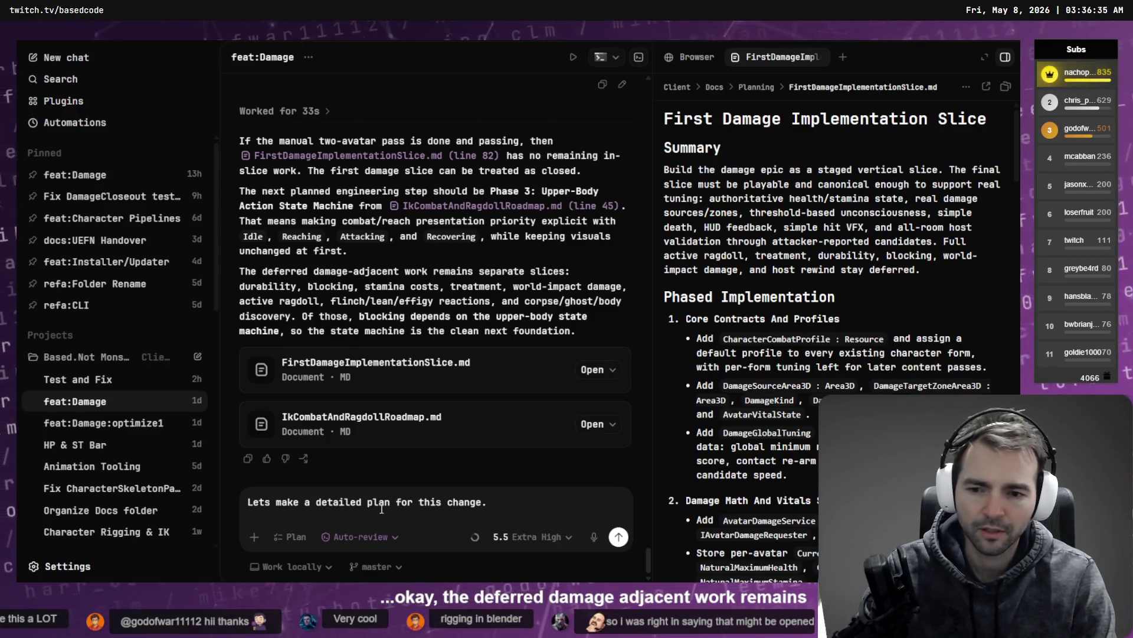
Clear the old prompt, type a draft about introducing a state machine, then erase it
key("ctrl+a")
key("BackSpace")
type("ets")
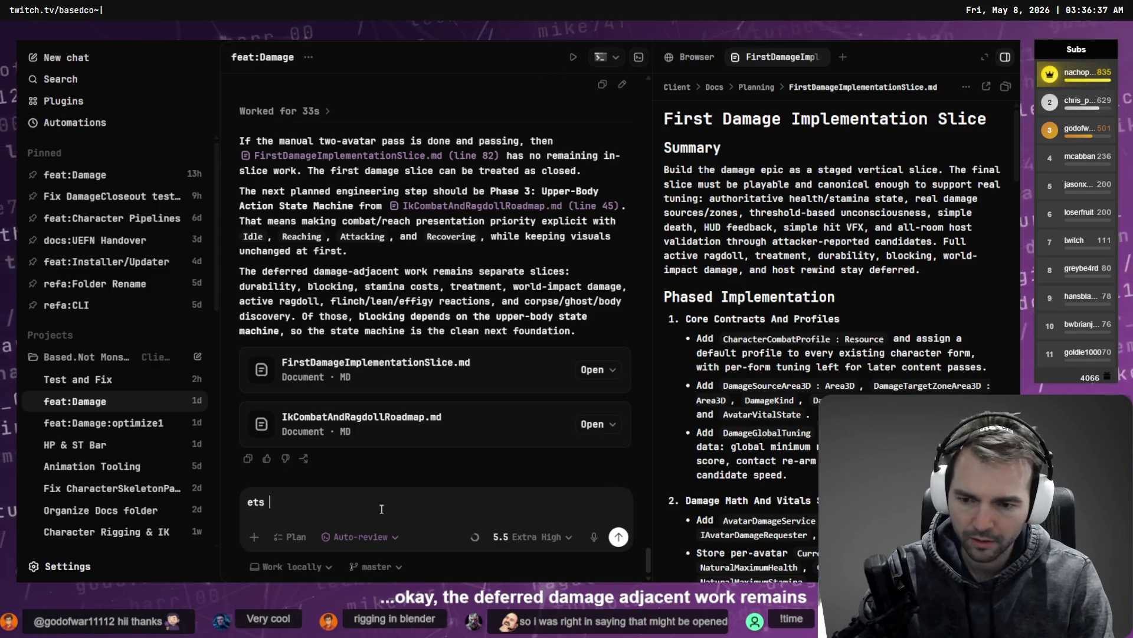
key("ctrl+a")
key("BackSpace")
type("L")
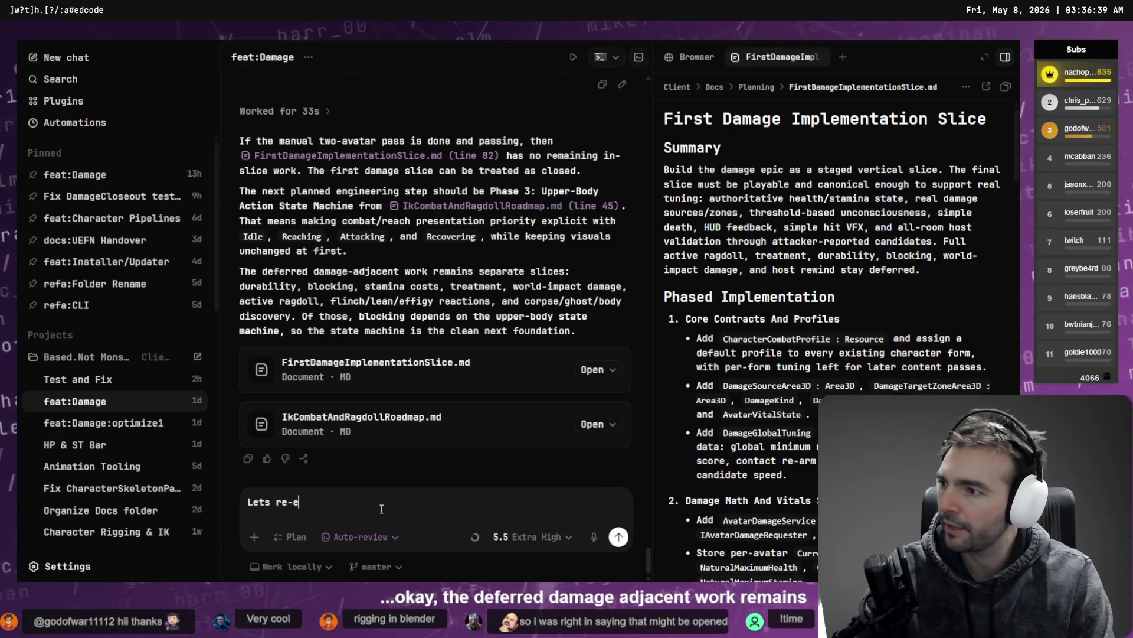
key("BackSpace")
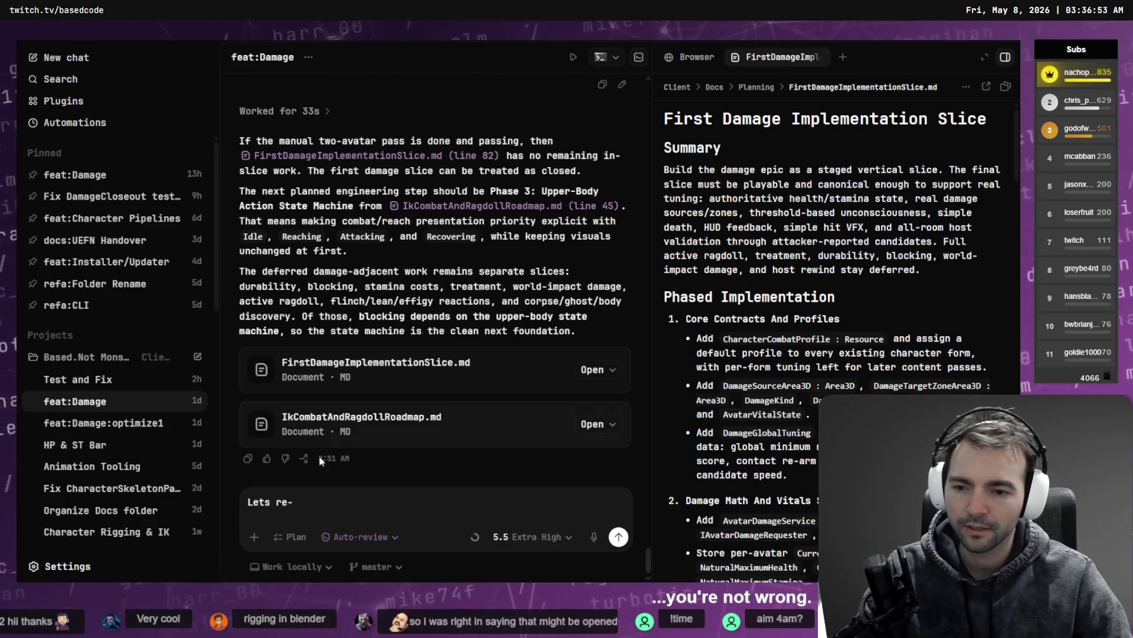
type("evaluate the")
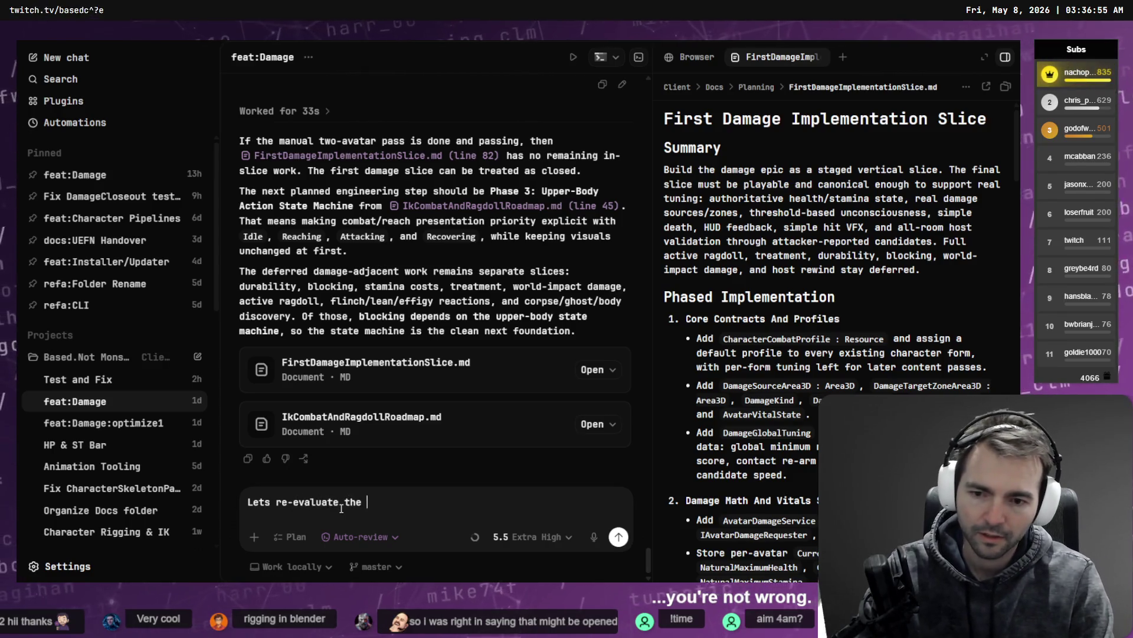
key("BackSpace")
key("BackSpace")
key("BackSpace")
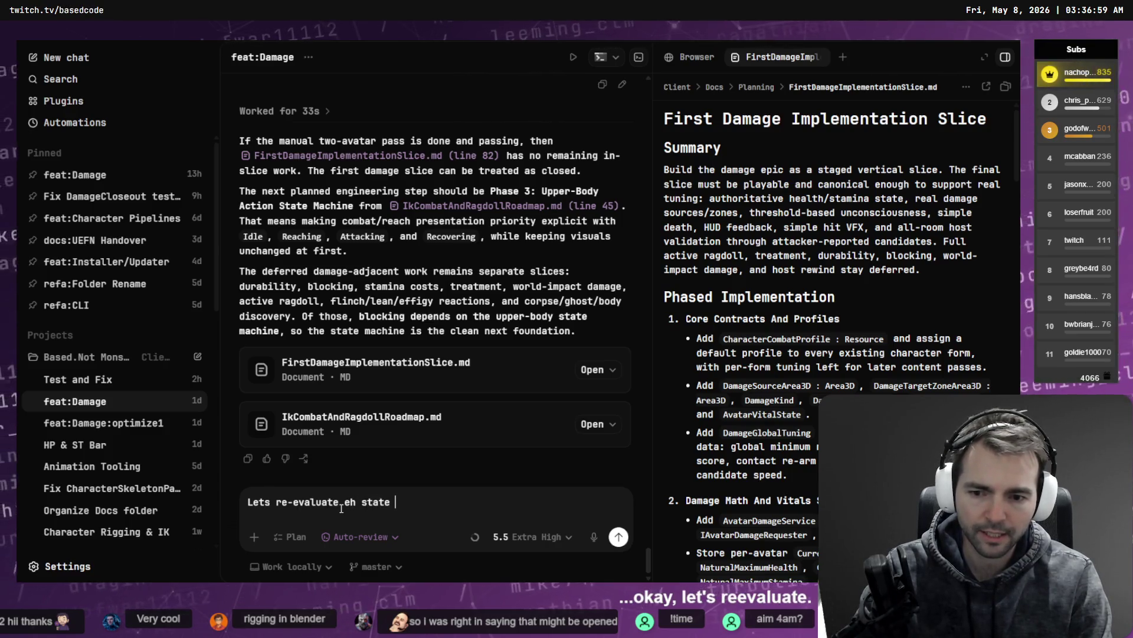
type("tate of the project, and the benifit")
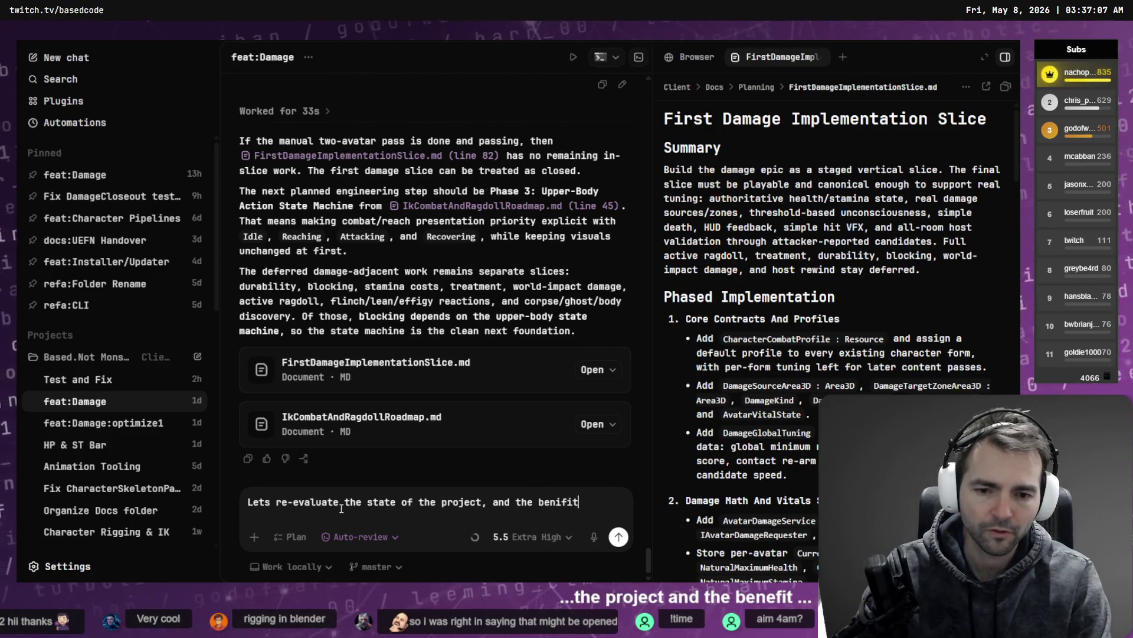
type("s of intord")
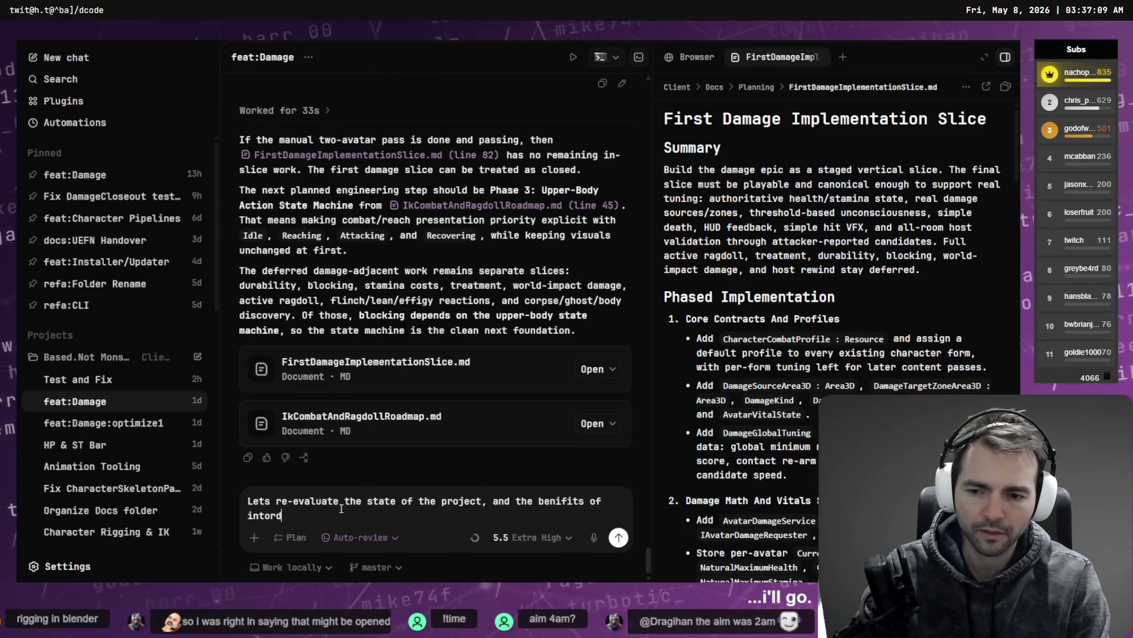
key("BackSpace")
key("BackSpace")
key("BackSpace")
type("roduc")
key("BackSpace")
key("BackSpace")
key("BackSpace")
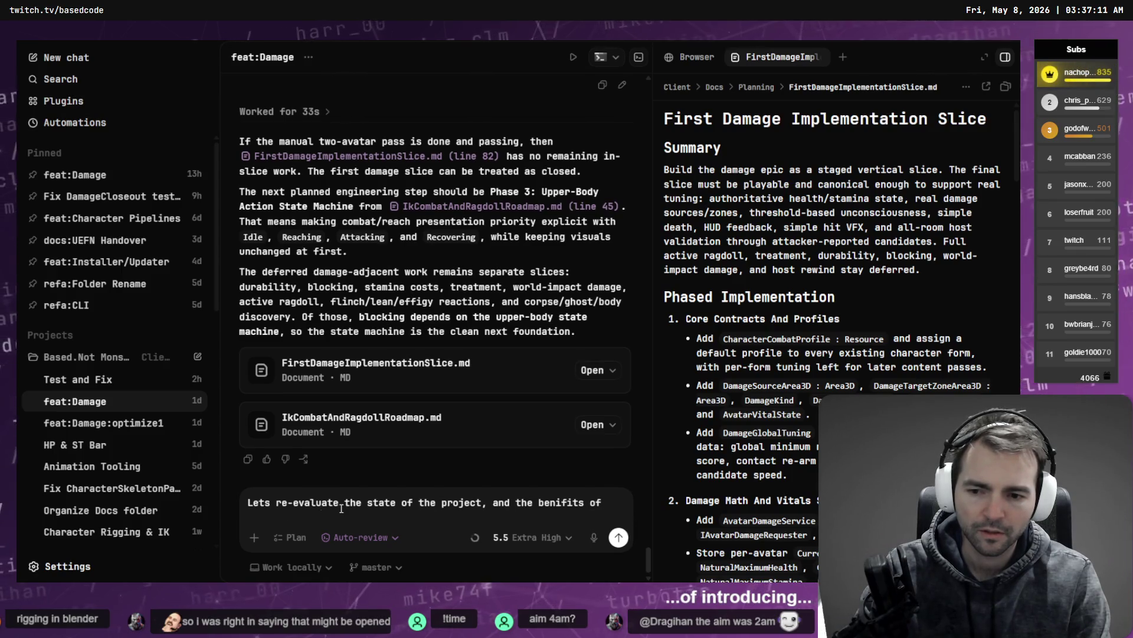
type("ing a state ")
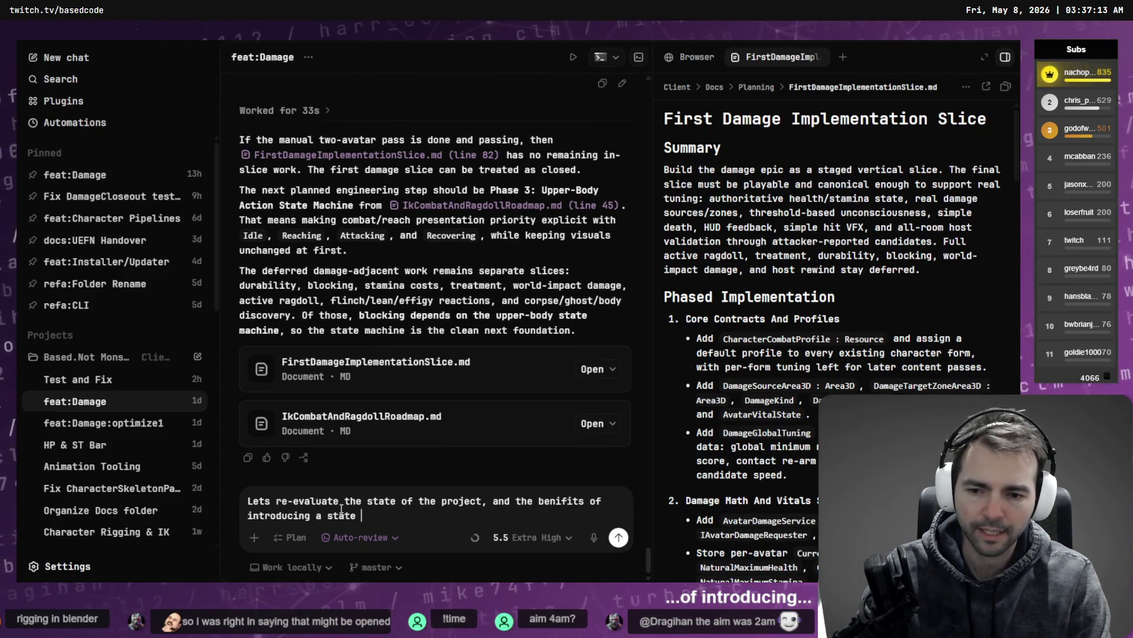
type("machine.")
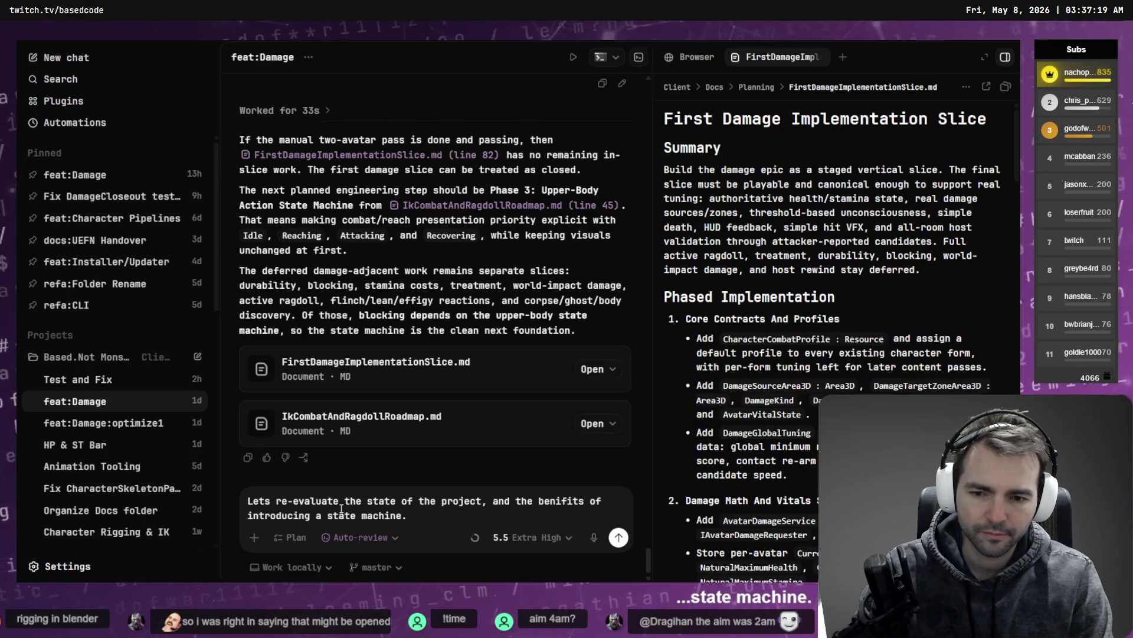
key("ctrl+a")
key("BackSpace")
Dictate the state machine simplification reevaluation request by voice and send it to feat:Damage
key("ctrl+super")
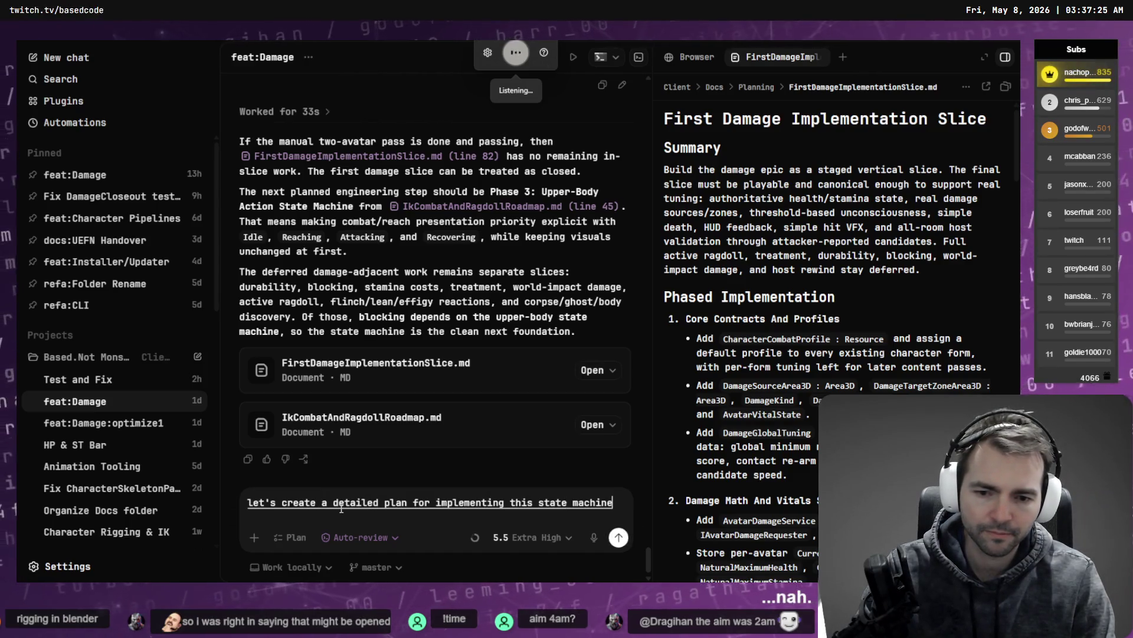
key("ctrl+a")
key("BackSpace")
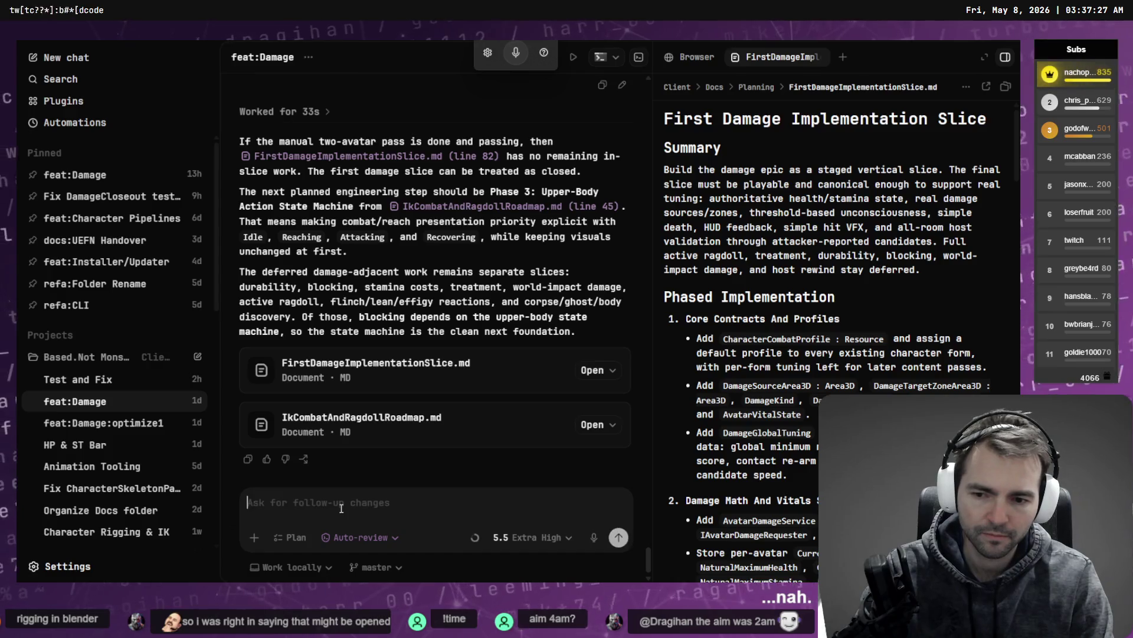
key("ctrl+super")
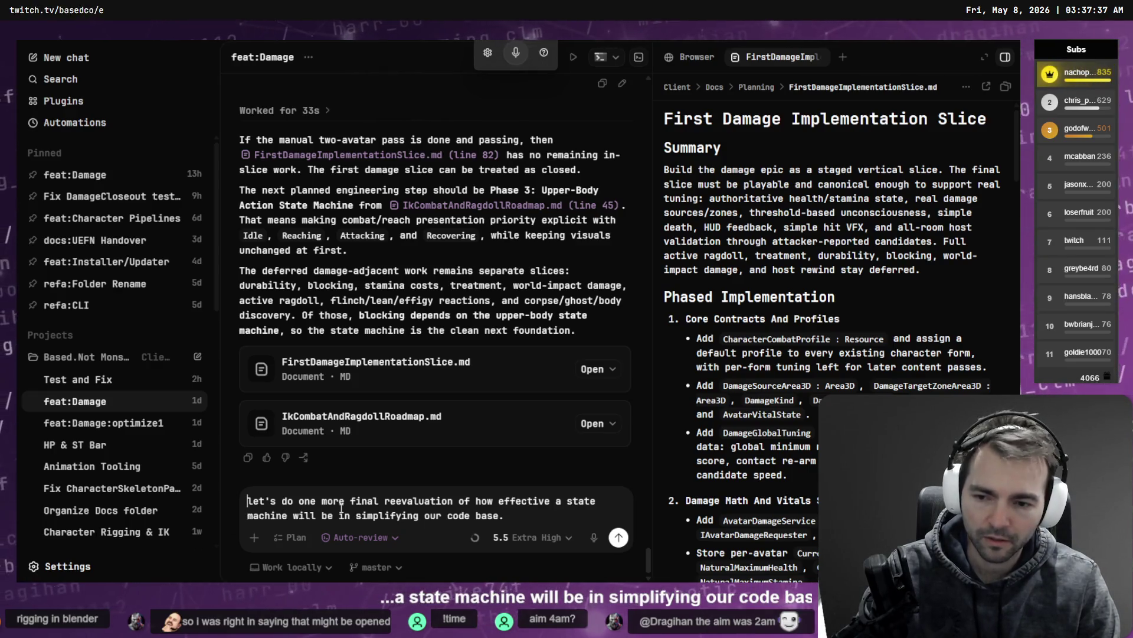
key("Return")
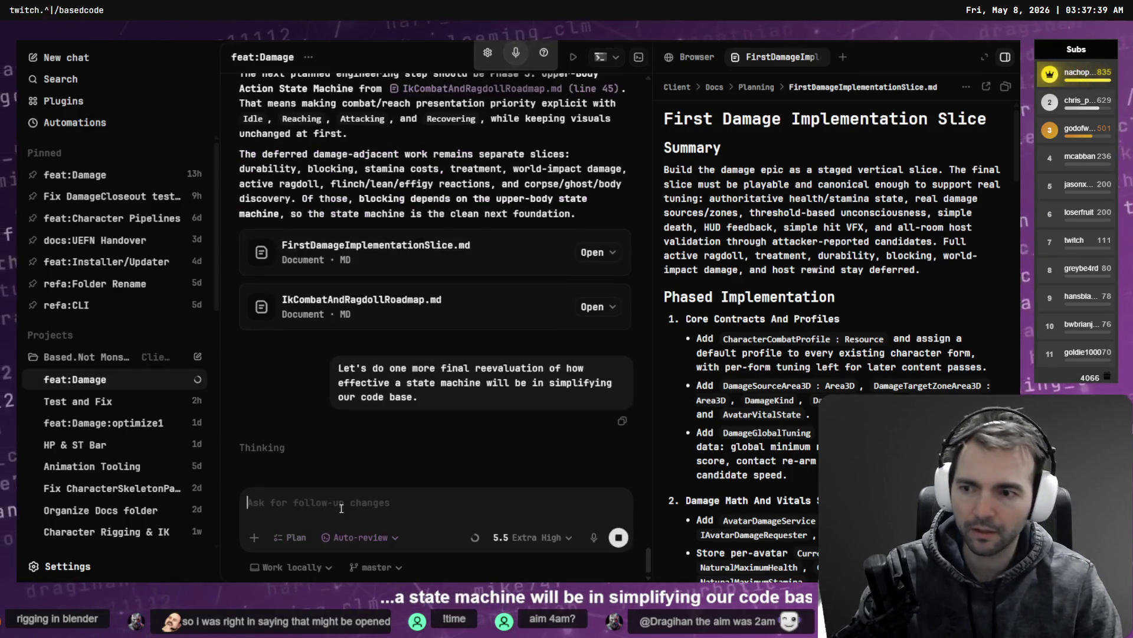
scroll(133, 384, "down", 5)
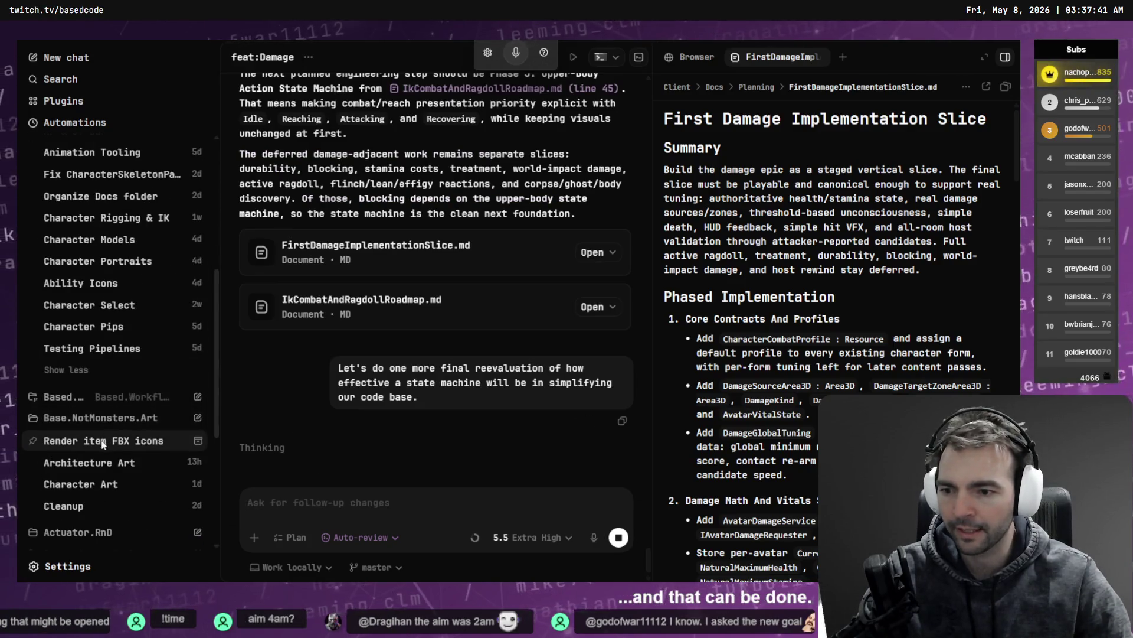
In the 'Render item FBX icons' chat, choose 'Yes, implement this plan', then switch to Fork
left_click(106, 448)
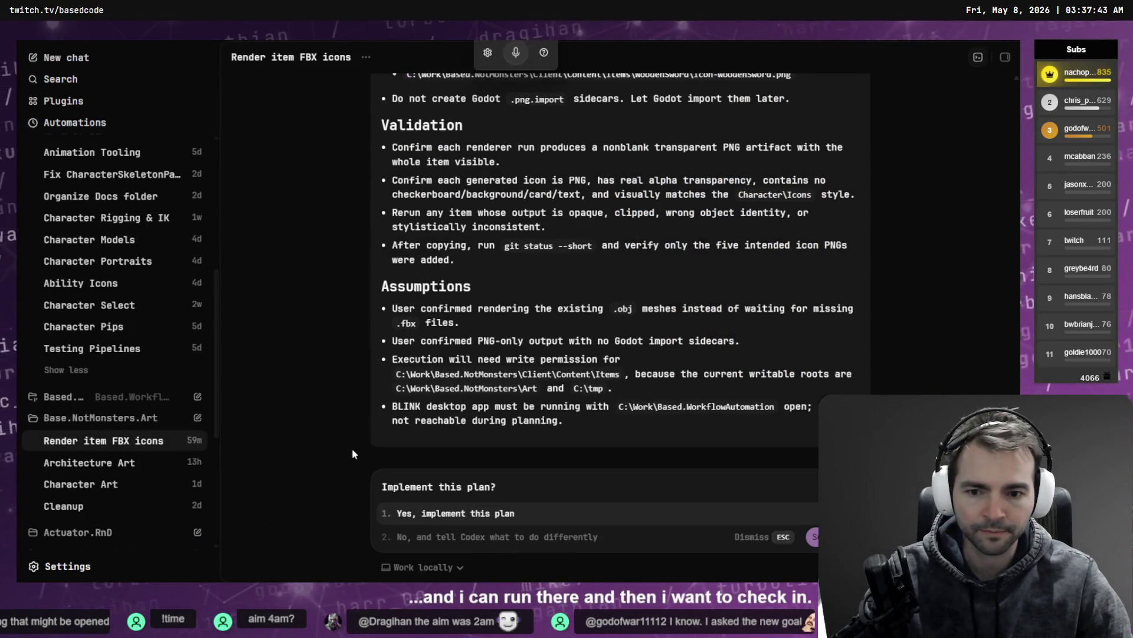
left_click(435, 519)
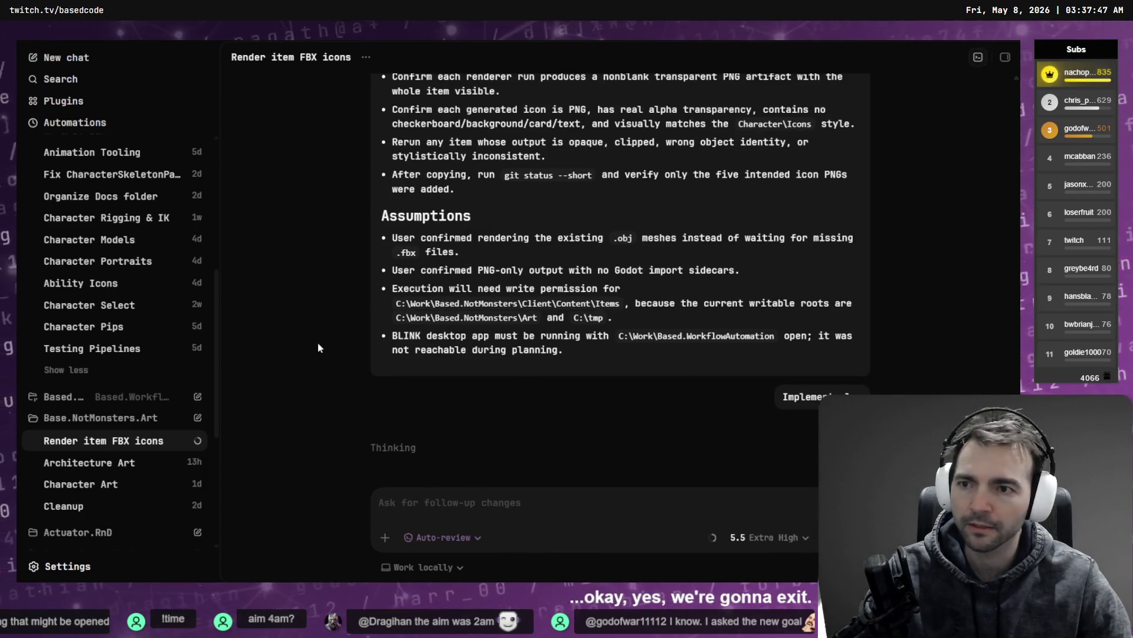
key("alt+Tab")
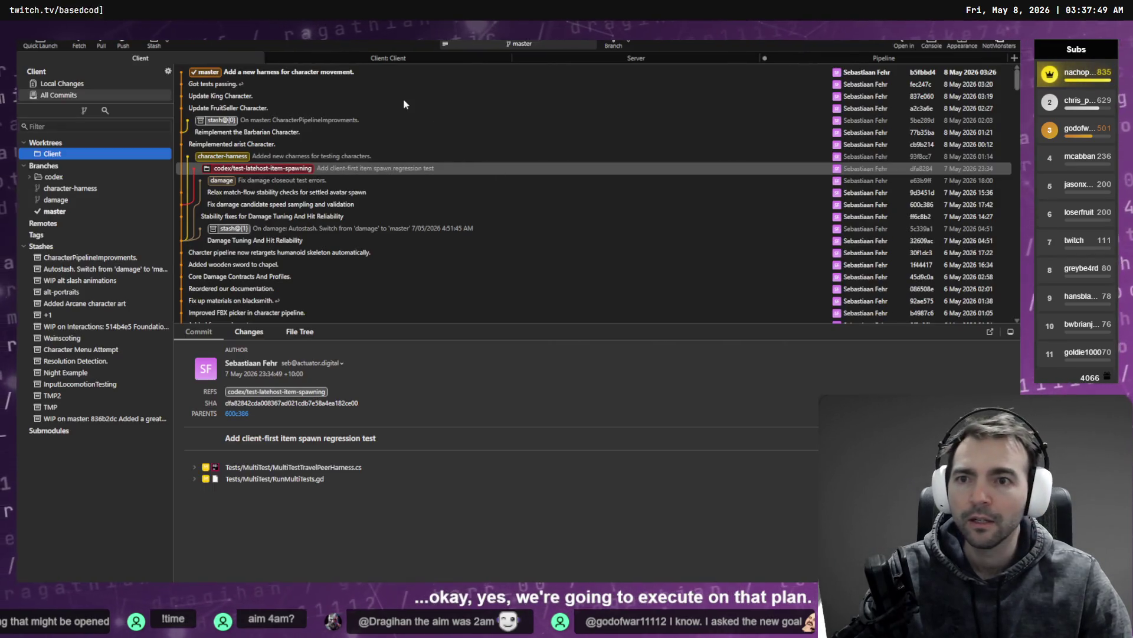
Cherry-pick the item spawn regression test commit onto master uncommitted, then review the MultiTestTravelPeerHarness.cs conflict
left_click(255, 170)
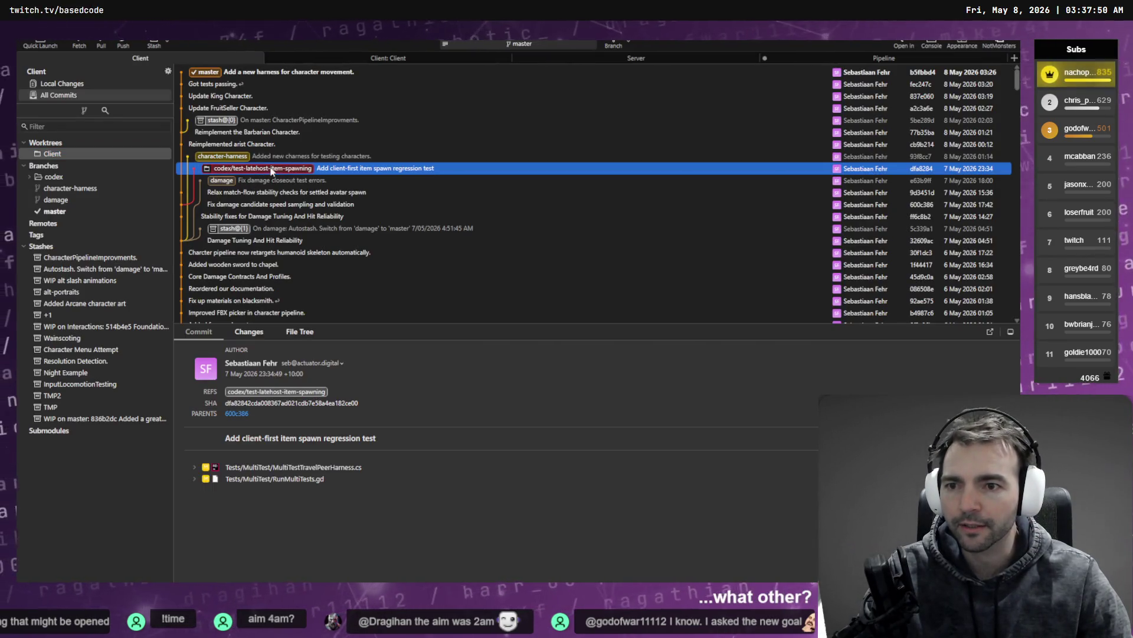
right_click(303, 171)
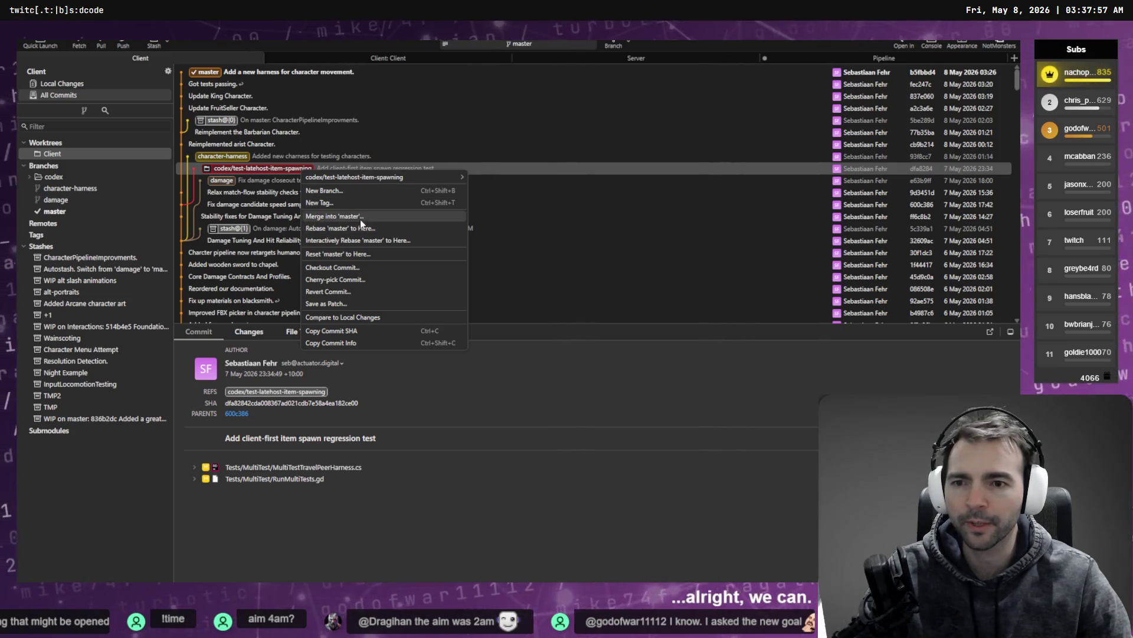
left_click(357, 282)
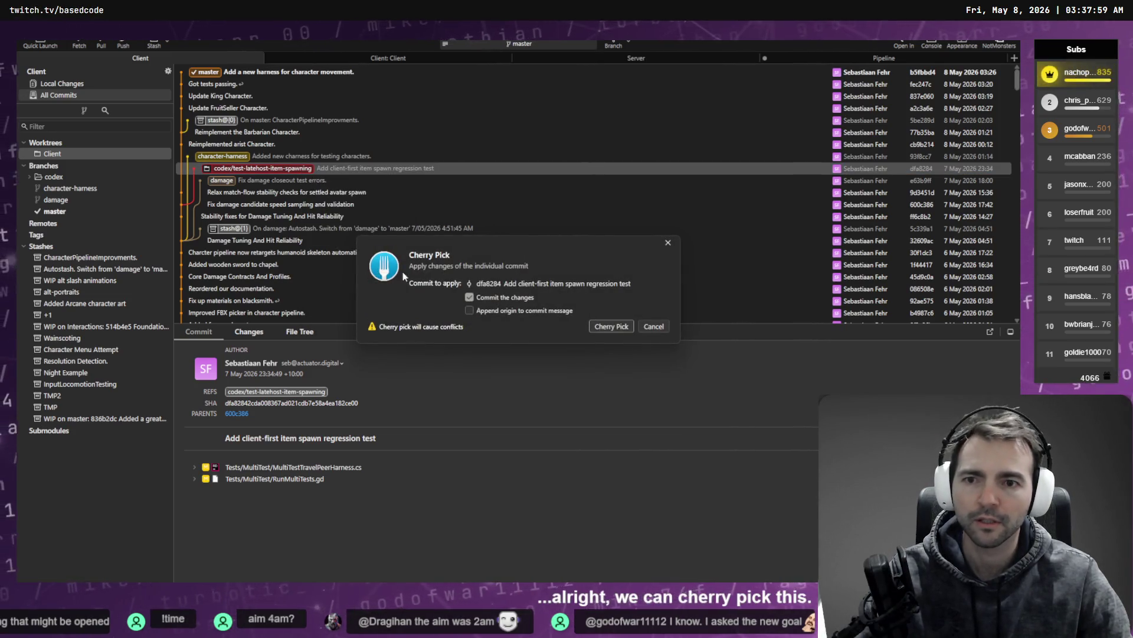
left_click(467, 296)
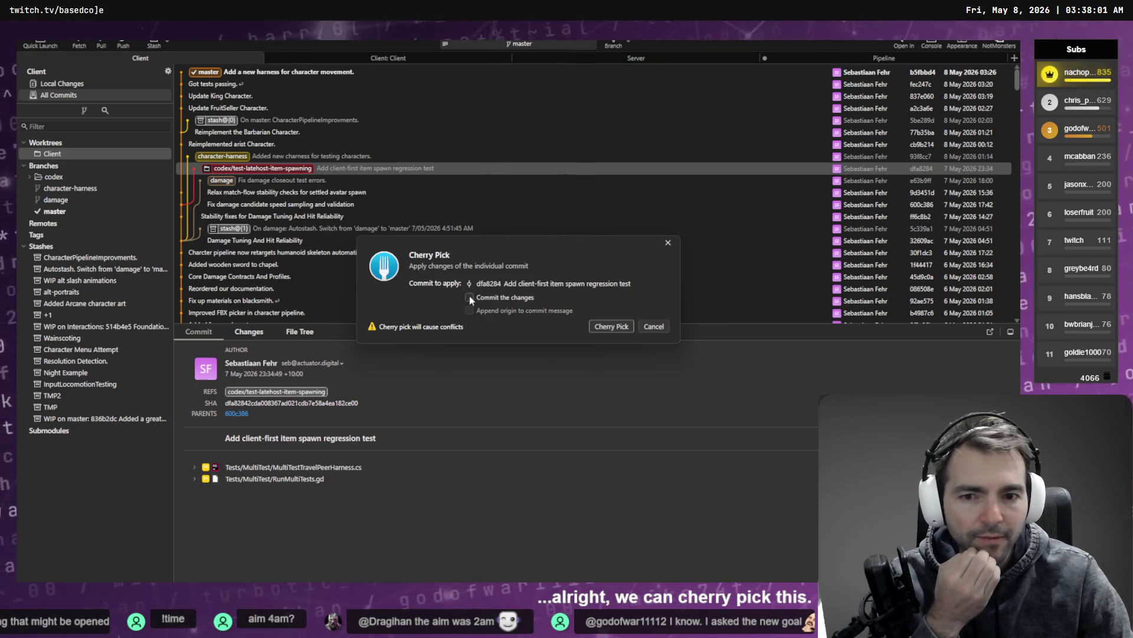
left_click(605, 326)
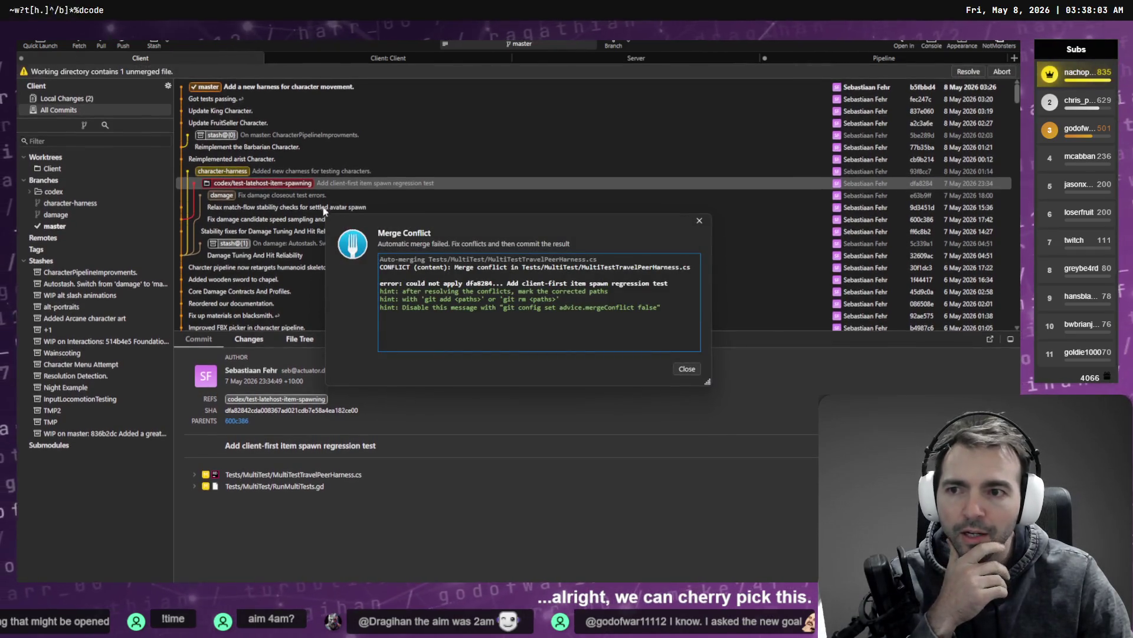
left_click(687, 369)
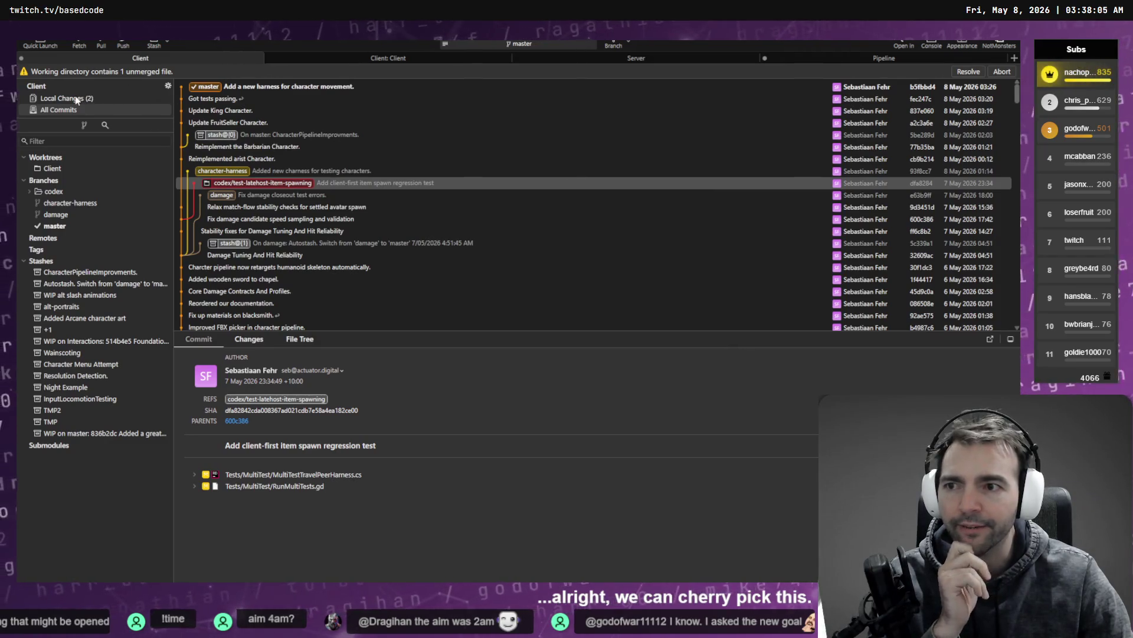
left_click(64, 98)
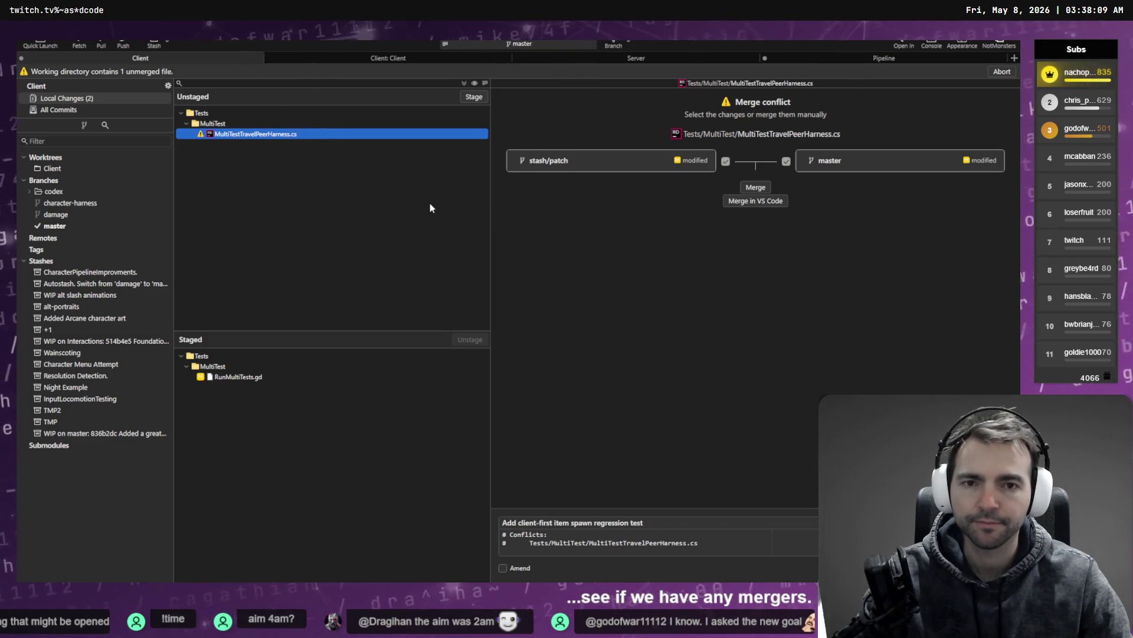
left_click(403, 202)
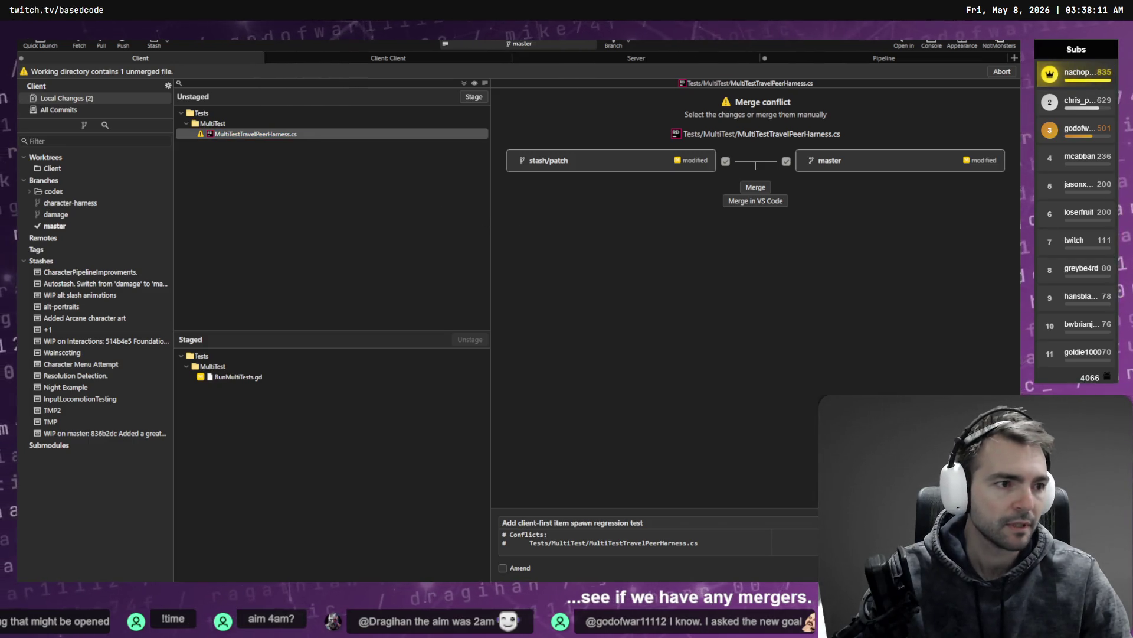
key("alt+Tab")
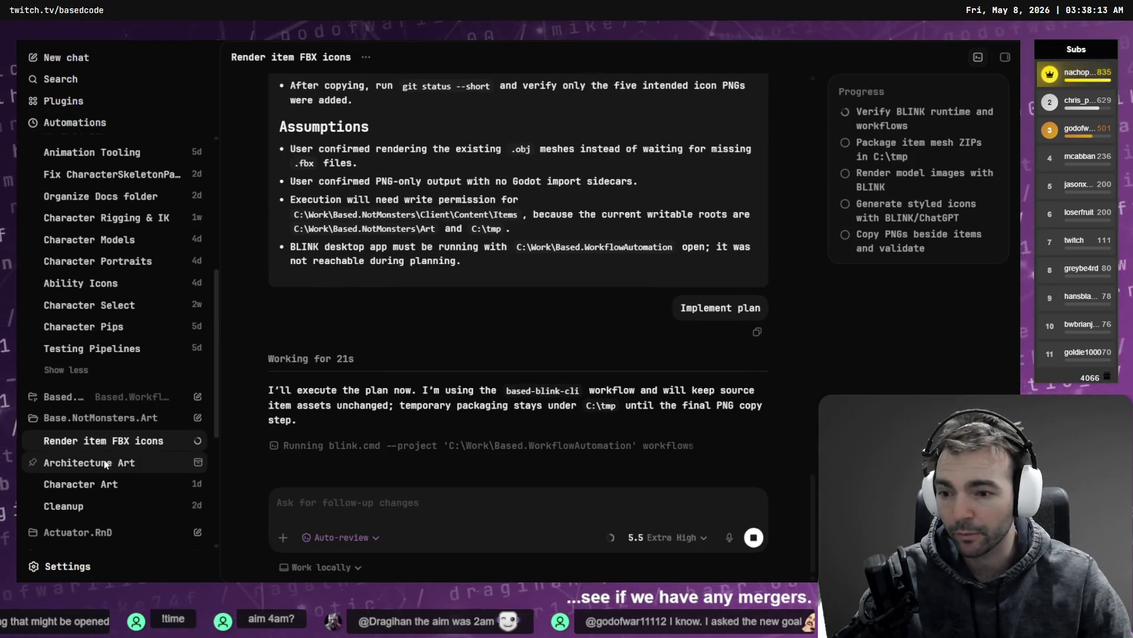
Collapse the Base.NotMonsters.Art project and the Projects section, then open the pinned feat:Damage chat
scroll(88, 413, "down", 2)
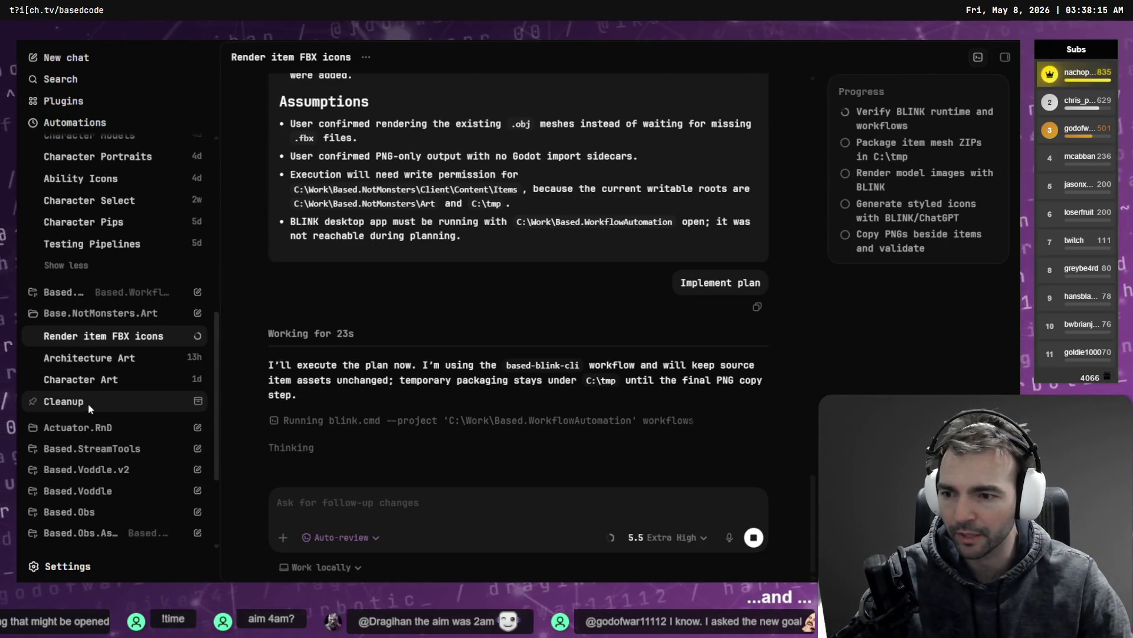
left_click(70, 317)
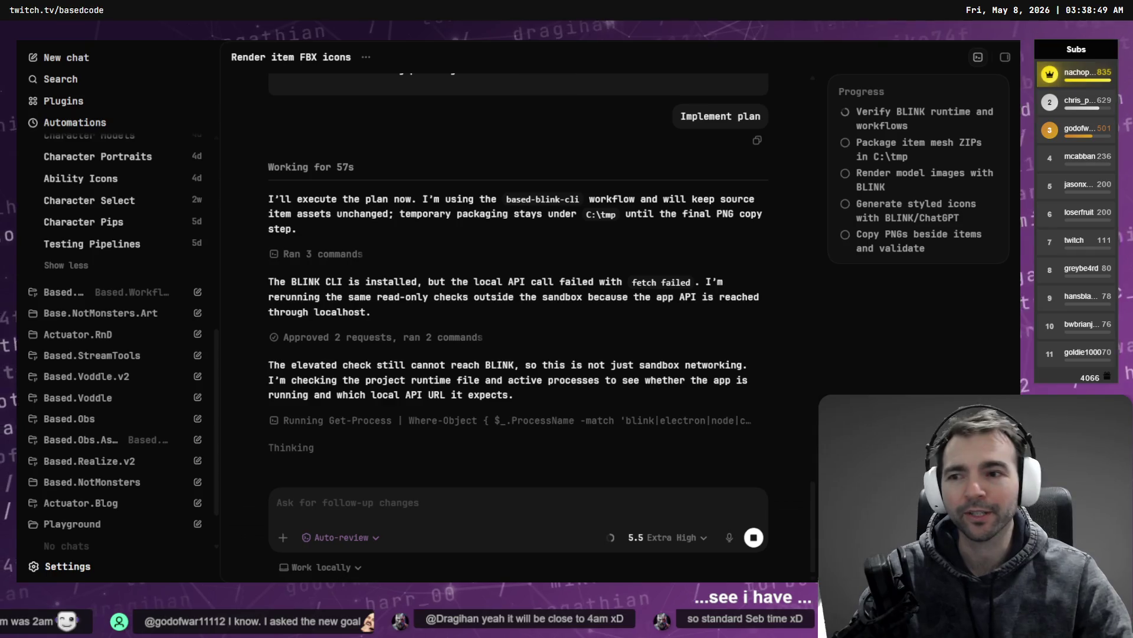
scroll(98, 268, "up", 10)
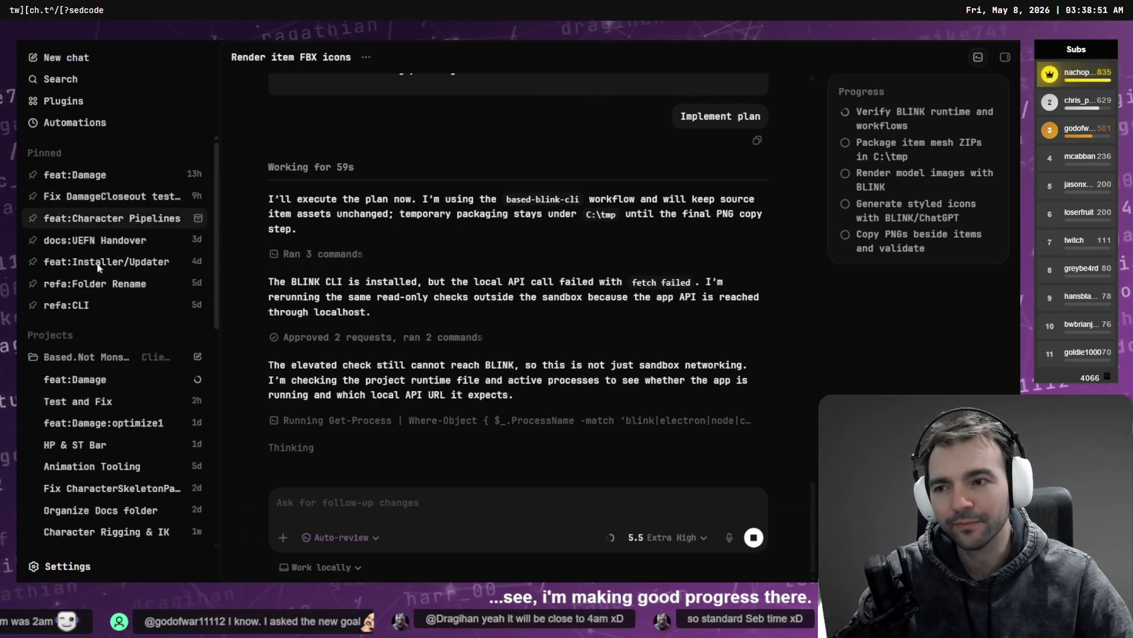
left_click(84, 334)
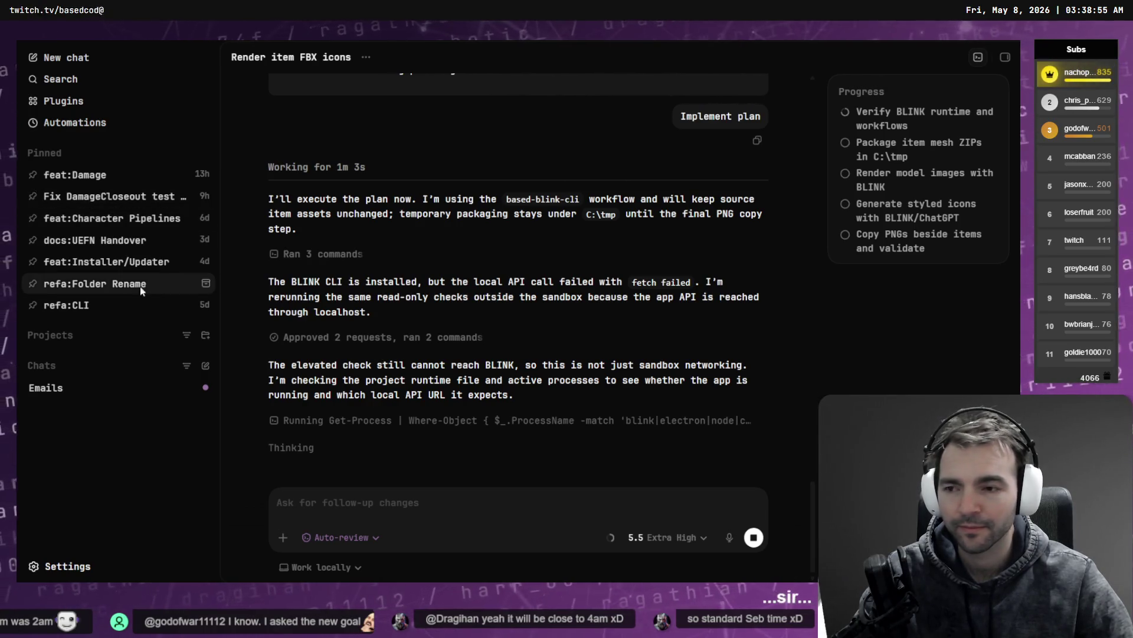
left_click(88, 174)
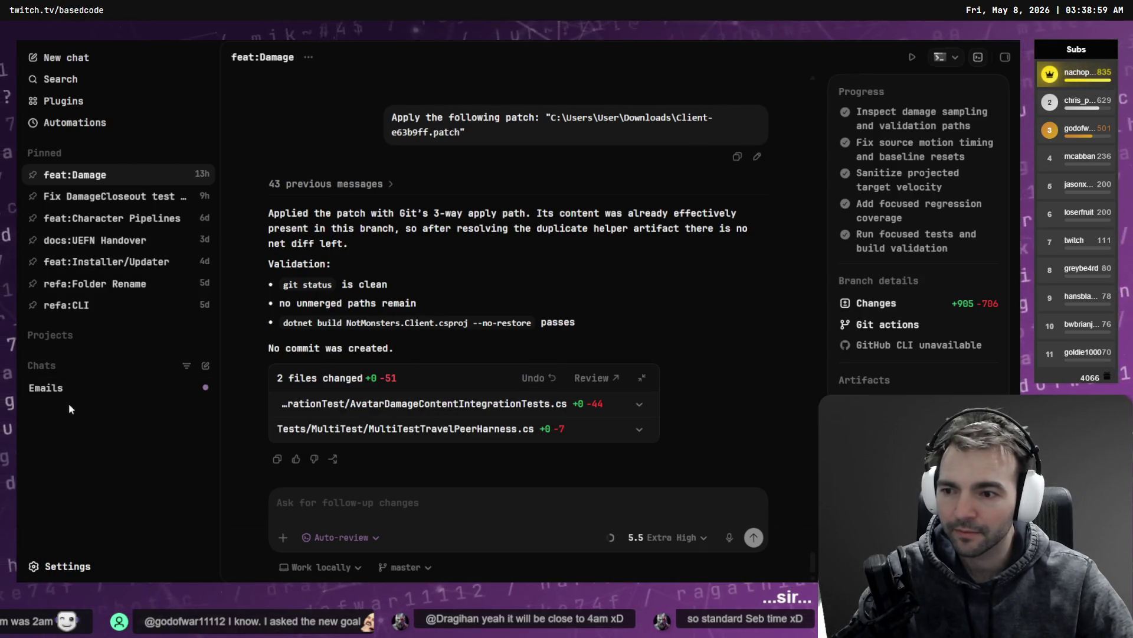
Expand Projects, collapse Based.NotMonsters to list every project folder, then switch to AccuRIG
left_click(61, 336)
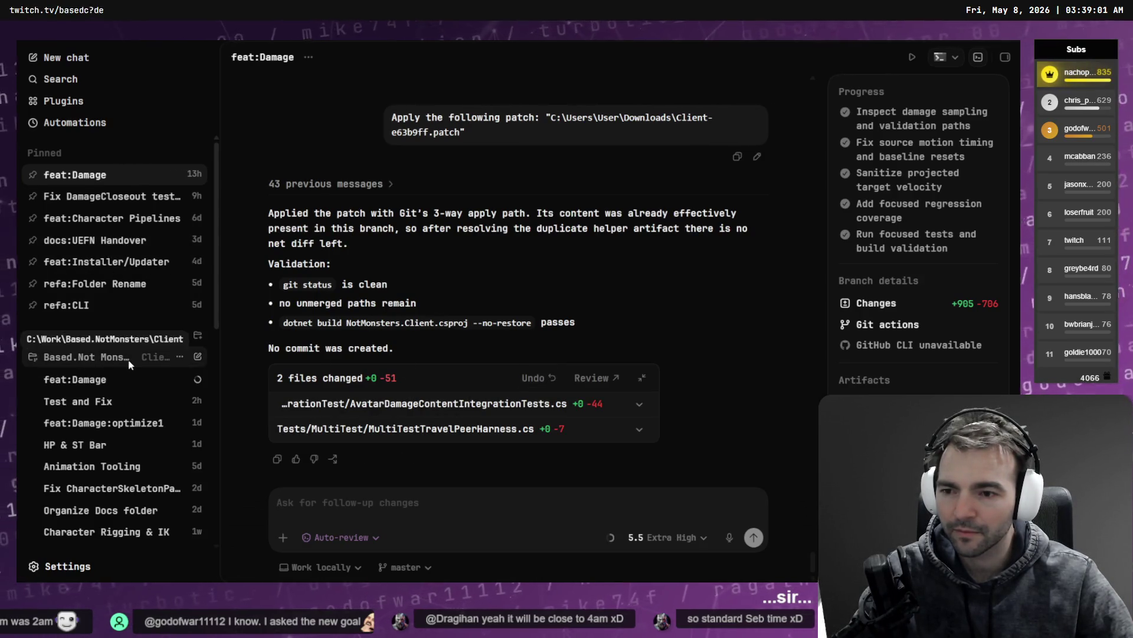
scroll(130, 365, "down", 5)
scroll(129, 360, "up", 3)
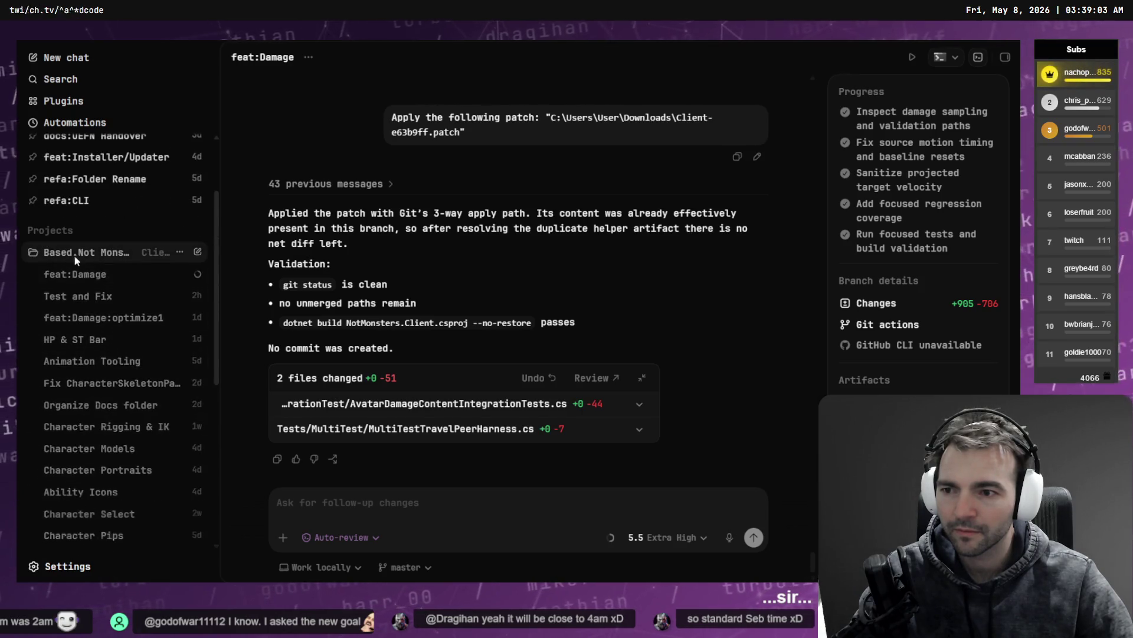
left_click(73, 253)
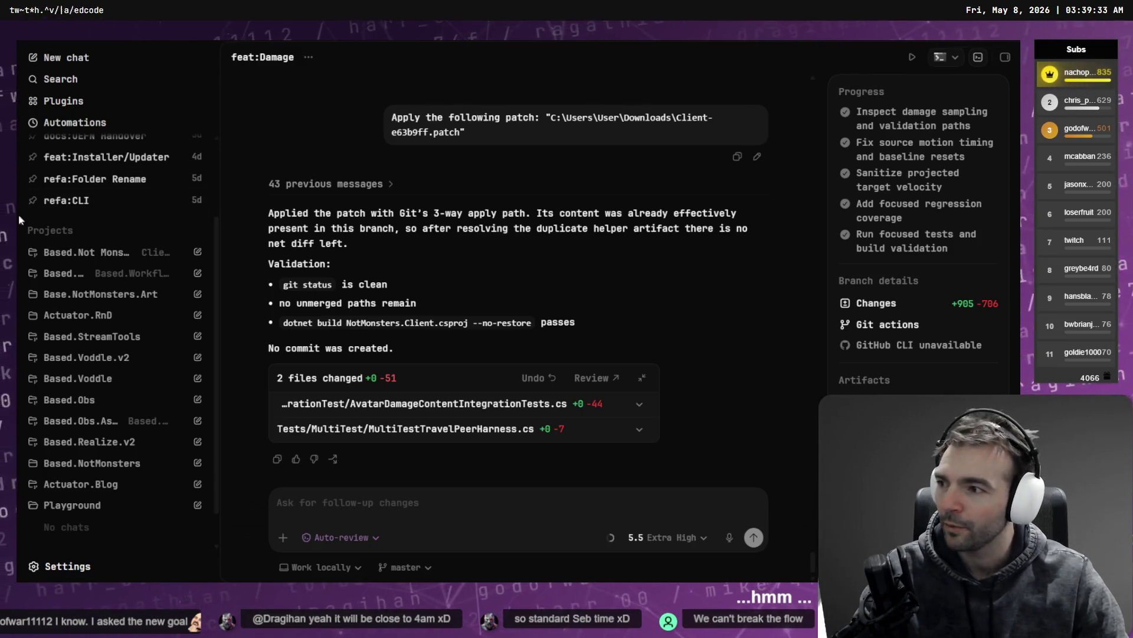
scroll(100, 223, "up", 3)
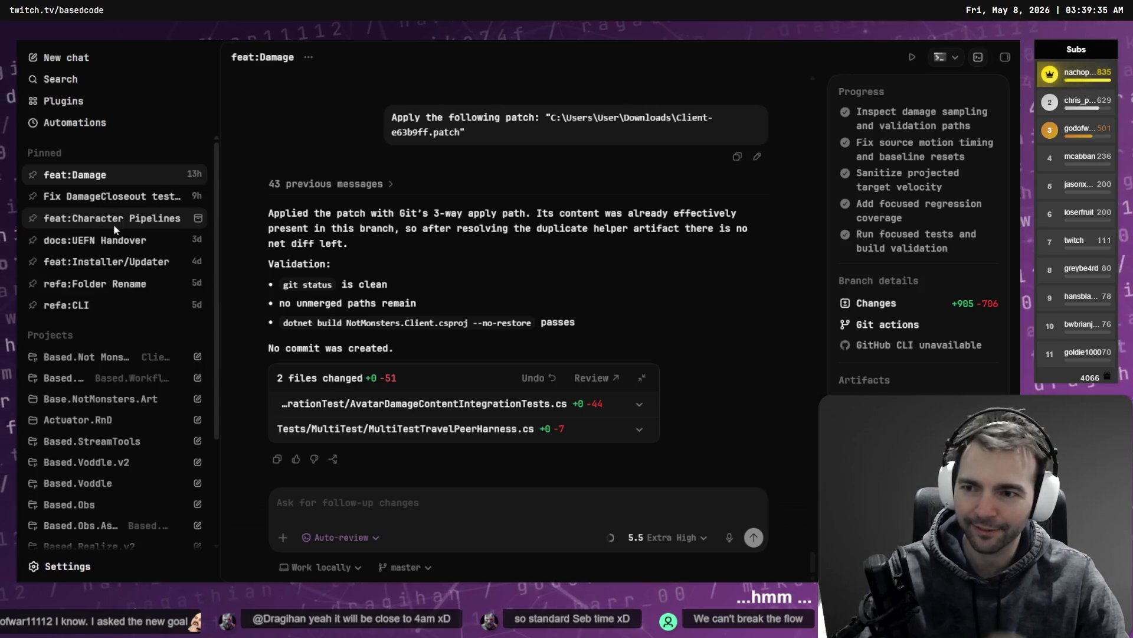
scroll(124, 236, "down", 5)
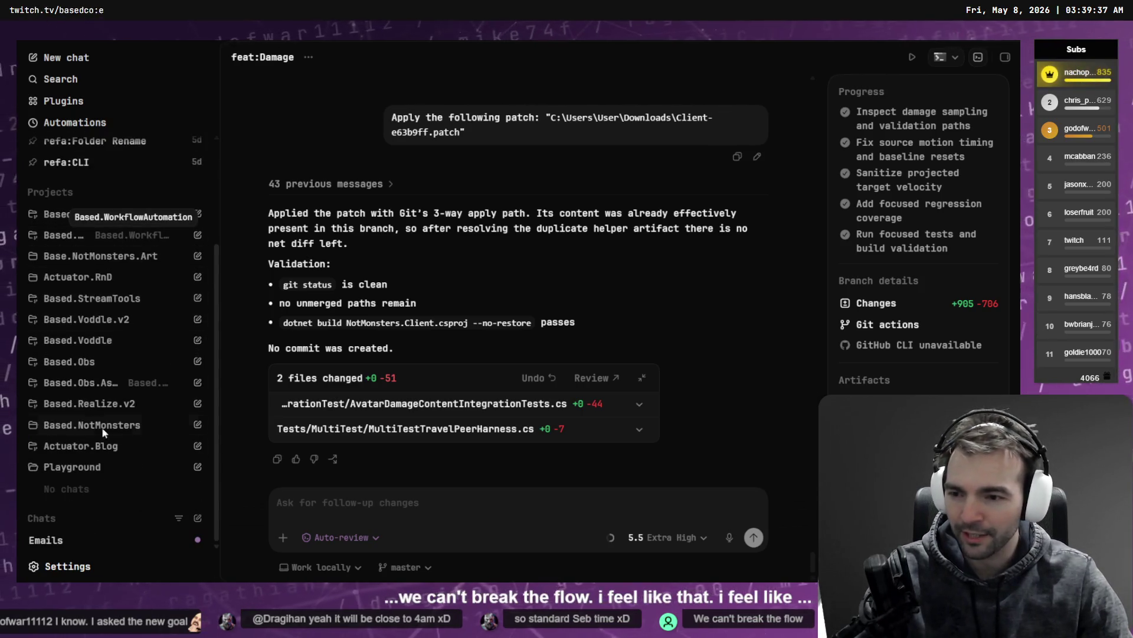
scroll(130, 330, "up", 3)
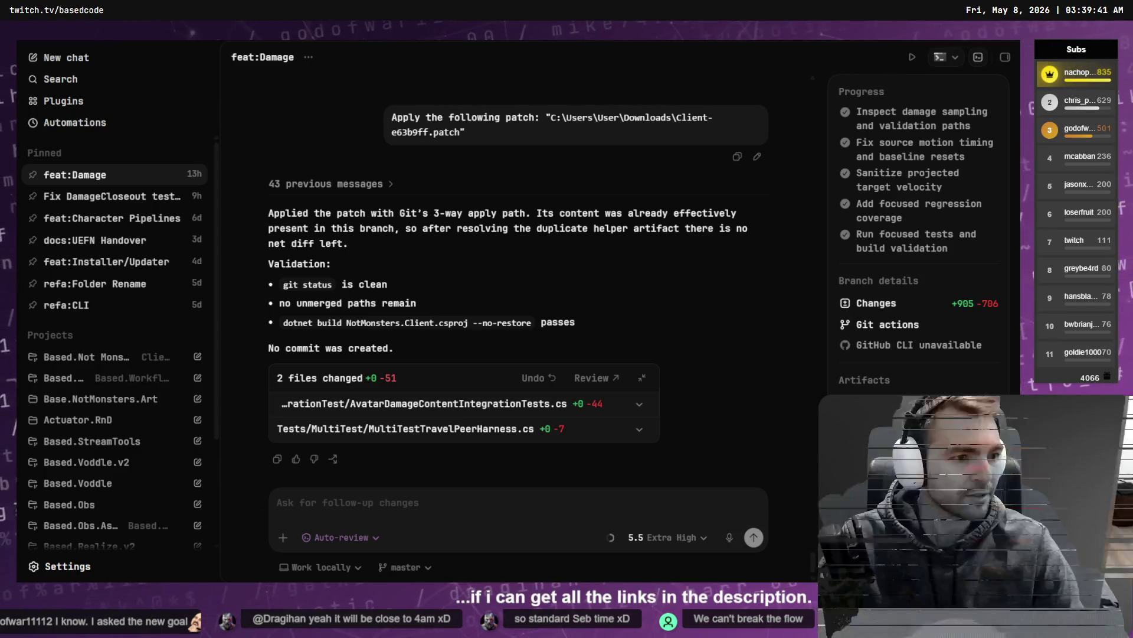
key("alt+Tab")
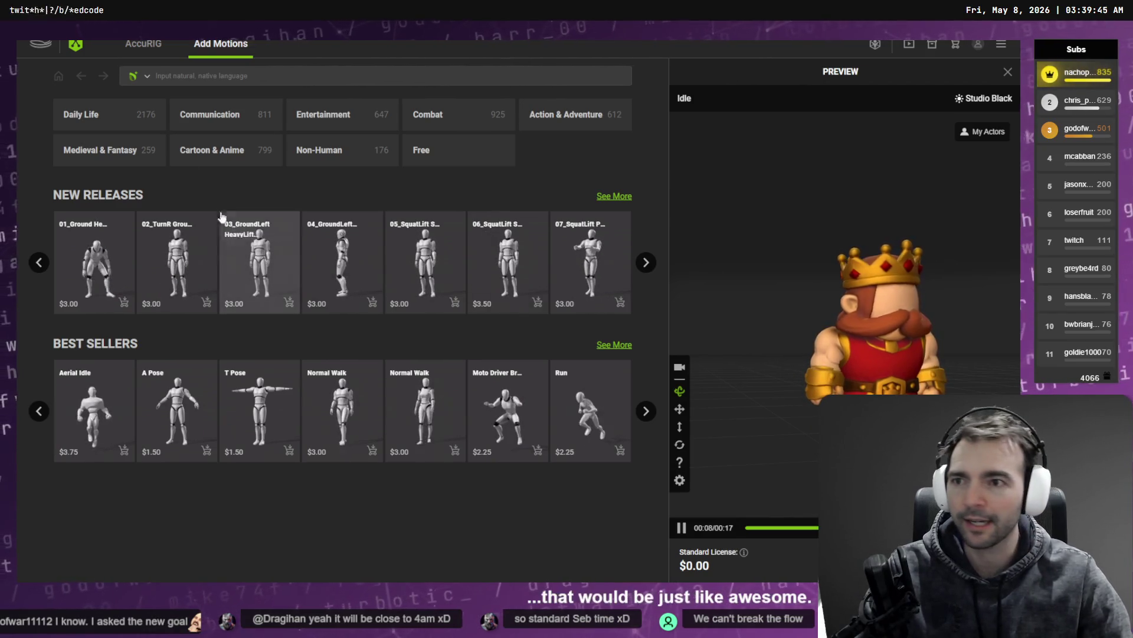
Start Load Character > Choose File and browse to Based.NotMonsters\Client, then return to Codex
left_click(143, 44)
left_click(93, 100)
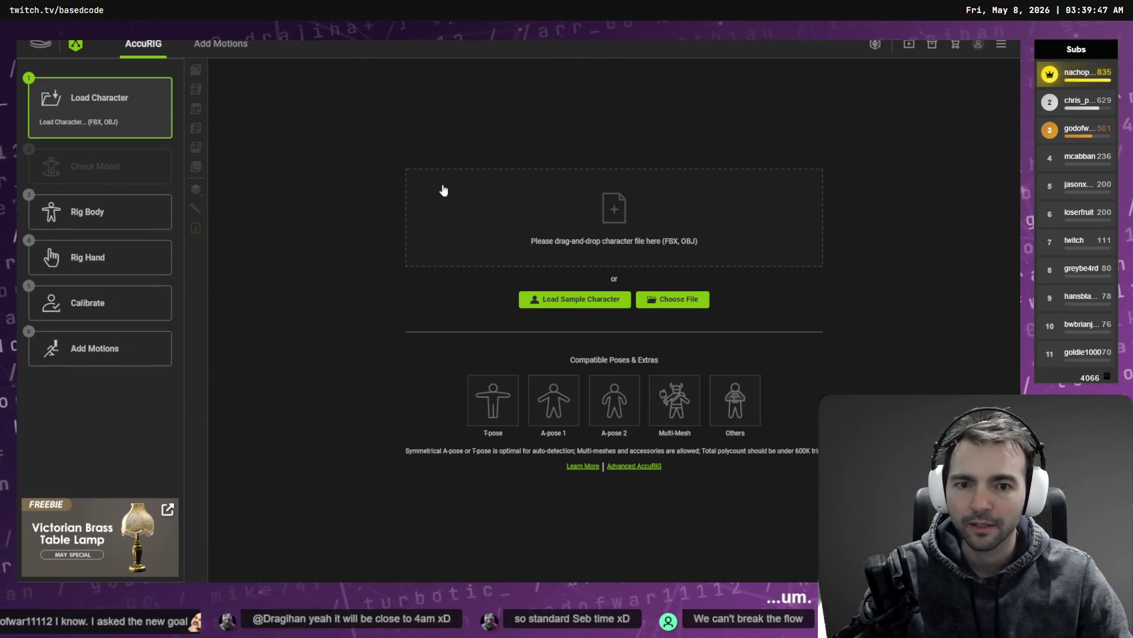
left_click(558, 304)
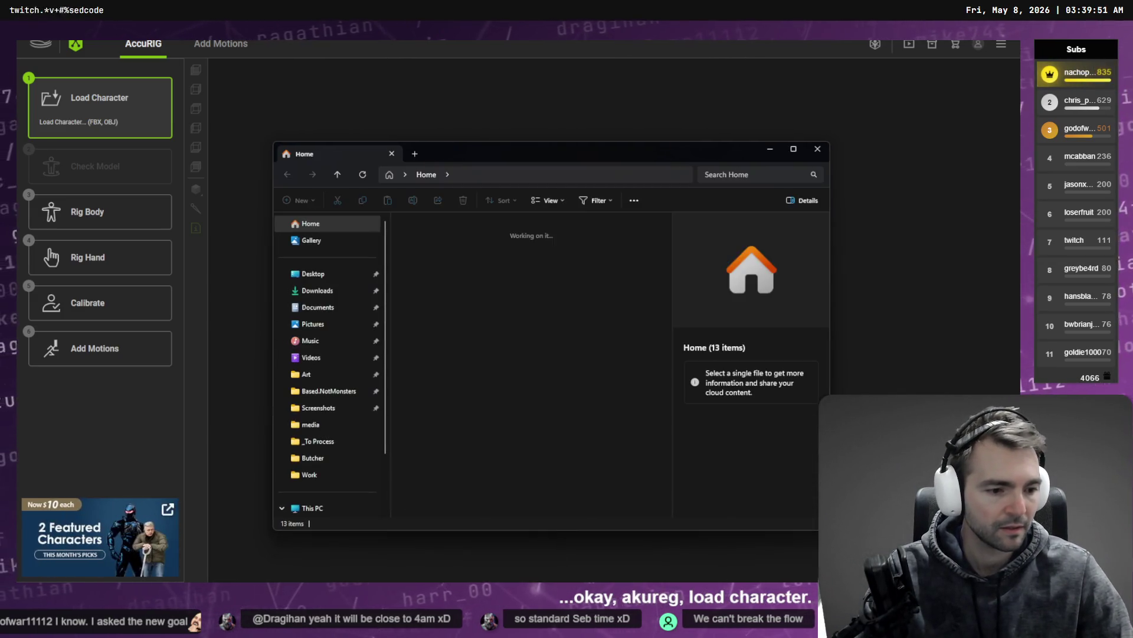
left_click(337, 391)
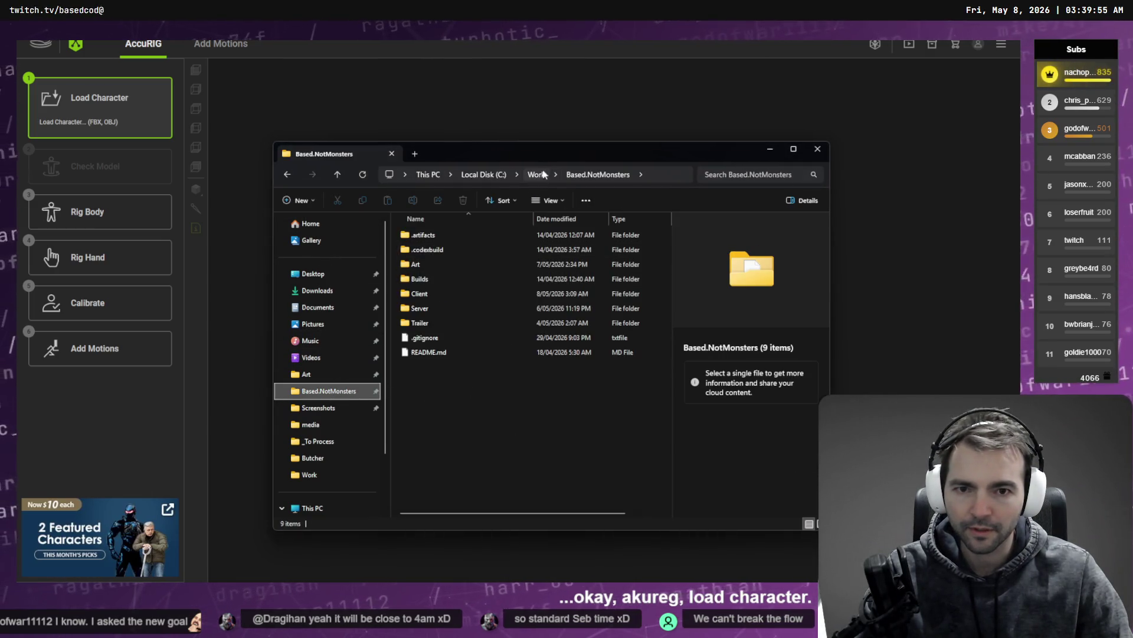
left_click(546, 172)
key("Escape")
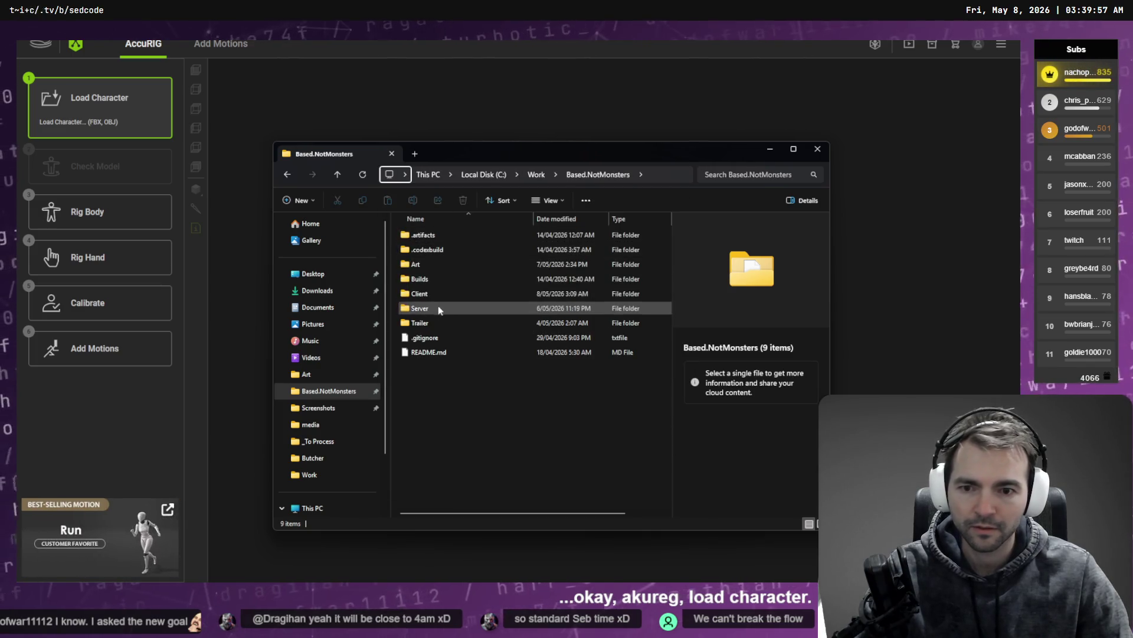
double_click(420, 308)
key("alt+Up")
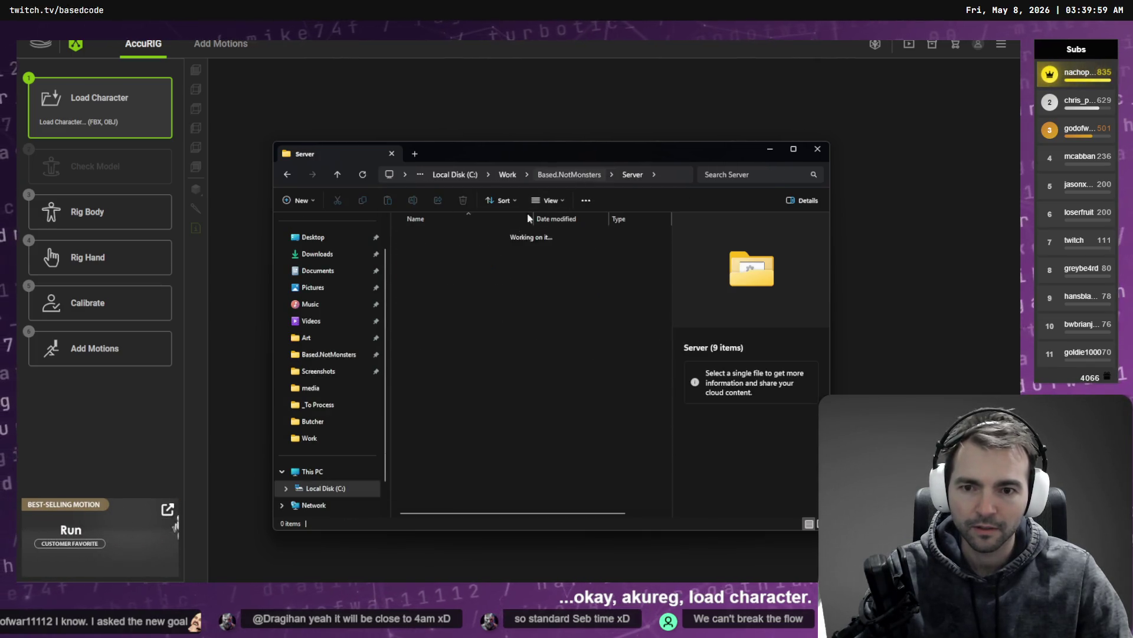
double_click(424, 294)
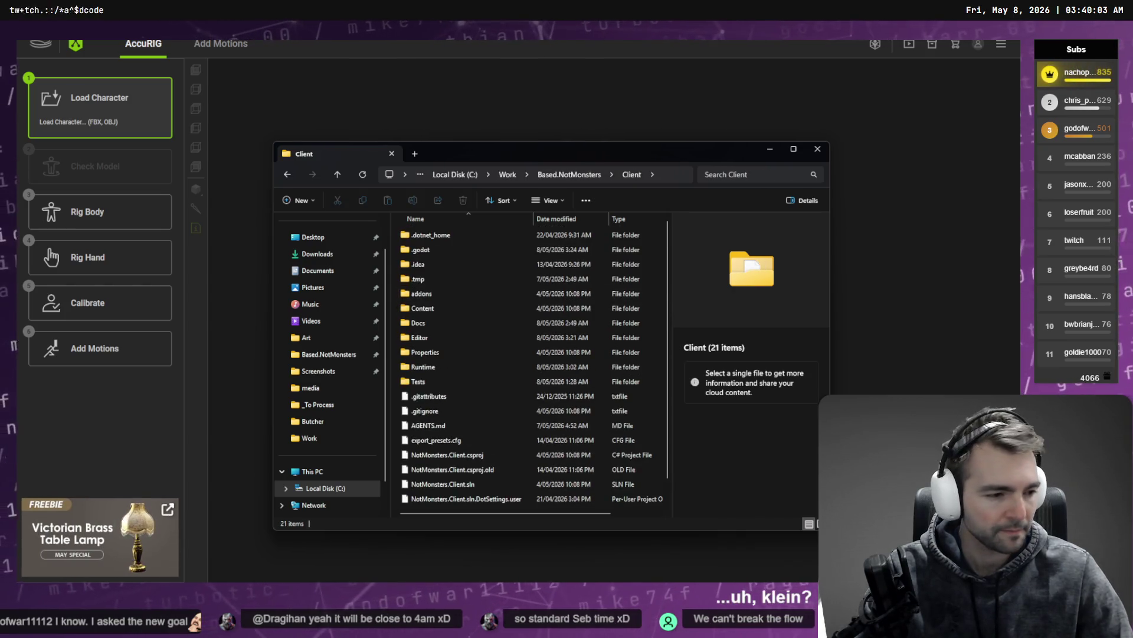
key("alt+Tab")
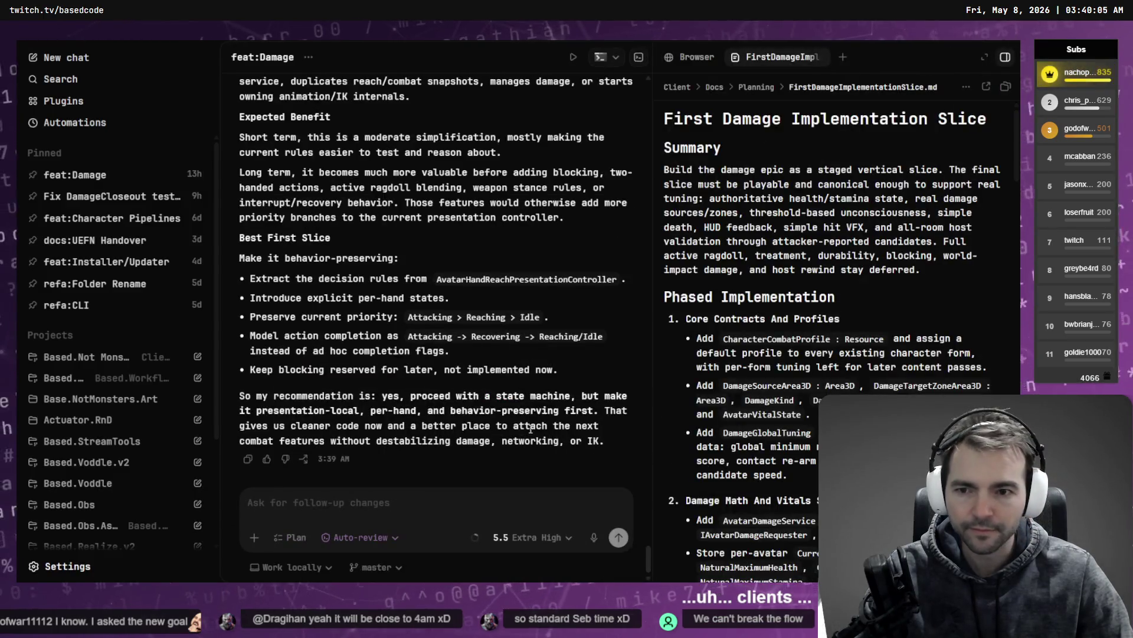
scroll(417, 354, "up", 10)
scroll(416, 354, "up", 2)
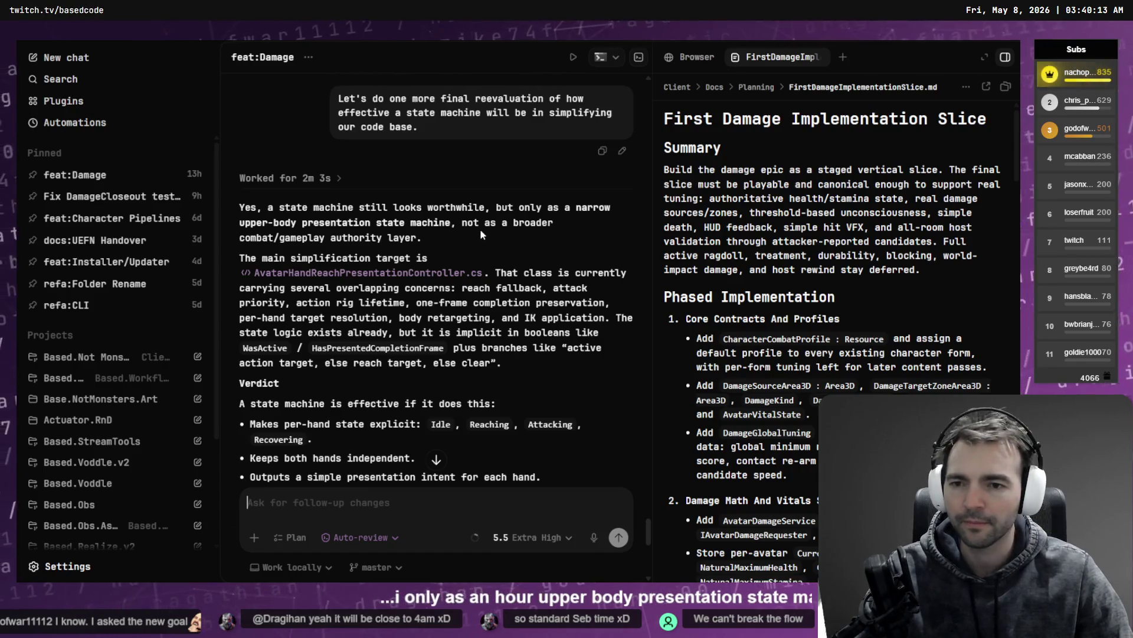
scroll(481, 234, "down", 5)
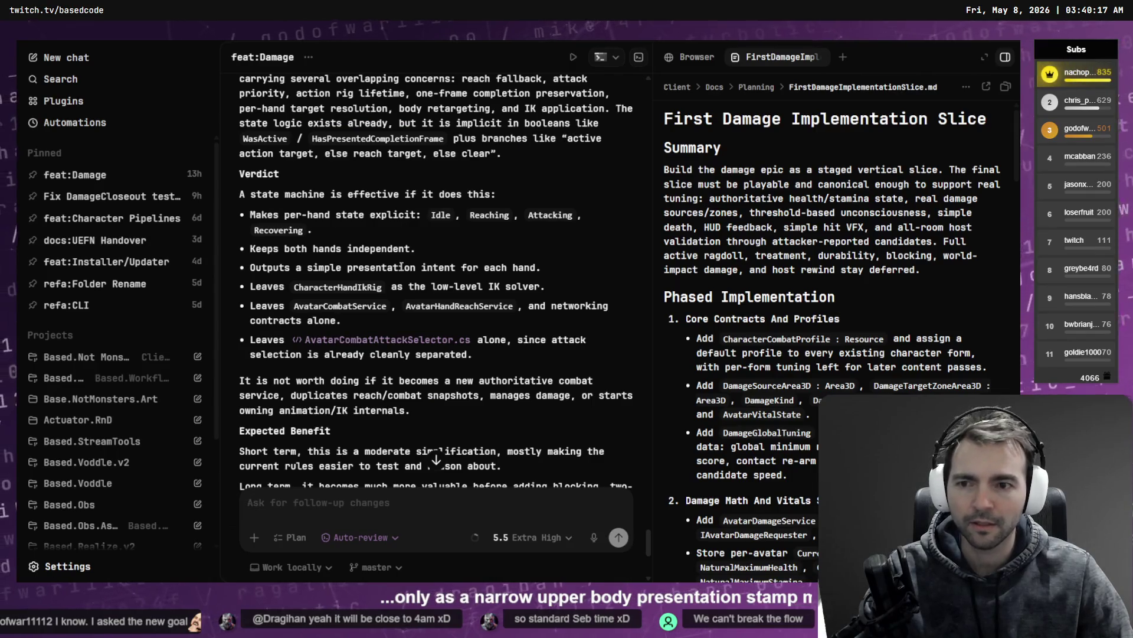
Dictate and send a request for a detailed state machine implementation plan
scroll(364, 216, "down", 7)
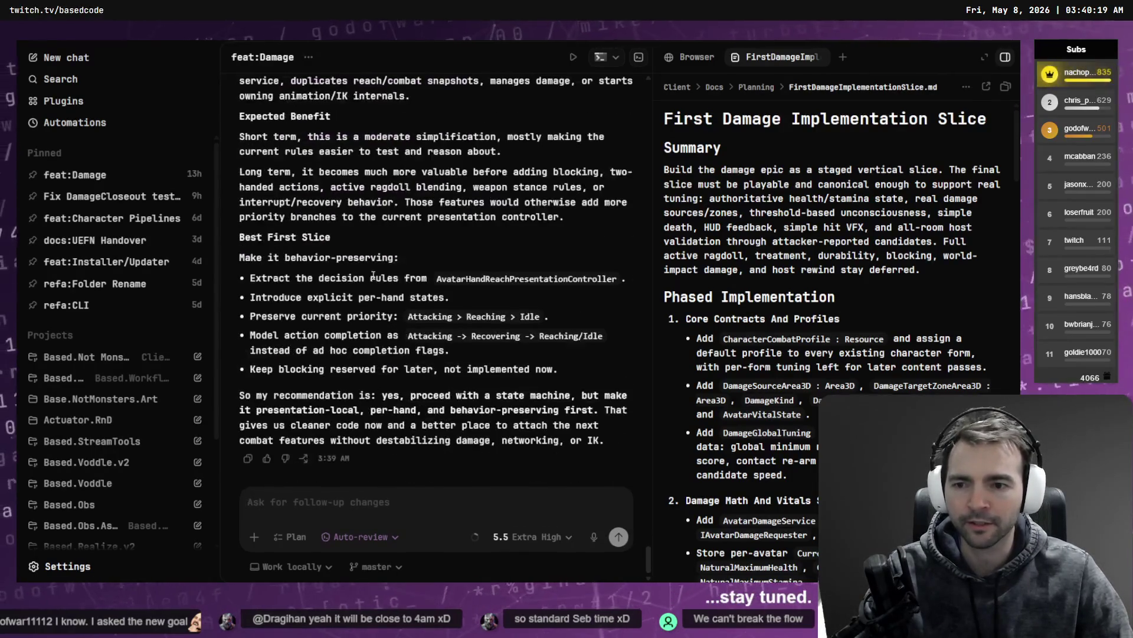
key("ctrl+m")
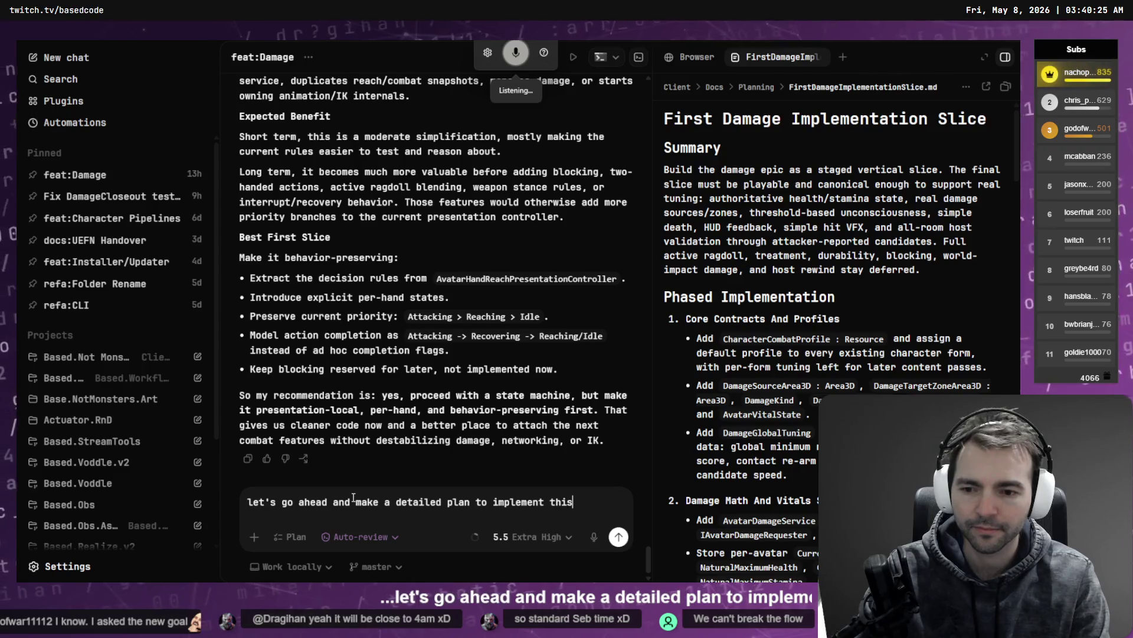
key("ctrl+m")
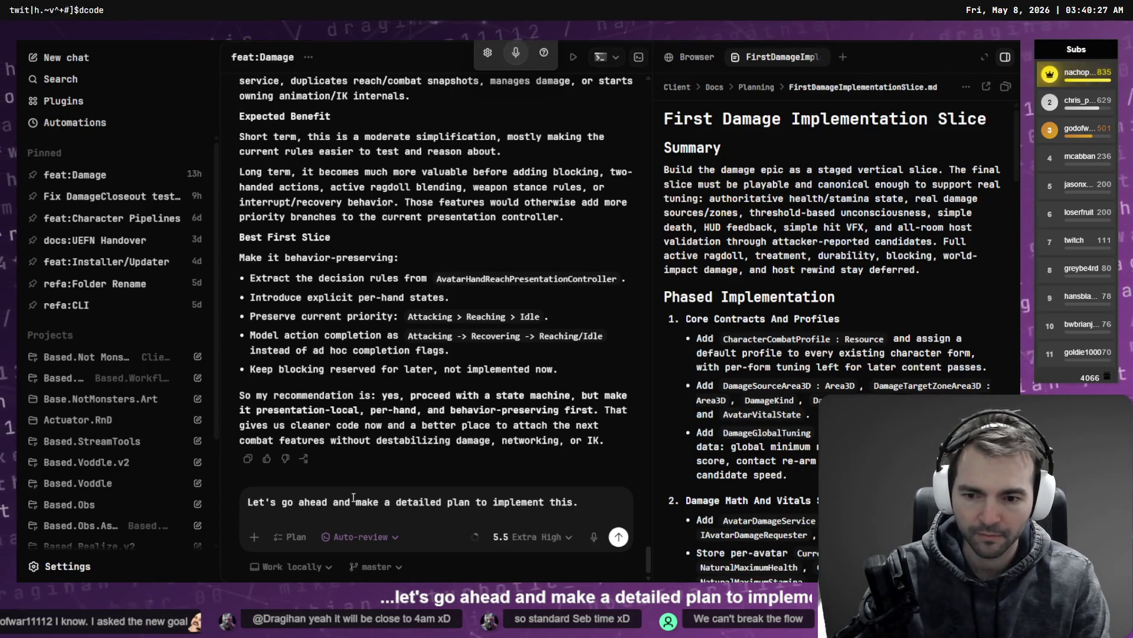
key("Return")
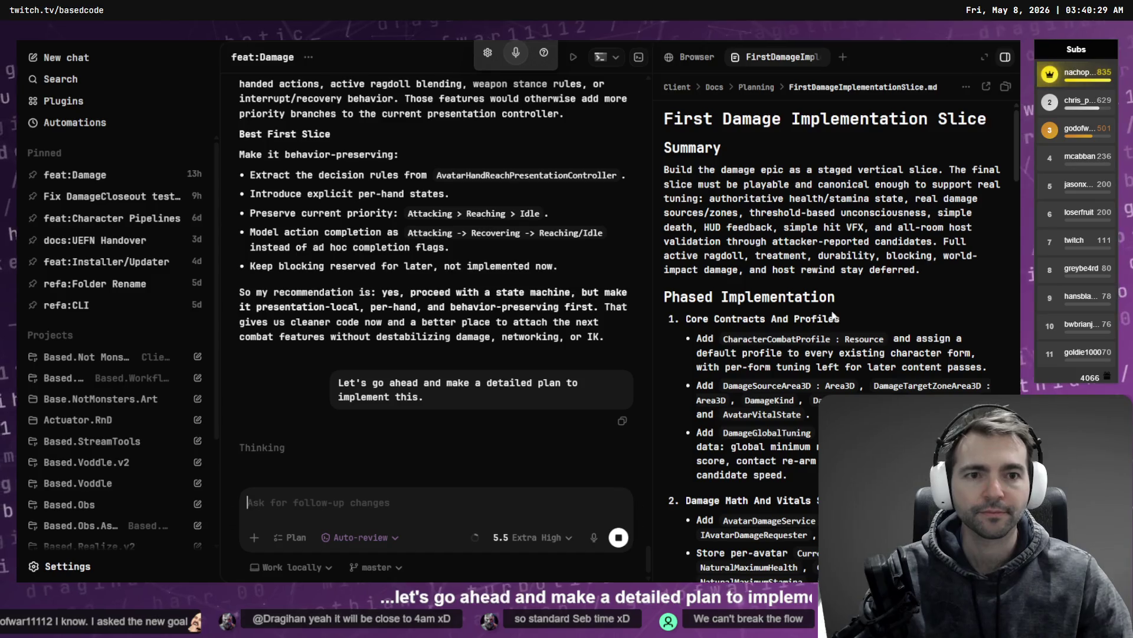
Close the FirstDamageImplementationSlice document and the side panel, then switch to Tabby
middle_click(791, 51)
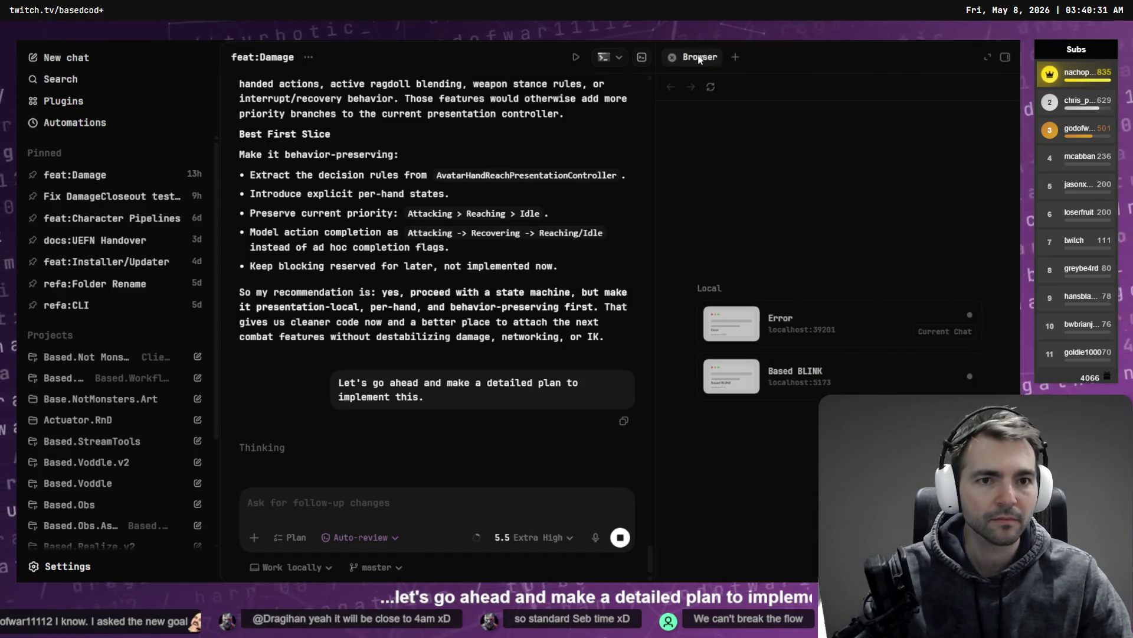
key("ctrl+w")
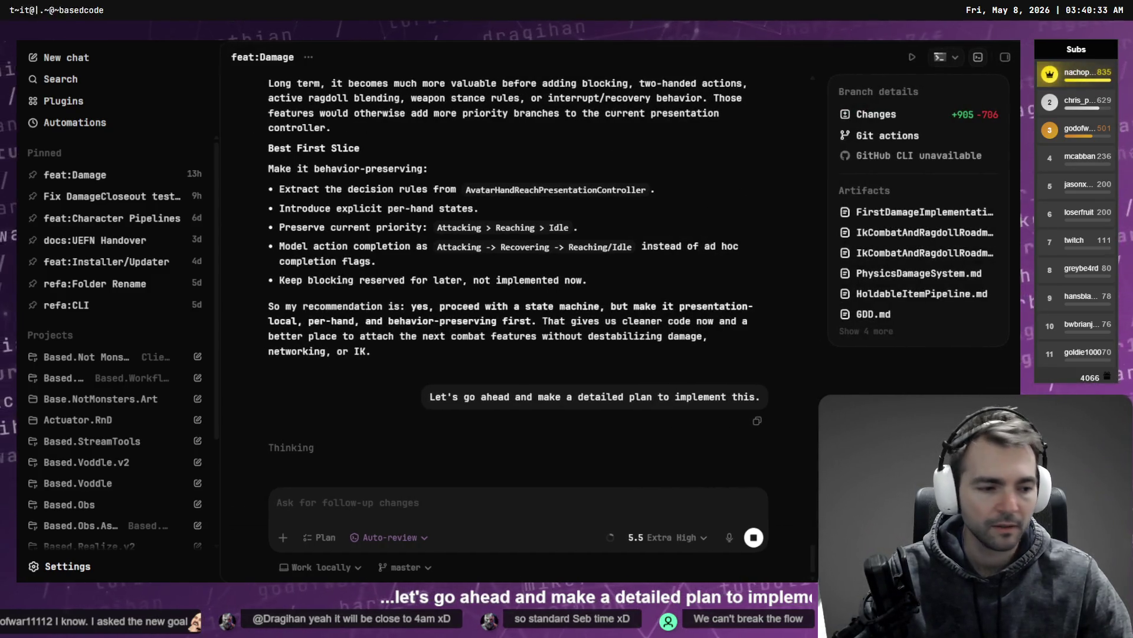
key("alt+Tab")
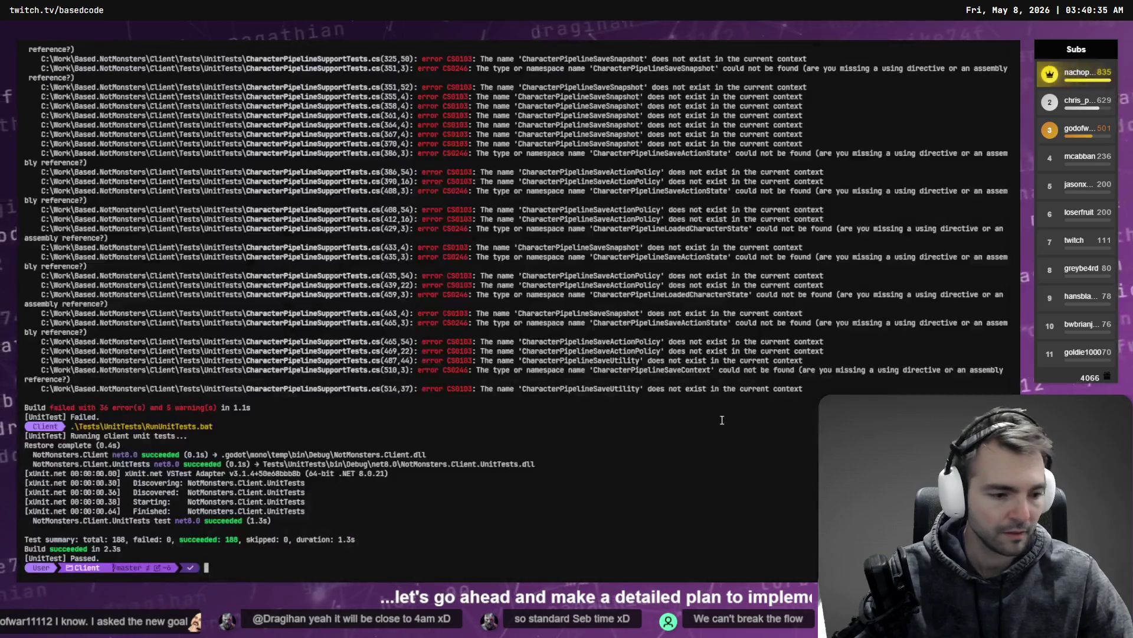
Clear and close the old build-output tab, killing its process, and open a new PowerShell tab
key("ctrl+l")
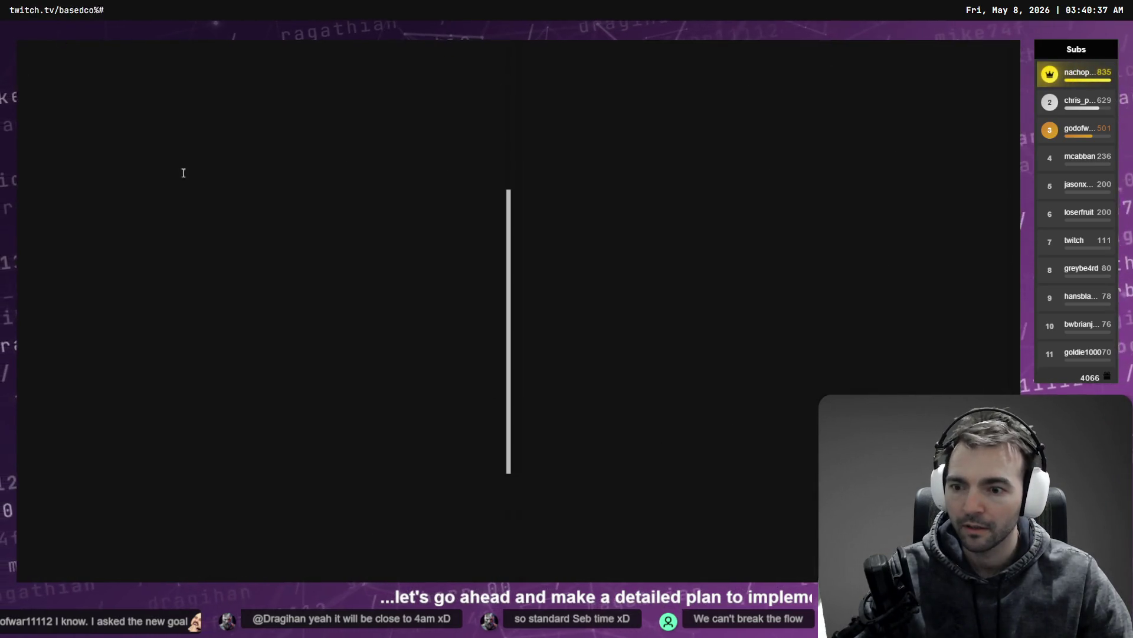
key("ctrl+shift+w")
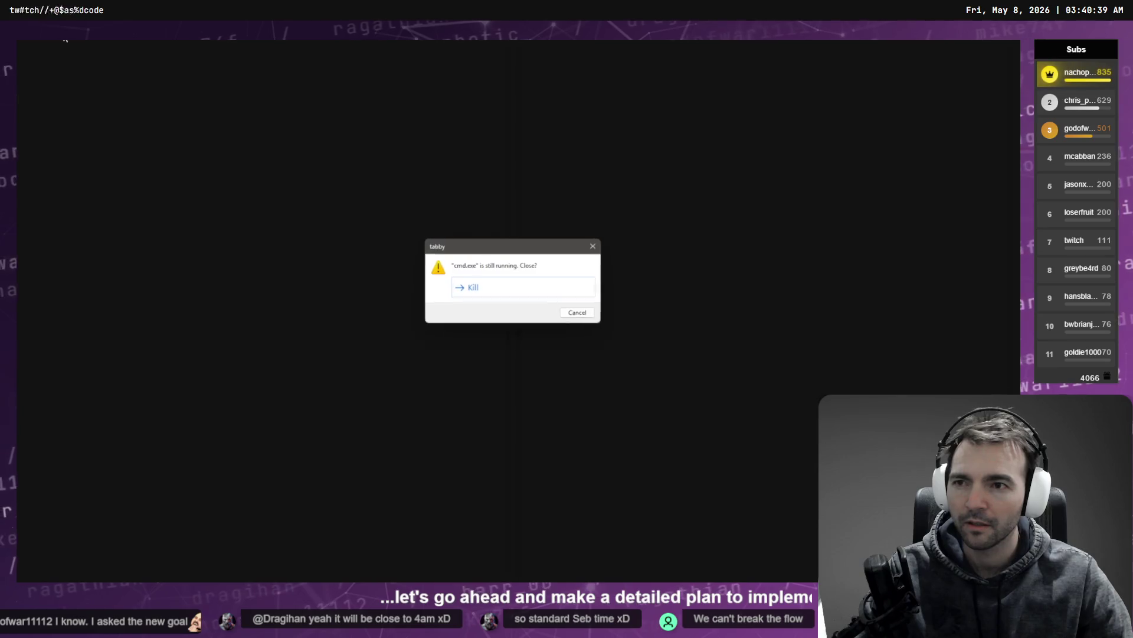
left_click(509, 294)
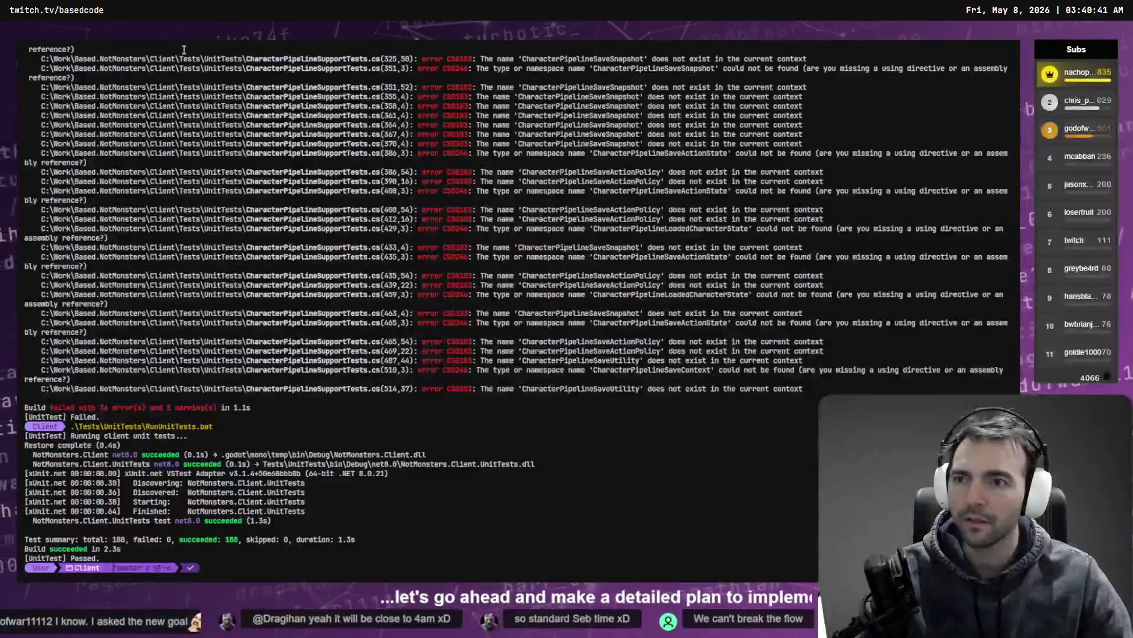
key("ctrl+shift+t")
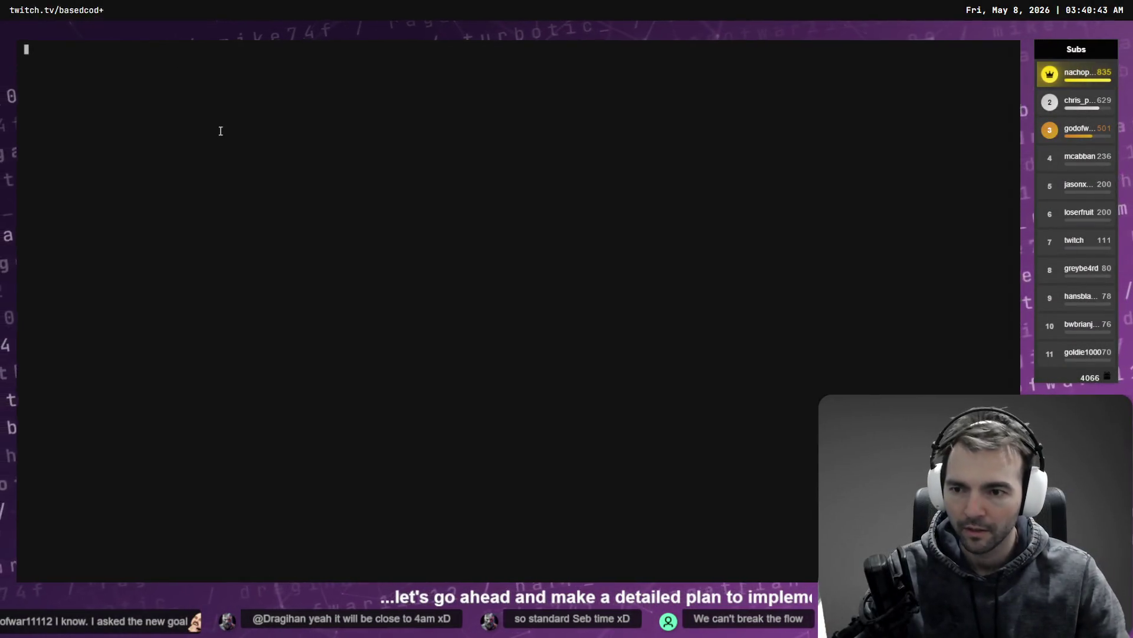
Change into ..\Based.WorkflowAutomation and launch the dev app with .\run.bat
type("ls")
type("cd ..\\Based.WorkflowAutomation\\")
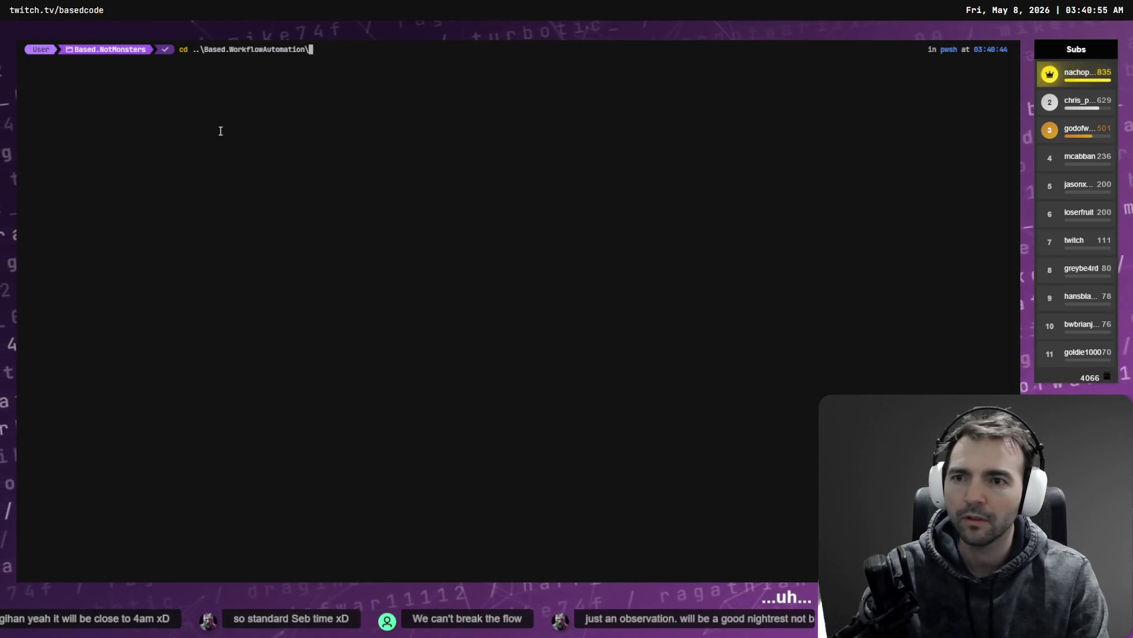
key("Return")
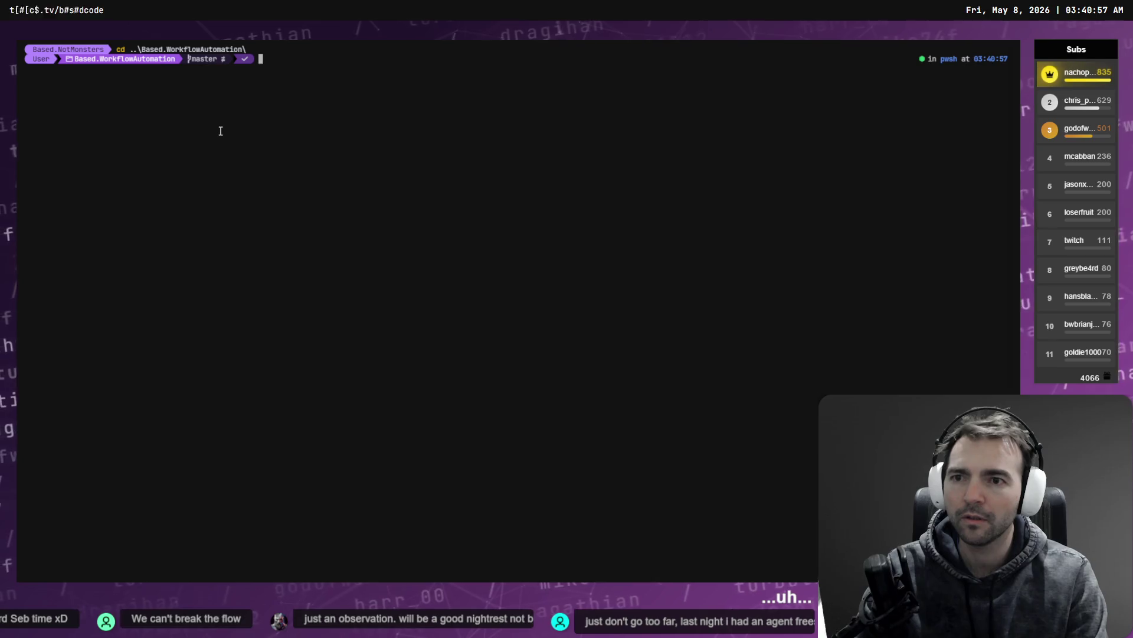
type(".\run.bat")
key("Return")
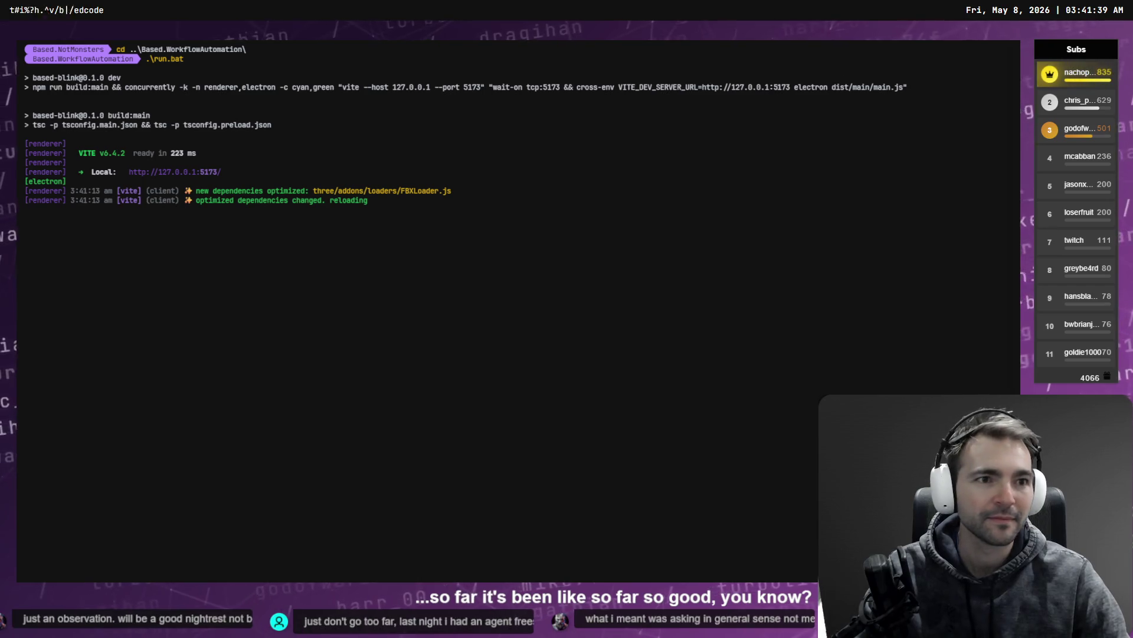
key("alt+Tab")
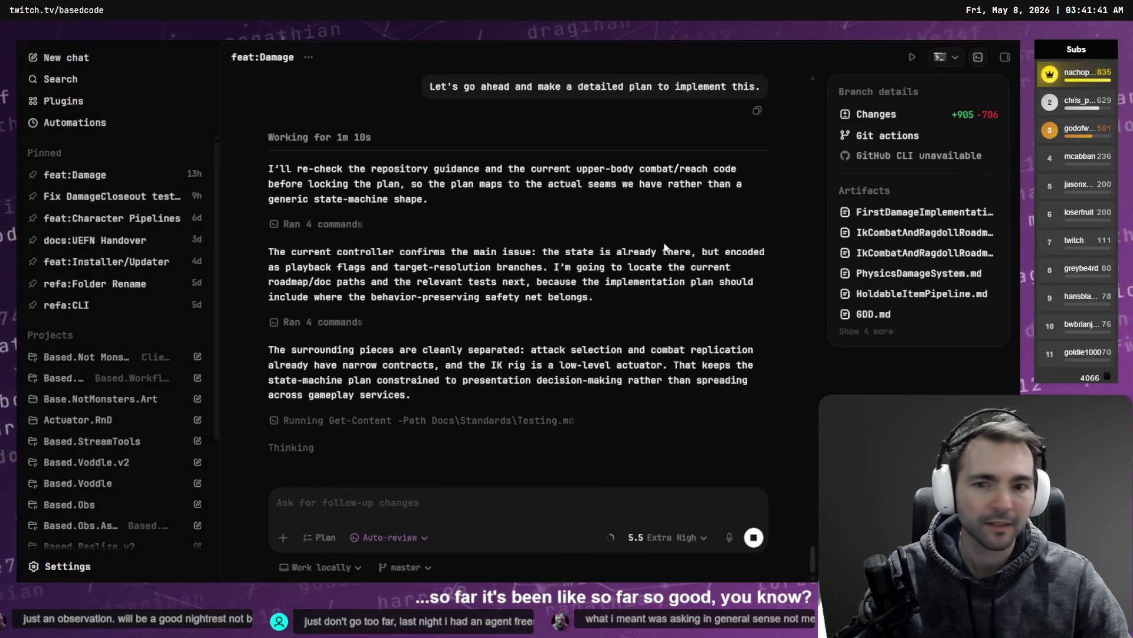
Expand then collapse the Based.NotMonsters and workflow project chat lists, then switch to AccuRIG
scroll(104, 338, "down", 3)
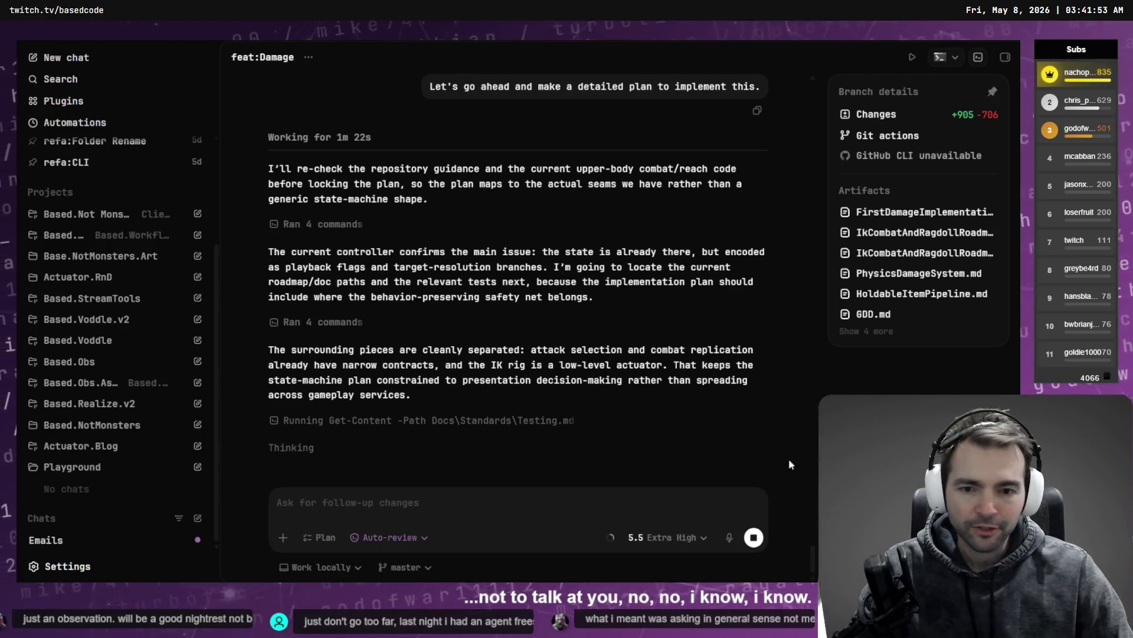
scroll(123, 437, "up", 2)
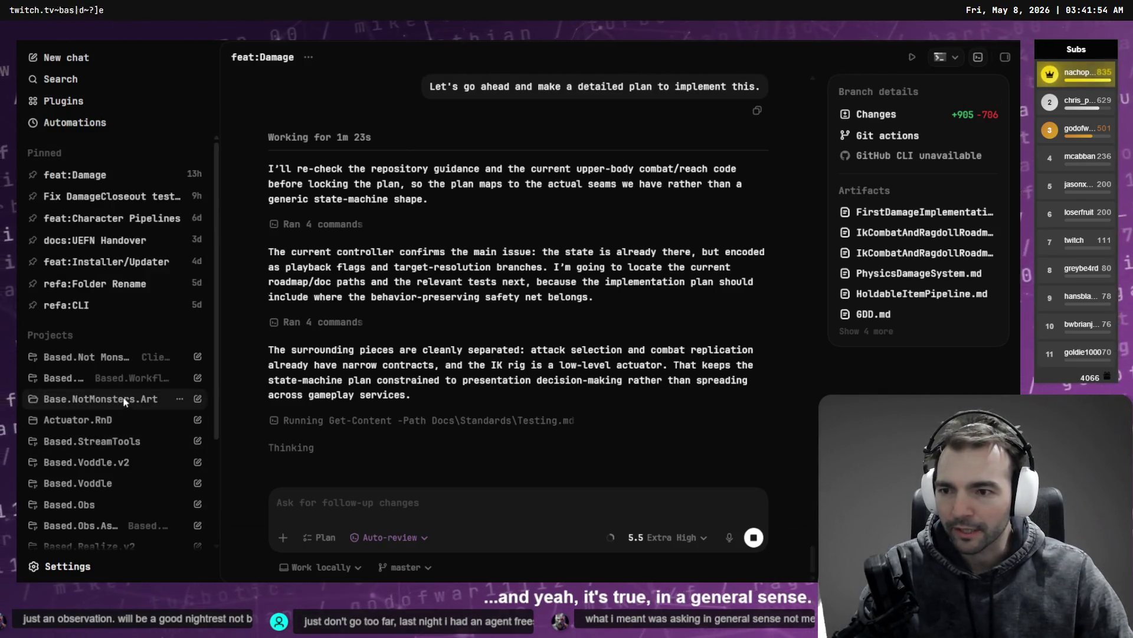
left_click(95, 360)
scroll(100, 361, "down", 5)
scroll(103, 354, "down", 1)
left_click(91, 343)
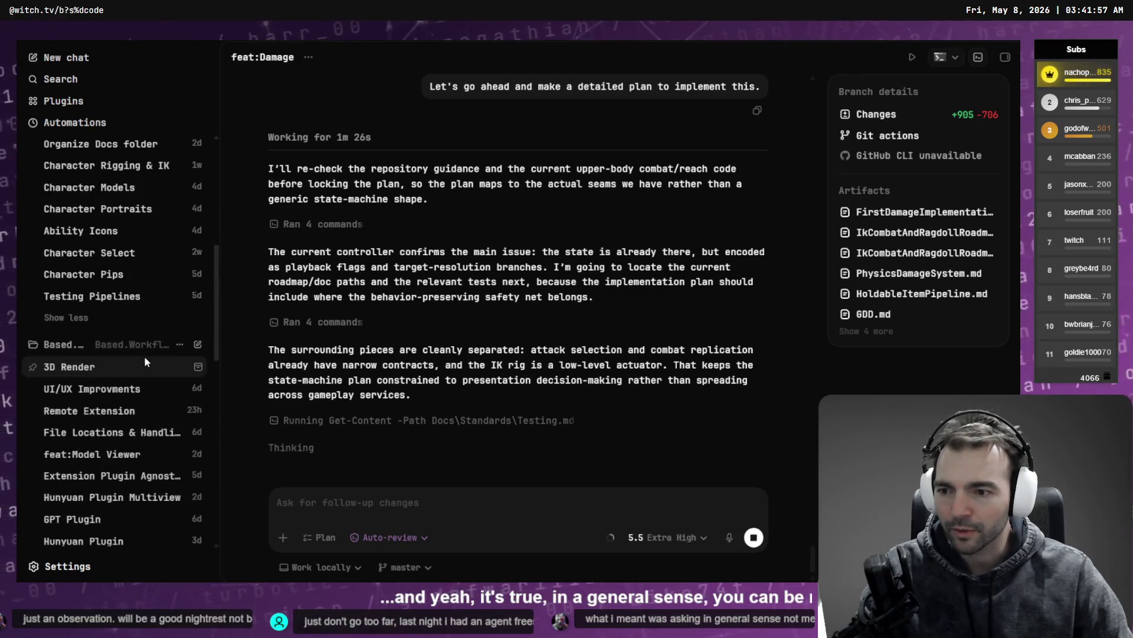
scroll(149, 356, "down", 5)
scroll(149, 356, "up", 6)
scroll(149, 356, "up", 5)
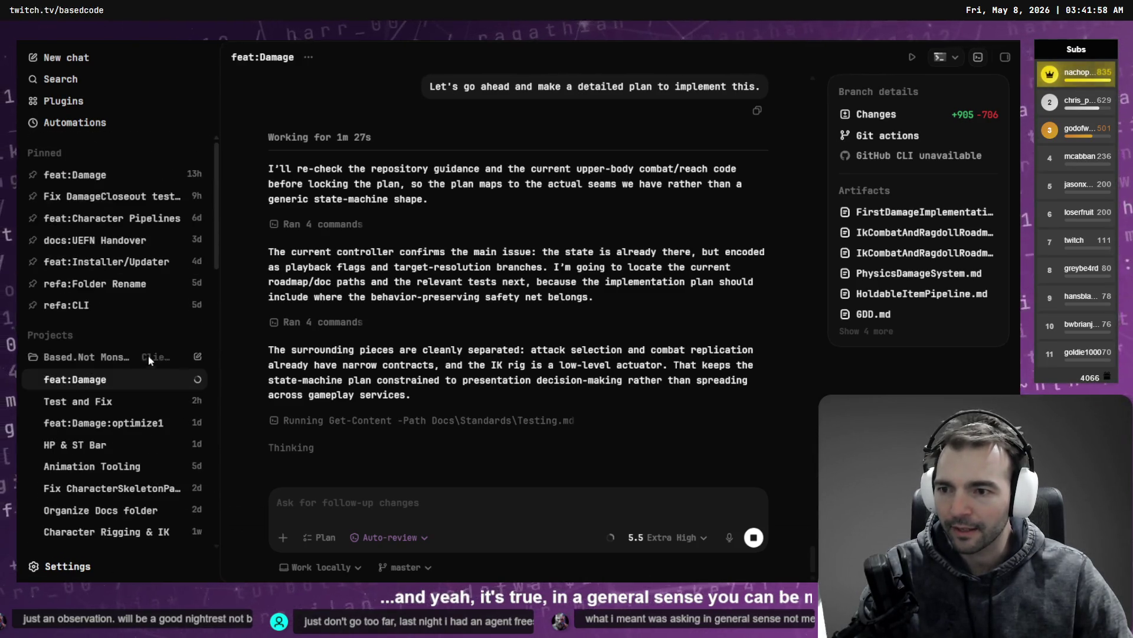
left_click(94, 357)
left_click(110, 382)
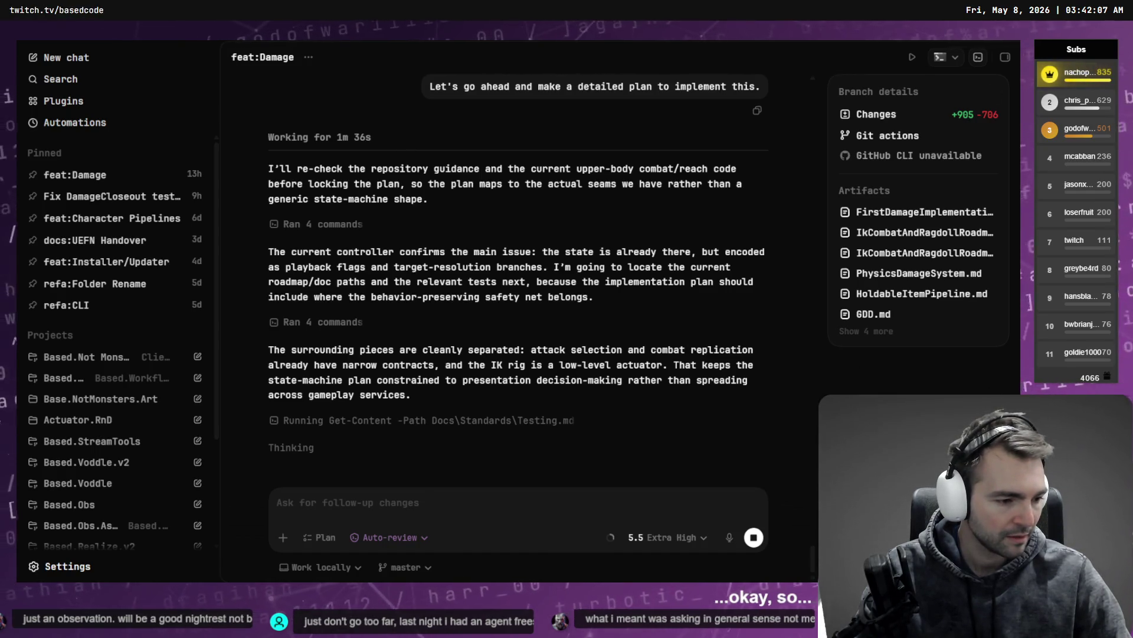
key("alt+Tab")
key("alt+Tab")
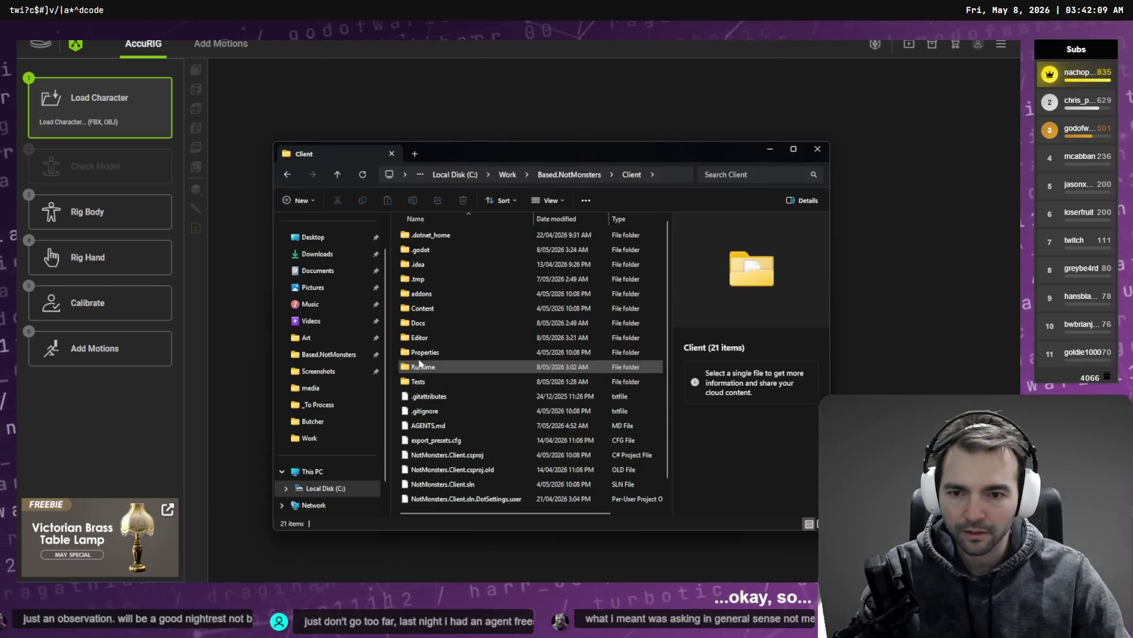
Browse to Art > Pipeline > _Characters > Knight and drag Knight.obj into AccuRIG's Load Character area
left_click(568, 175)
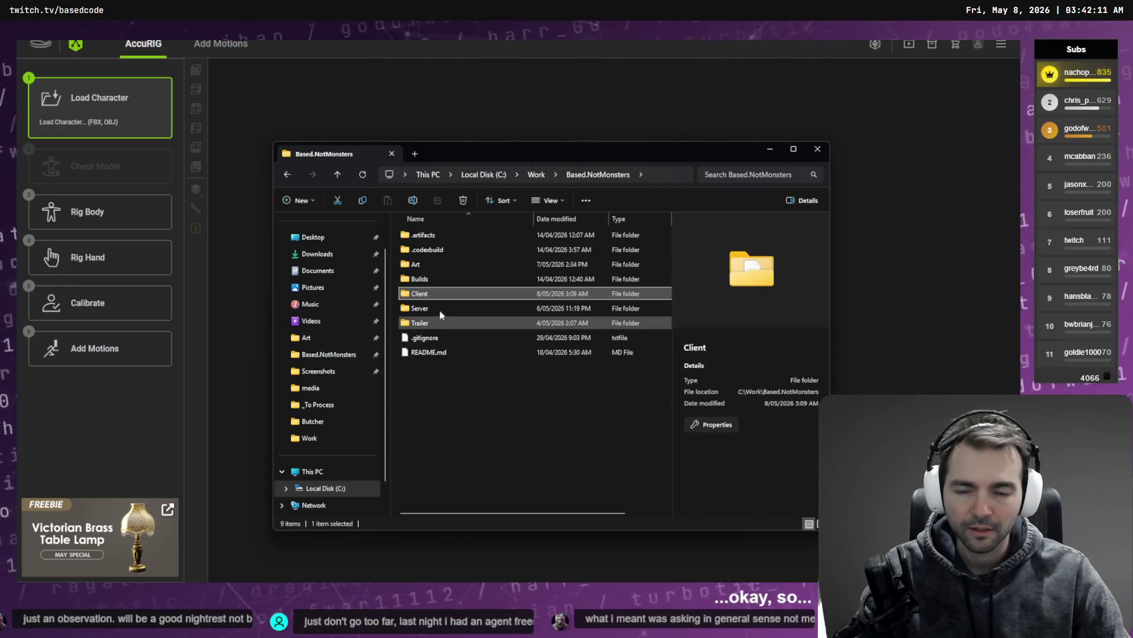
left_click(438, 304)
double_click(432, 265)
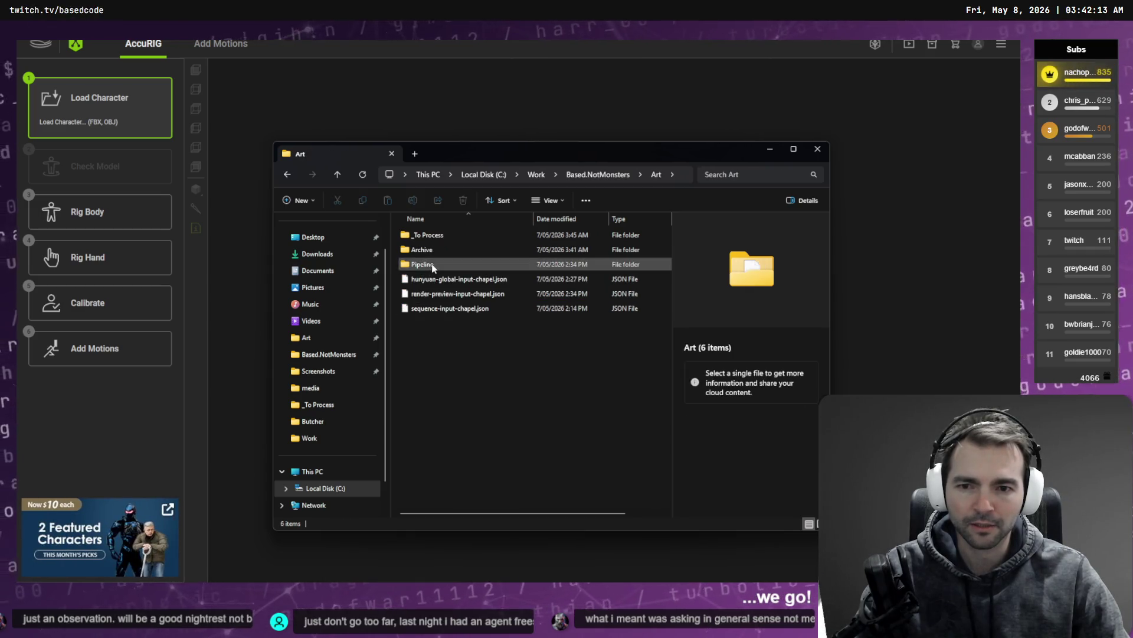
double_click(433, 265)
double_click(430, 251)
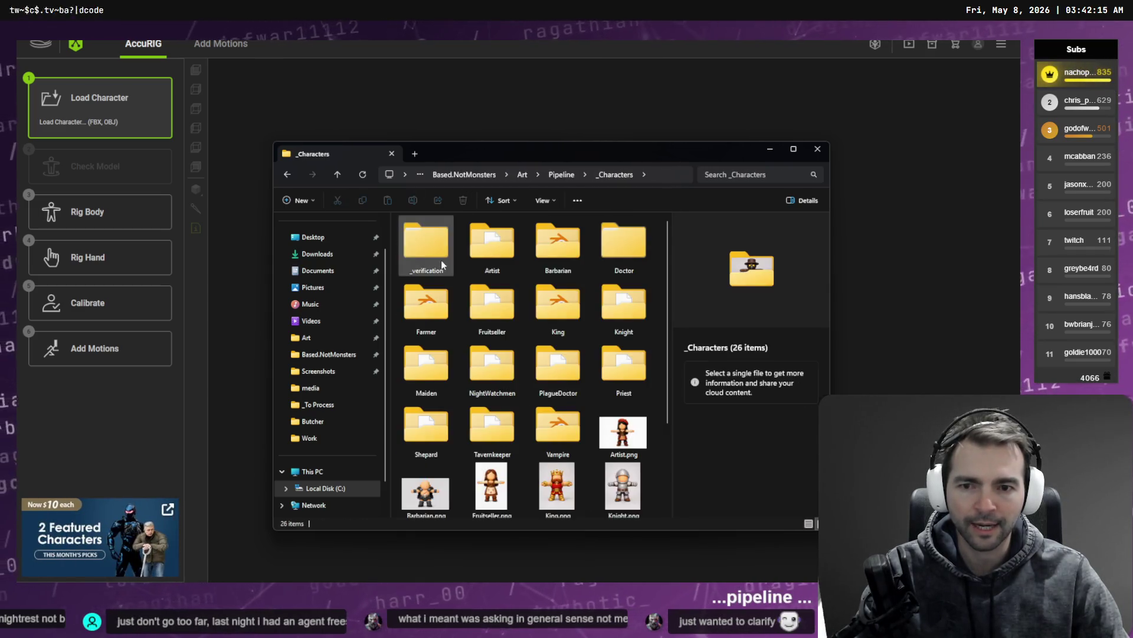
left_click(558, 304)
left_click(624, 305)
double_click(623, 305)
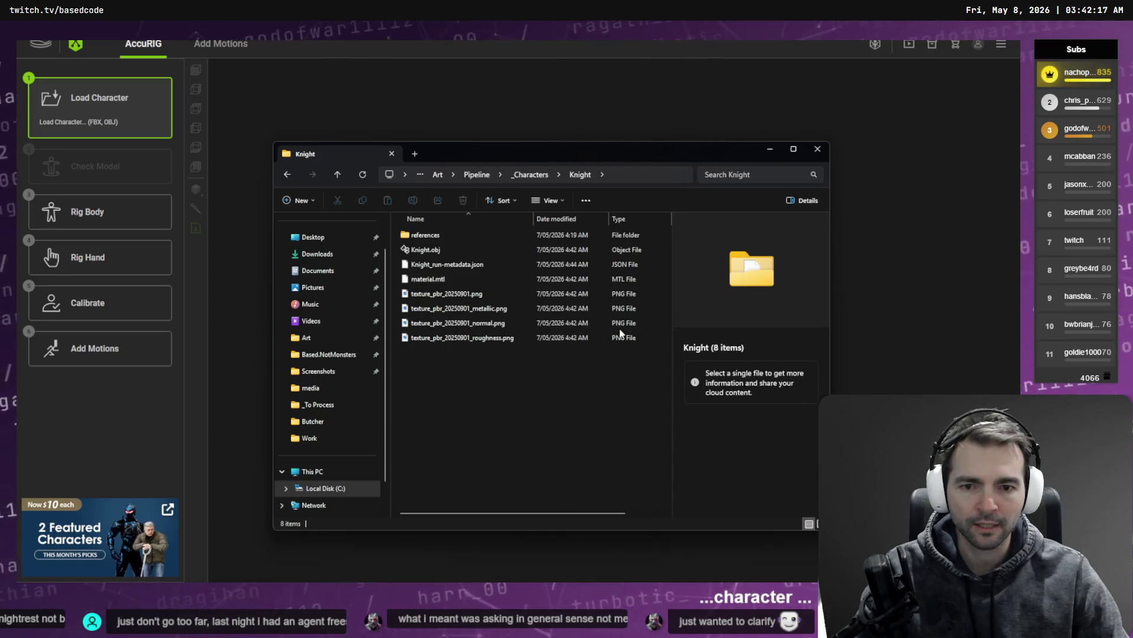
mouse_move(456, 249)
left_mouse_down()
mouse_move(490, 258)
mouse_move(577, 220)
mouse_move(572, 230)
left_mouse_up()
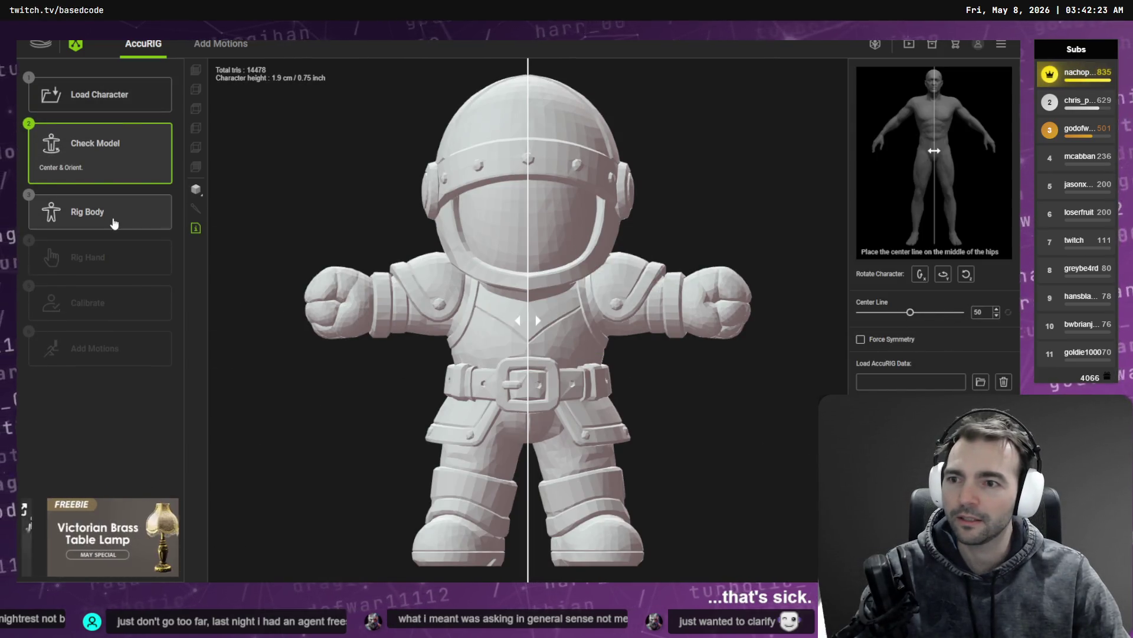
Start body rigging and, with Symmetry on, fit the shoulder, elbow and wrist joints onto the arms
left_click(164, 223)
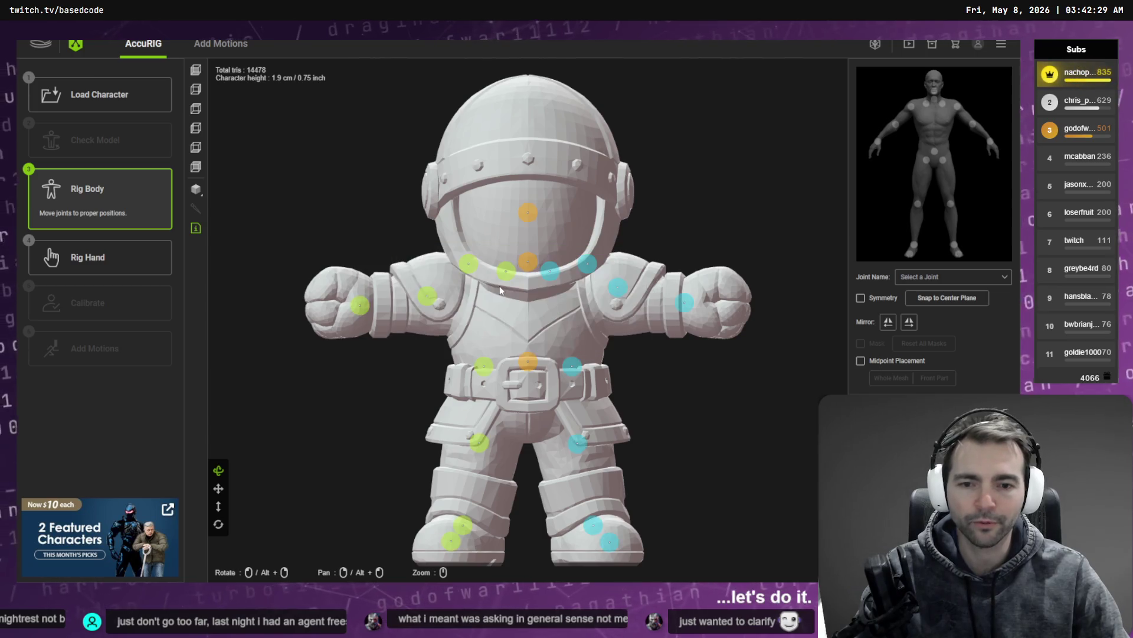
left_click_drag(468, 264, 453, 300)
left_click_drag(427, 295, 406, 312)
left_click(619, 289)
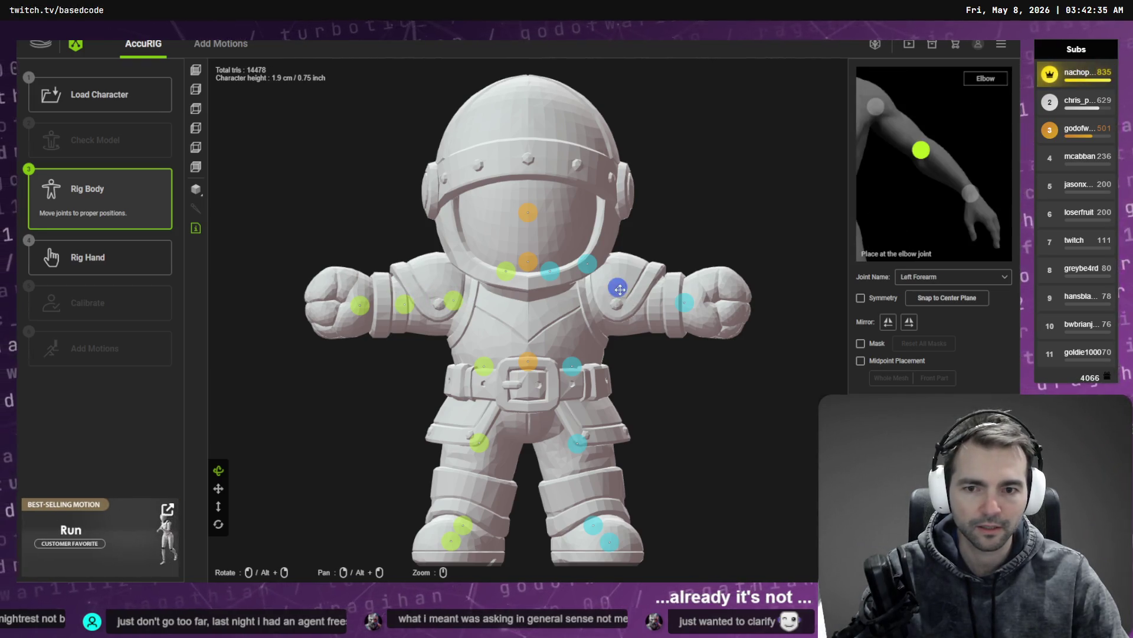
left_click(862, 298)
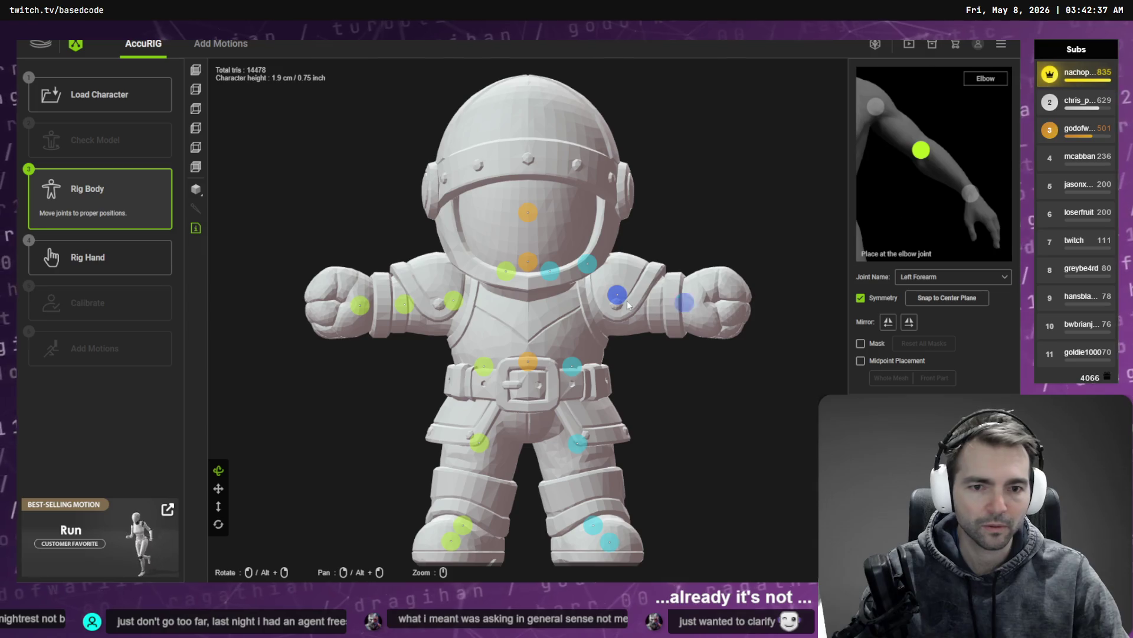
left_click_drag(617, 294, 613, 305)
left_click(683, 302)
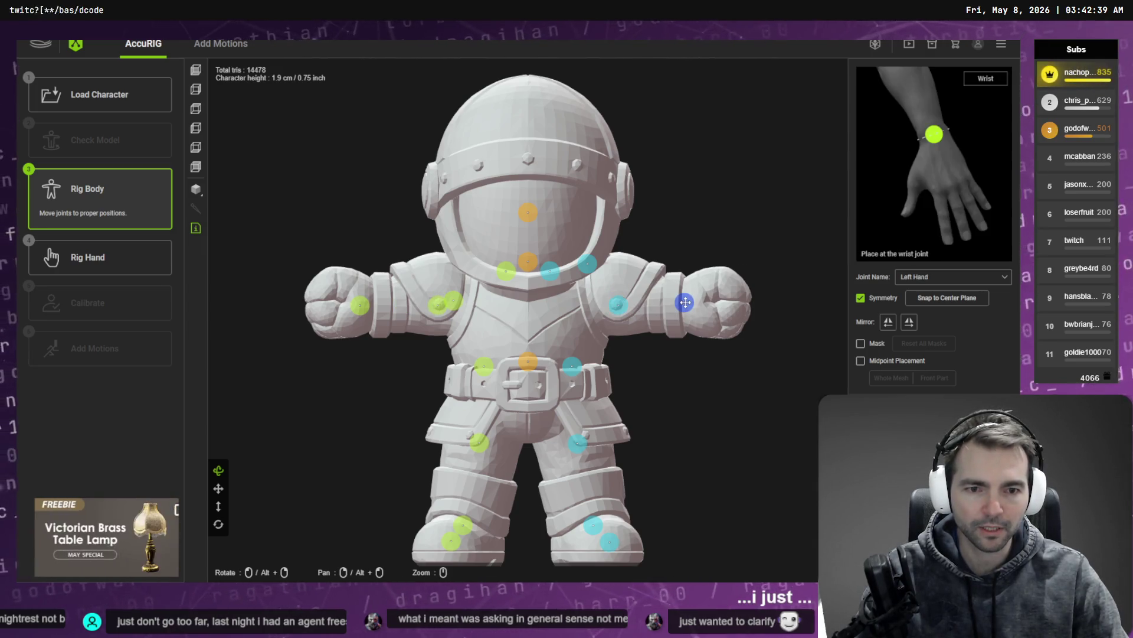
left_click_drag(684, 302, 693, 307)
left_click(618, 305)
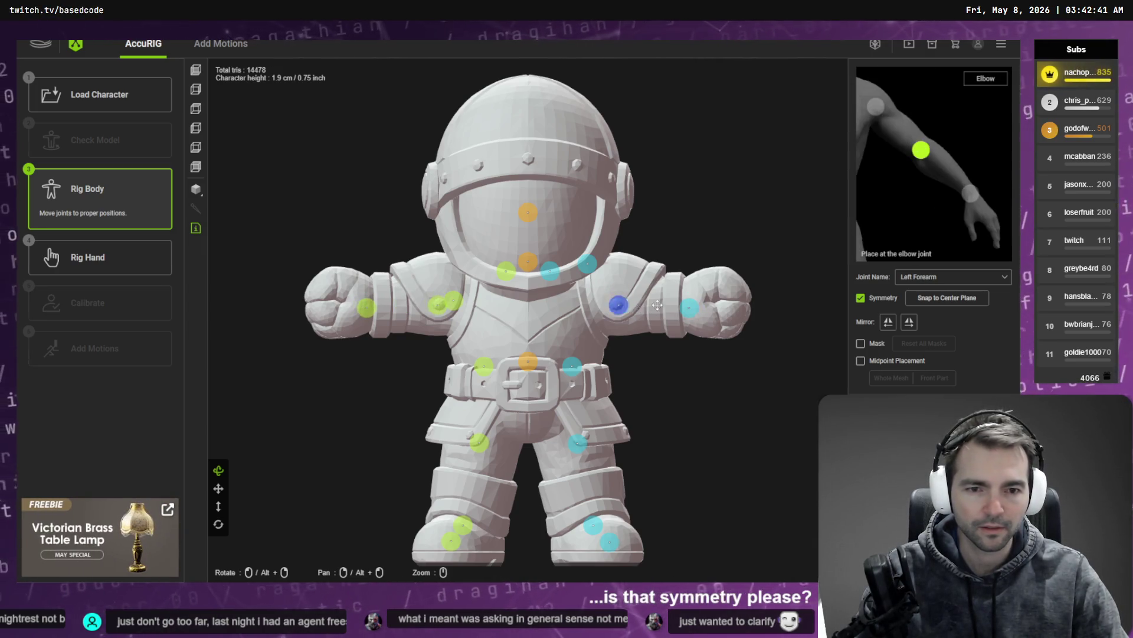
left_click_drag(619, 305, 653, 306)
mouse_move(455, 301)
left_mouse_down()
mouse_move(464, 302)
mouse_move(411, 307)
left_mouse_up()
Lower the hip, pelvis and knee joints onto the legs and belt buckle, then switch to the side view
left_click_drag(484, 366, 493, 403)
left_click_drag(529, 365, 528, 388)
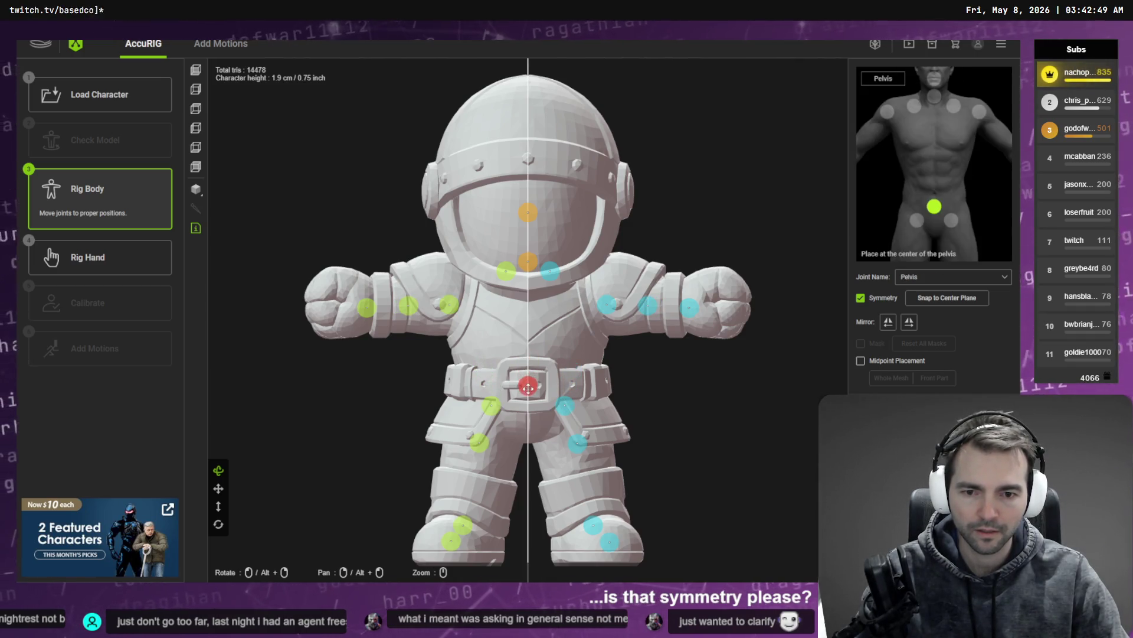
left_click_drag(479, 444, 473, 471)
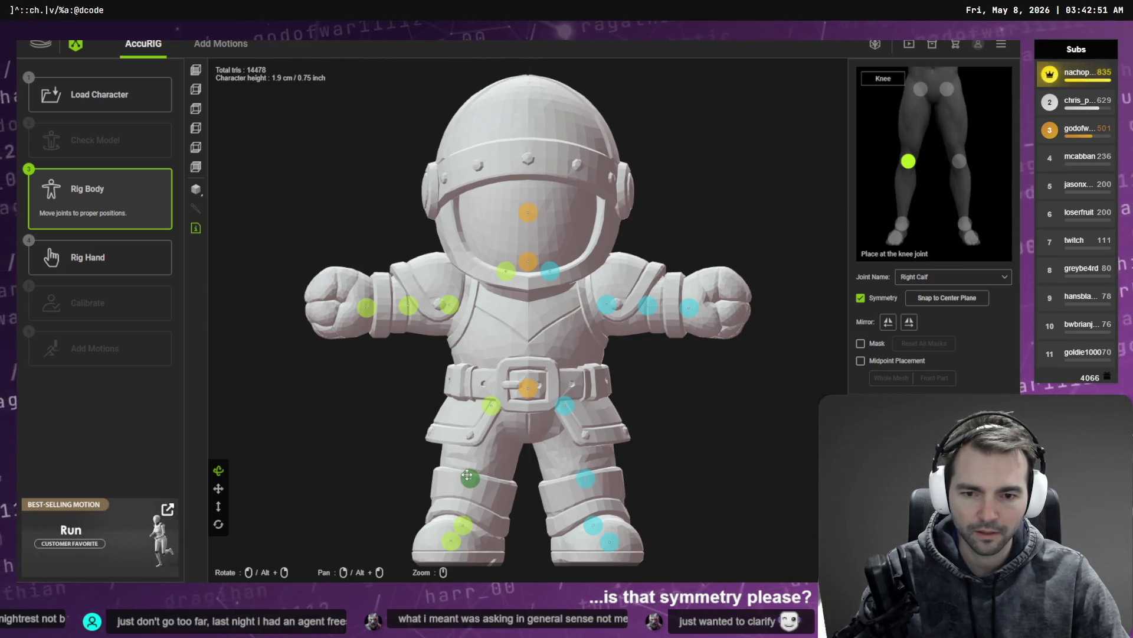
left_click_drag(493, 408, 486, 412)
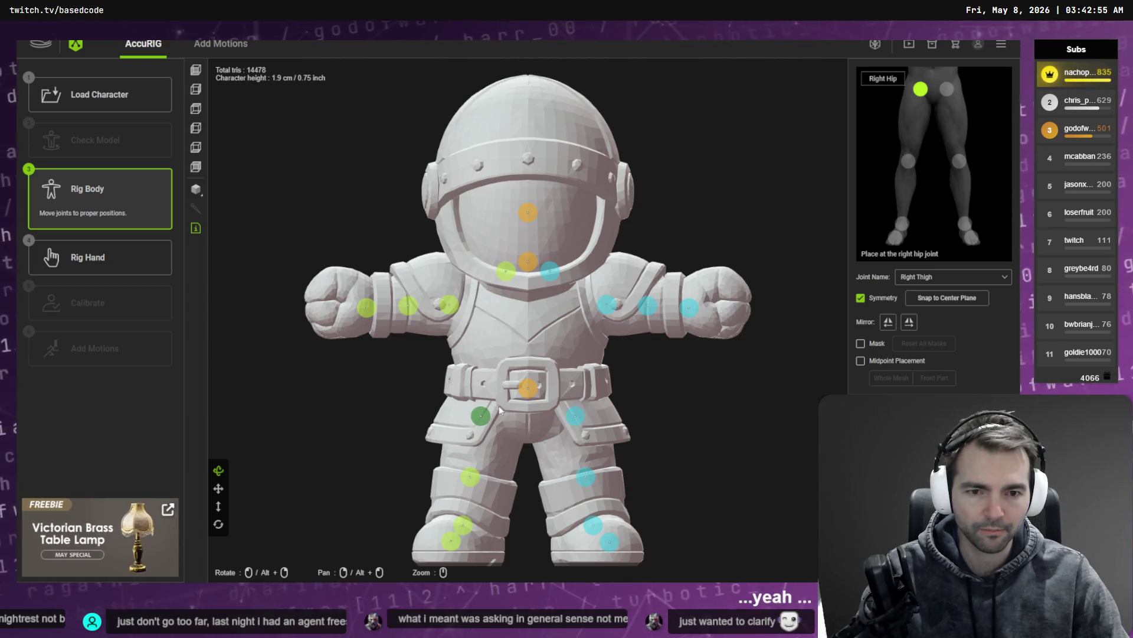
left_click(611, 307)
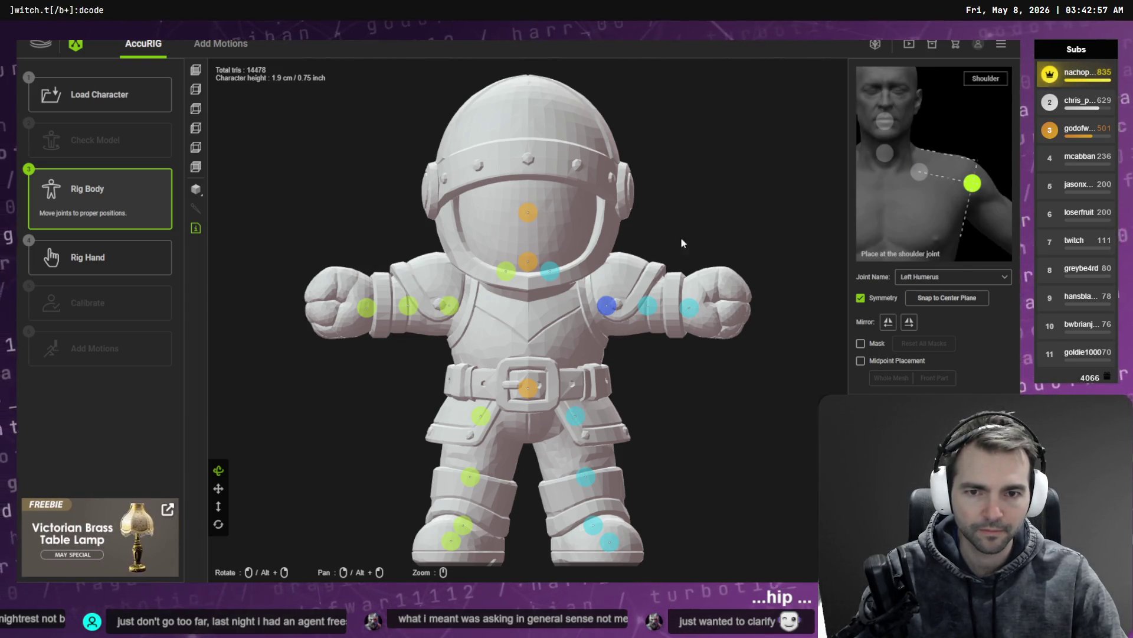
left_click(195, 88)
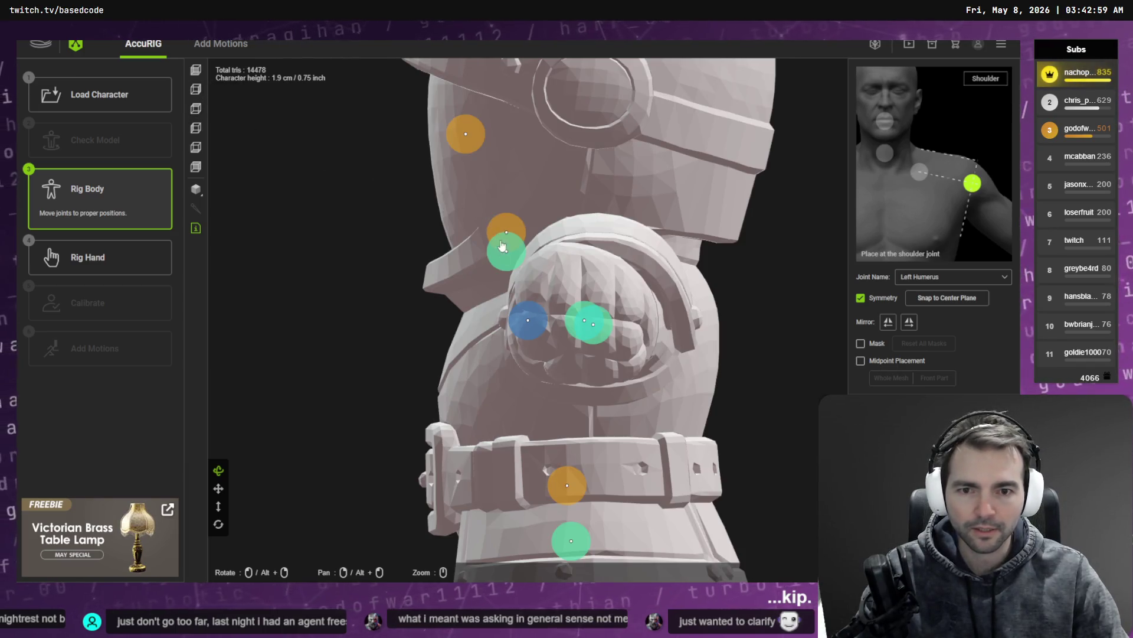
In side view, move the clavicle, pelvis and head joints into place at the shoulder and neck
left_click_drag(502, 246, 566, 297)
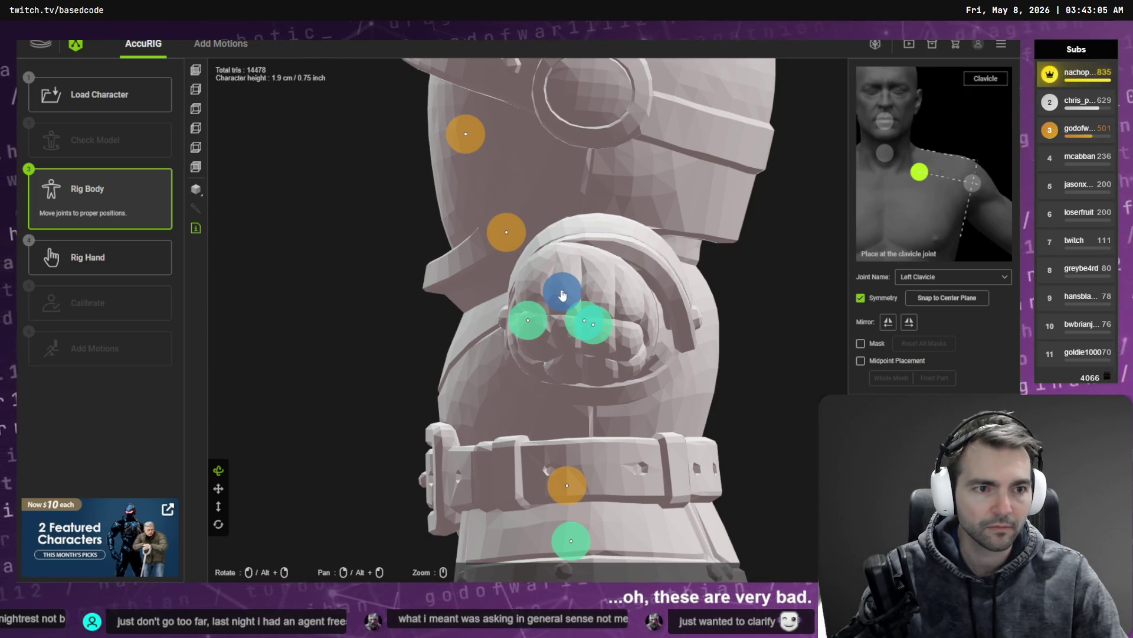
middle_click_drag(518, 322, 452, 64)
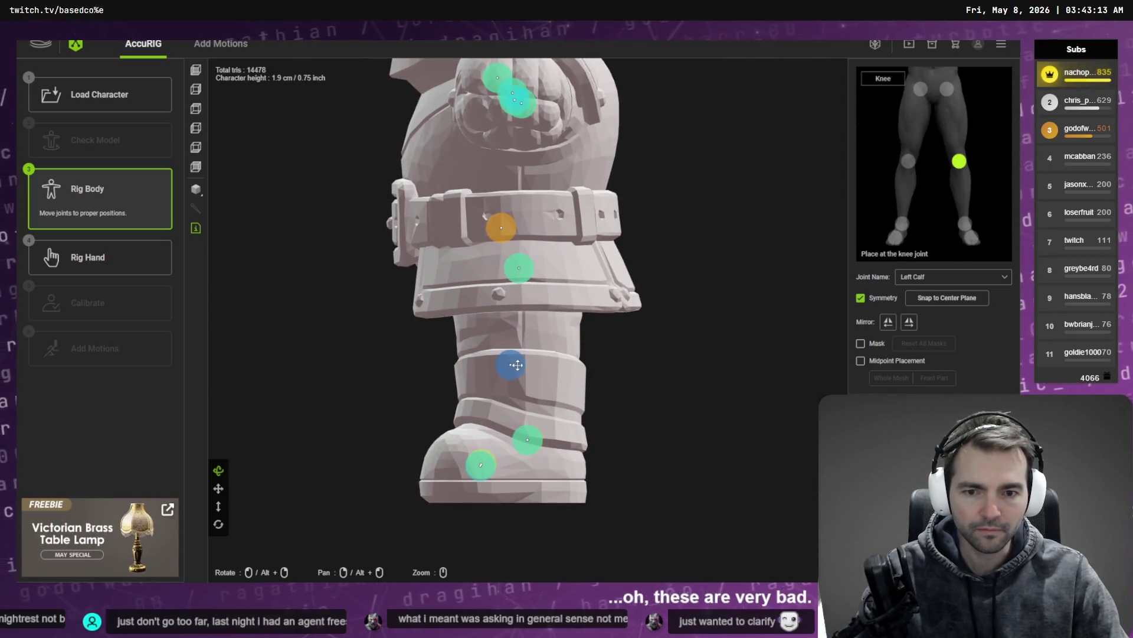
left_click_drag(501, 227, 514, 219)
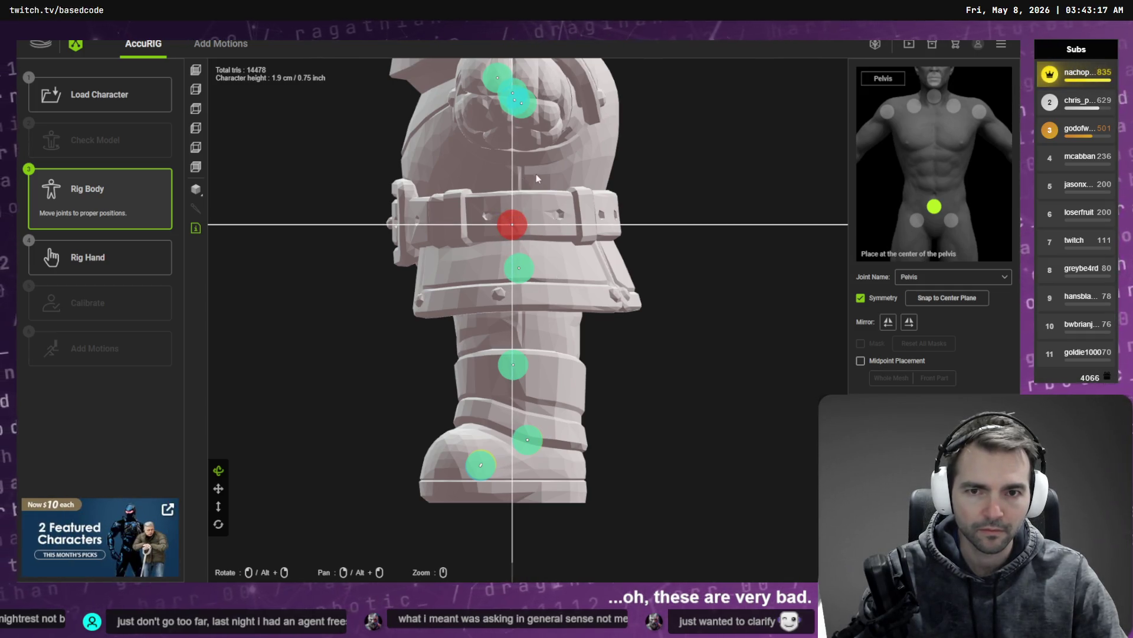
middle_click_drag(537, 179, 550, 328)
middle_click_drag(521, 185, 528, 316)
left_click_drag(446, 235, 524, 254)
left_click_drag(474, 311, 523, 307)
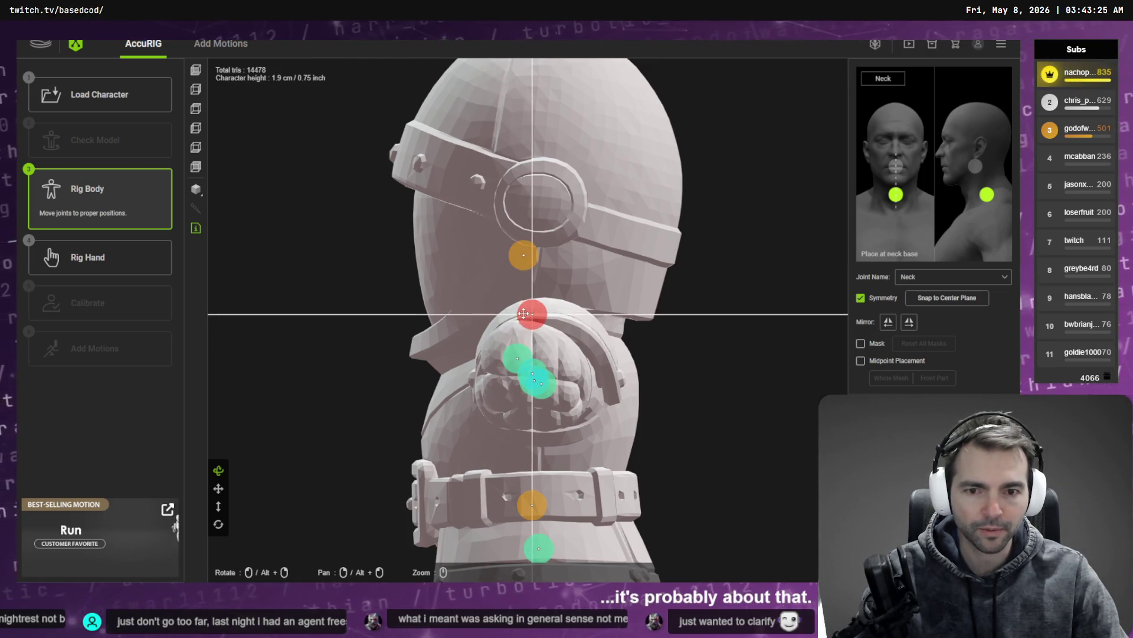
Check the head, neck and ankle joints, then raise the toe-base joint toward the toes from below
left_click(521, 257)
left_click(533, 317)
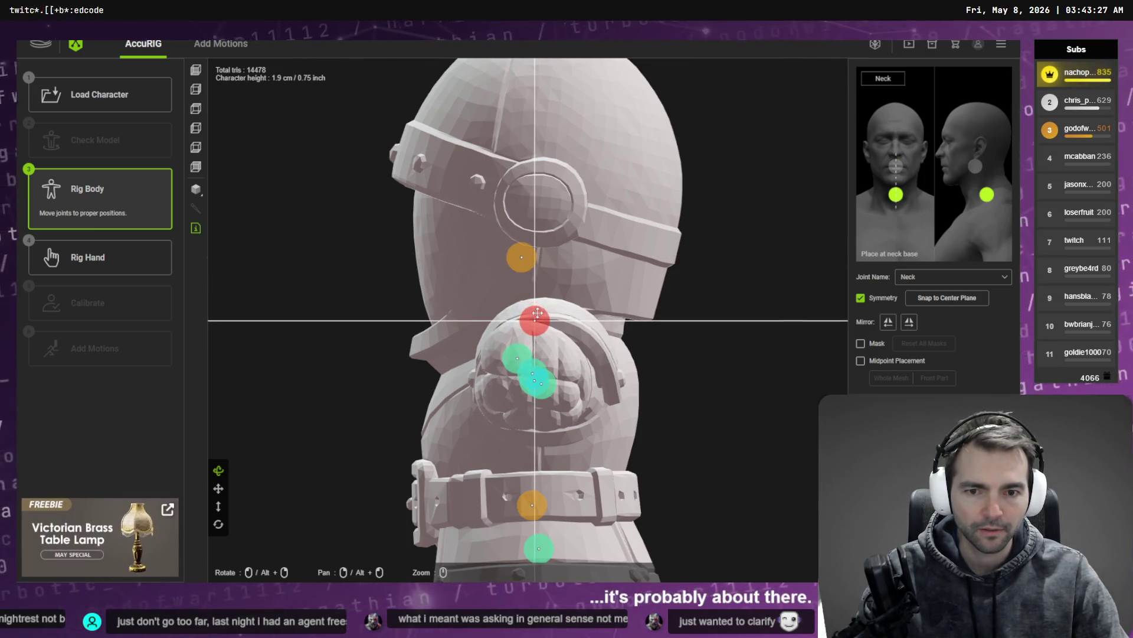
mouse_move(537, 318)
middle_mouse_down()
mouse_move(567, 413)
mouse_move(599, 286)
middle_mouse_up()
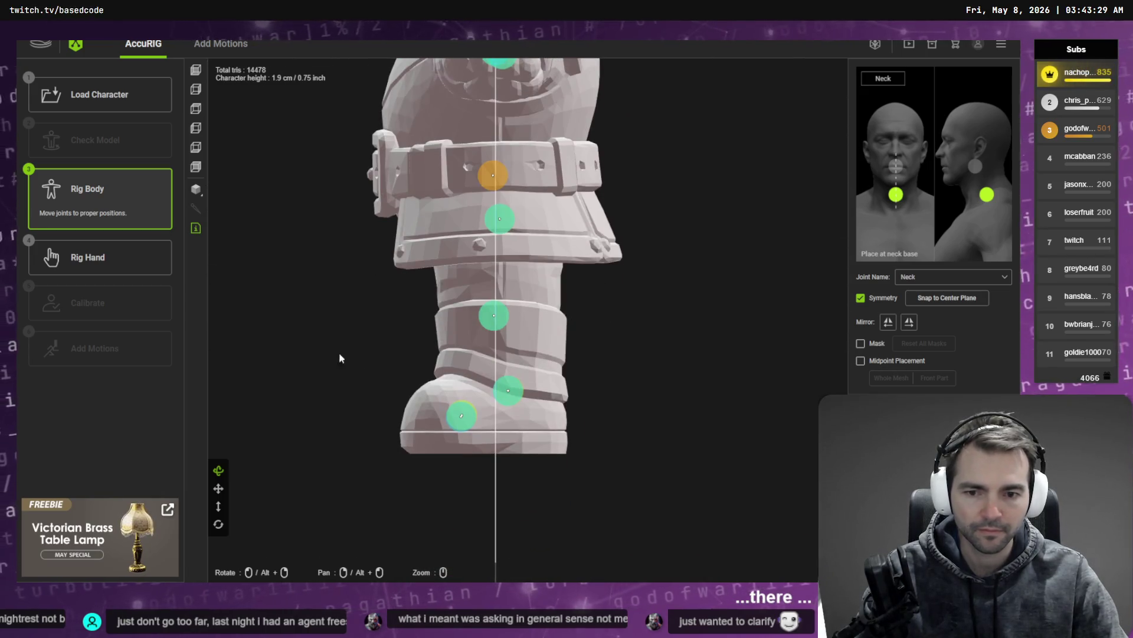
left_click(508, 389)
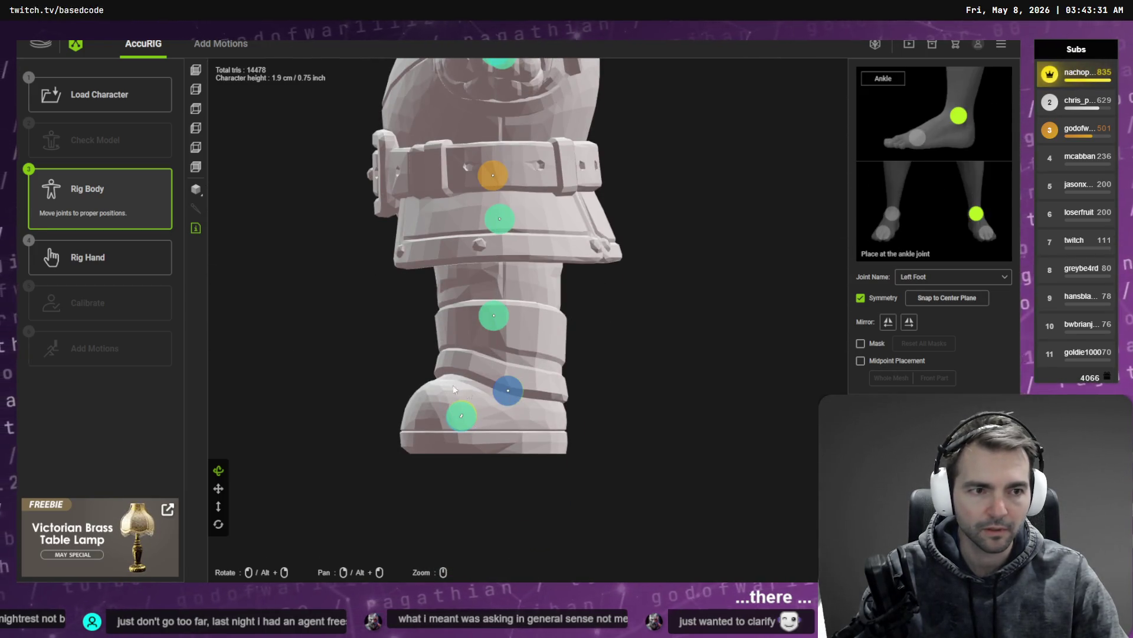
left_click(200, 151)
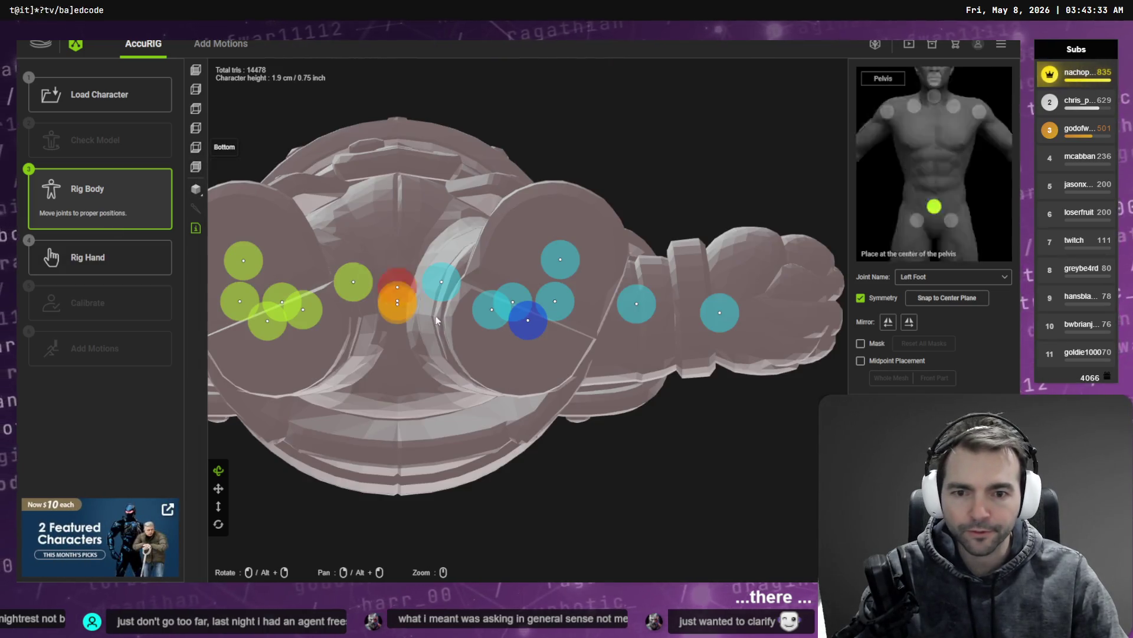
left_click_drag(560, 260, 553, 243)
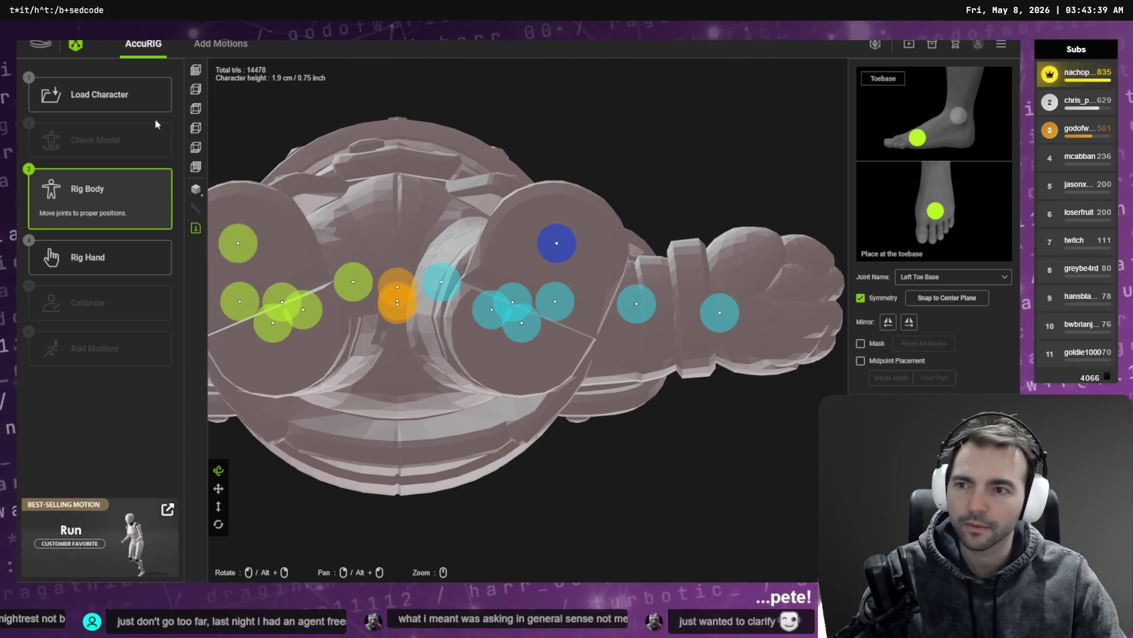
left_click(87, 257)
left_click(475, 315)
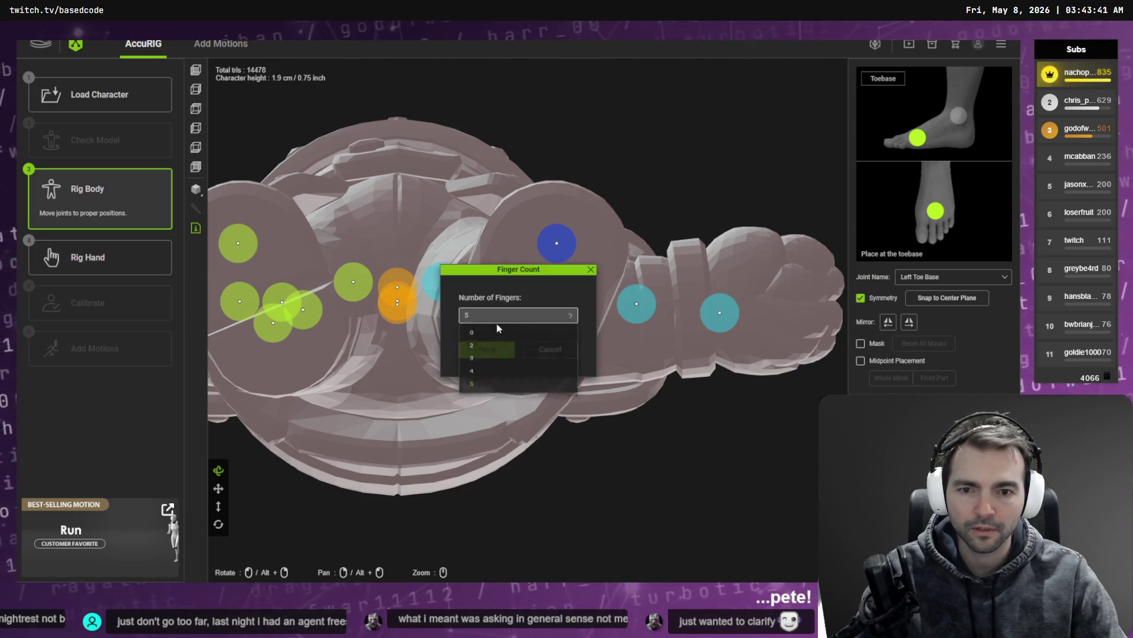
left_click(489, 335)
left_click(503, 353)
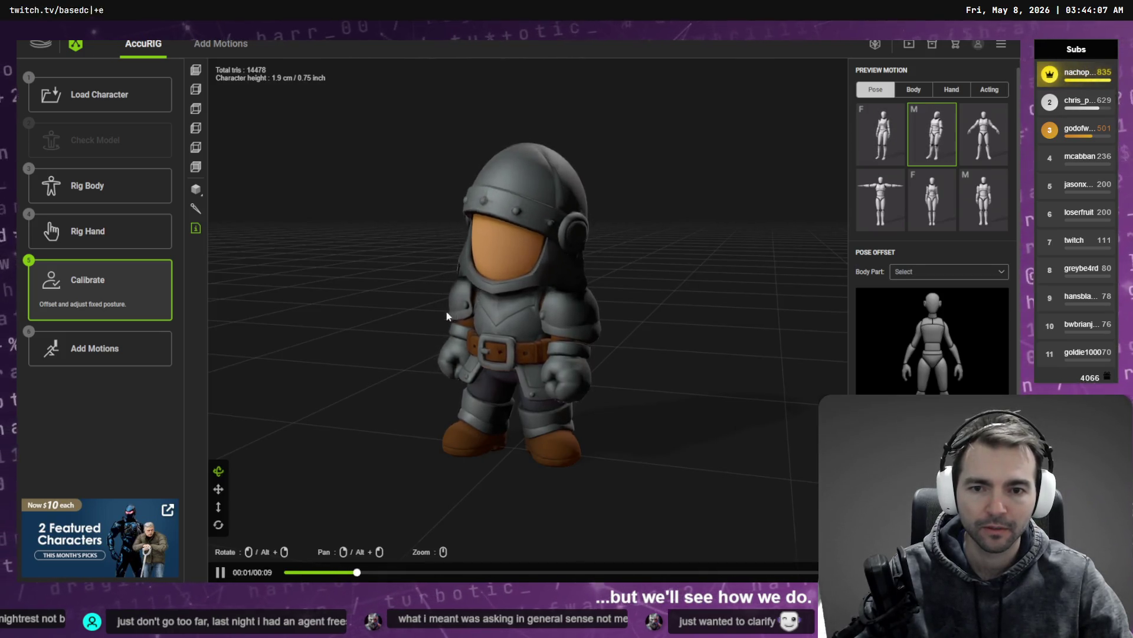
mouse_move(447, 316)
left_mouse_down()
mouse_move(586, 321)
mouse_move(567, 301)
mouse_move(438, 281)
mouse_move(349, 305)
mouse_move(425, 313)
left_mouse_up()
scroll(378, 247, "up", 5)
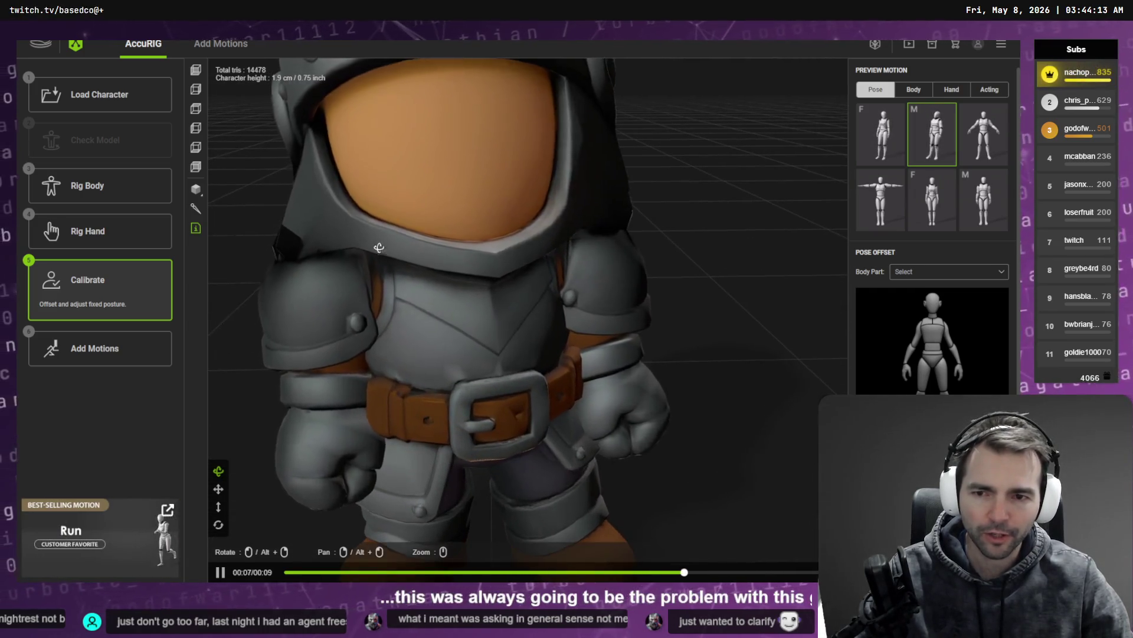
mouse_move(379, 247)
left_mouse_down()
mouse_move(497, 239)
mouse_move(587, 254)
mouse_move(663, 235)
mouse_move(514, 236)
mouse_move(551, 255)
mouse_move(498, 310)
mouse_move(264, 309)
mouse_move(575, 304)
left_mouse_up()
scroll(642, 235, "down", 2)
scroll(551, 255, "down", 3)
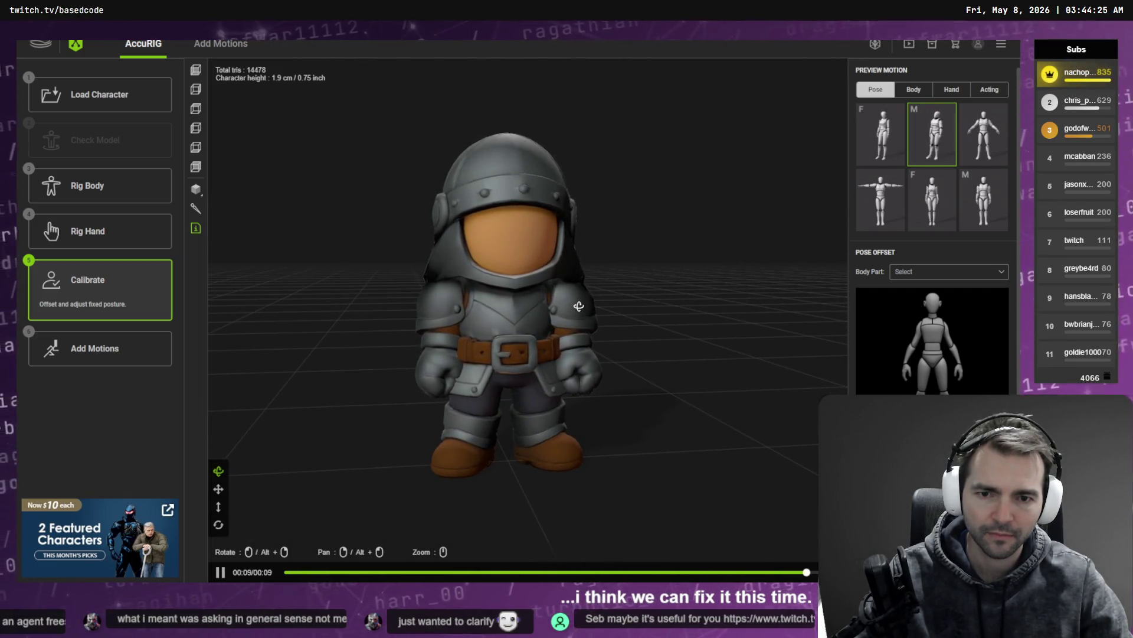
mouse_move(578, 306)
left_mouse_down()
mouse_move(592, 255)
mouse_move(541, 283)
mouse_move(643, 286)
mouse_move(610, 284)
mouse_move(562, 329)
mouse_move(648, 303)
mouse_move(577, 307)
mouse_move(596, 278)
mouse_move(584, 281)
left_mouse_up()
scroll(604, 268, "up", 6)
scroll(647, 256, "down", 3)
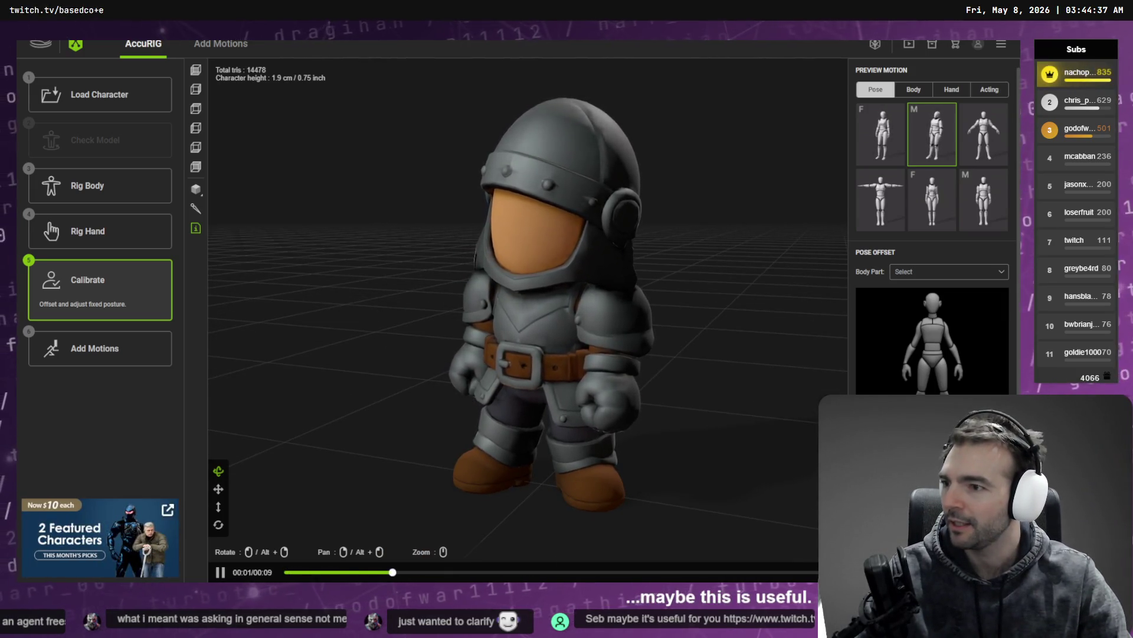
left_click_drag(602, 236, 375, 227)
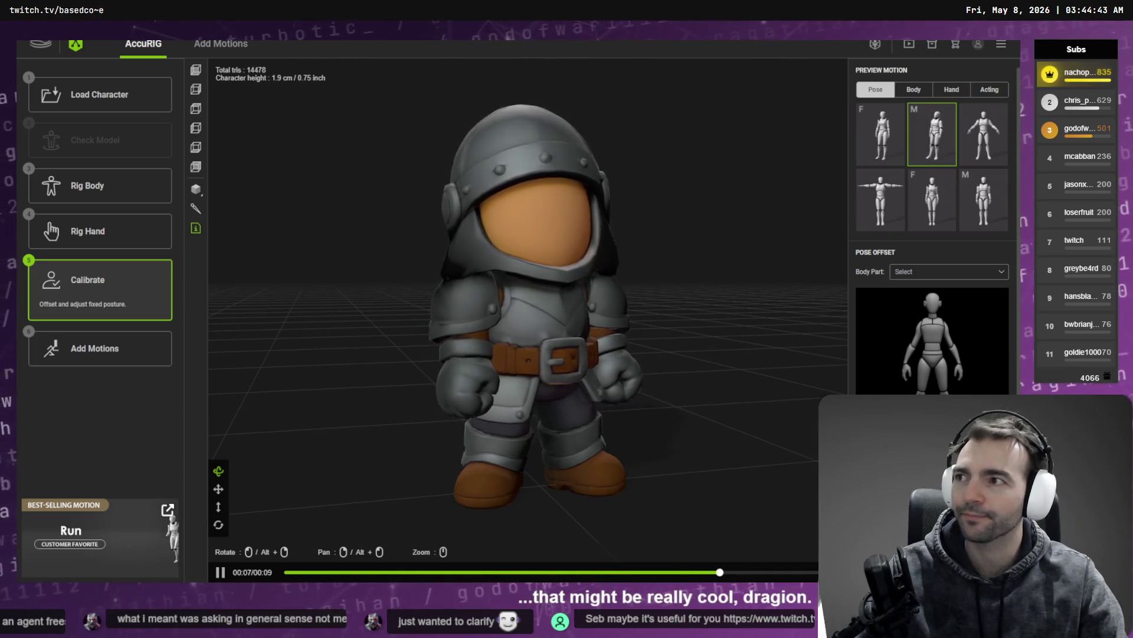
key("alt+Tab")
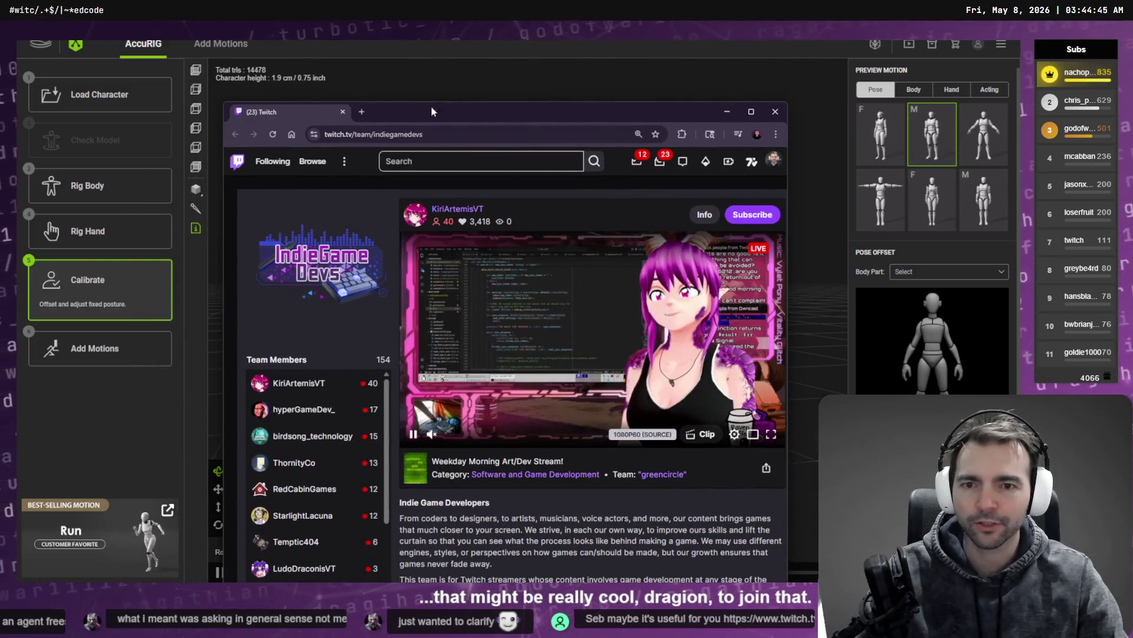
double_click(465, 105)
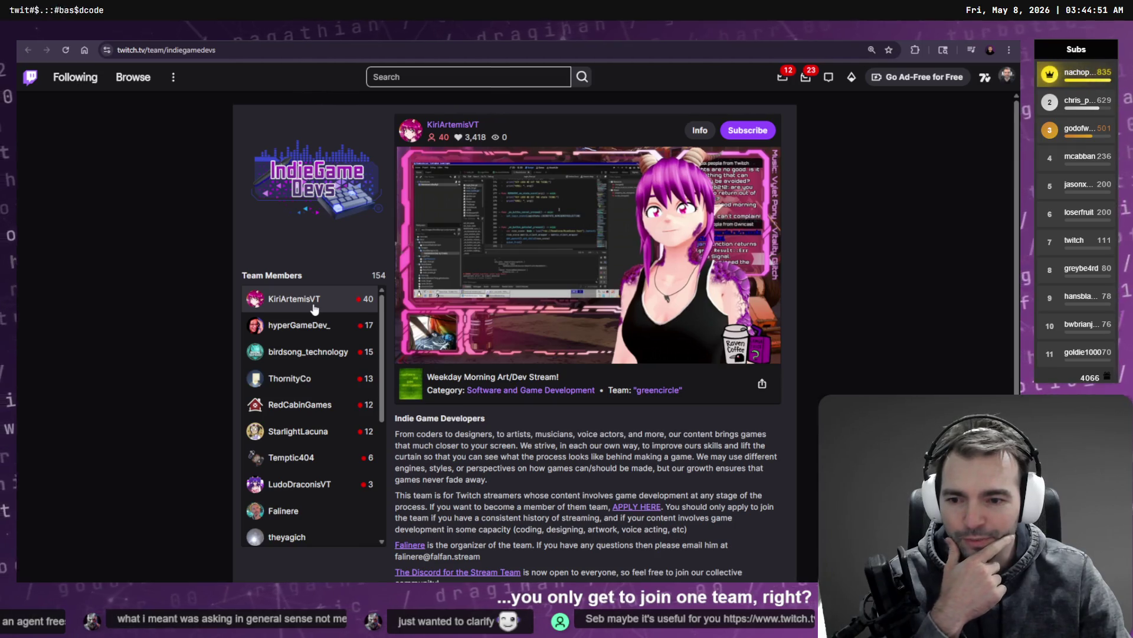
scroll(313, 310, "down", 10)
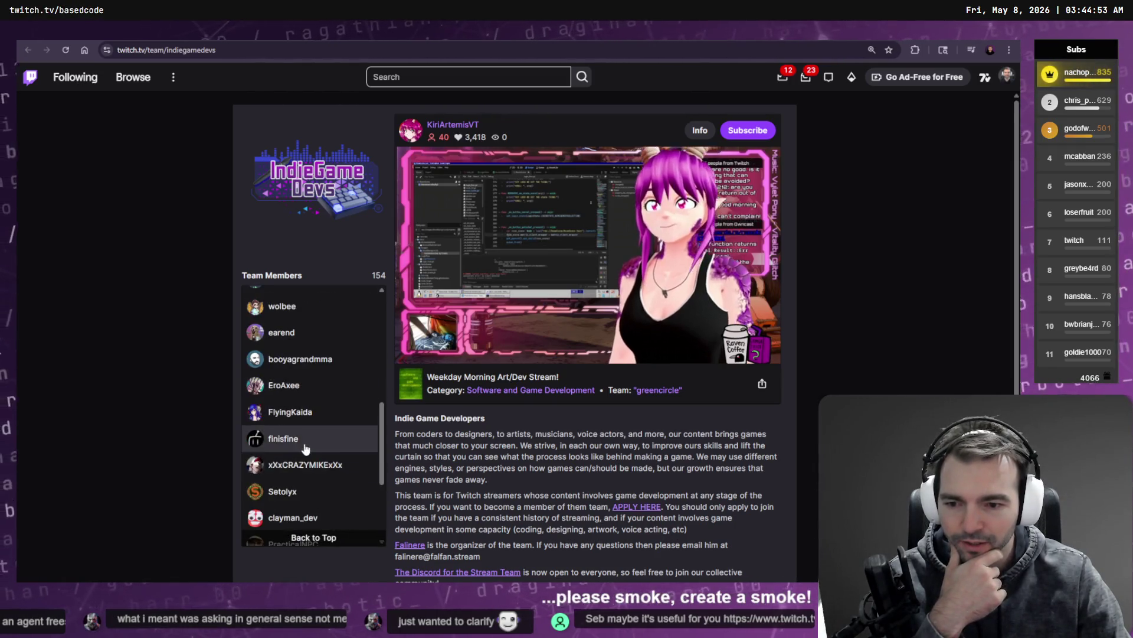
scroll(306, 440, "up", 10)
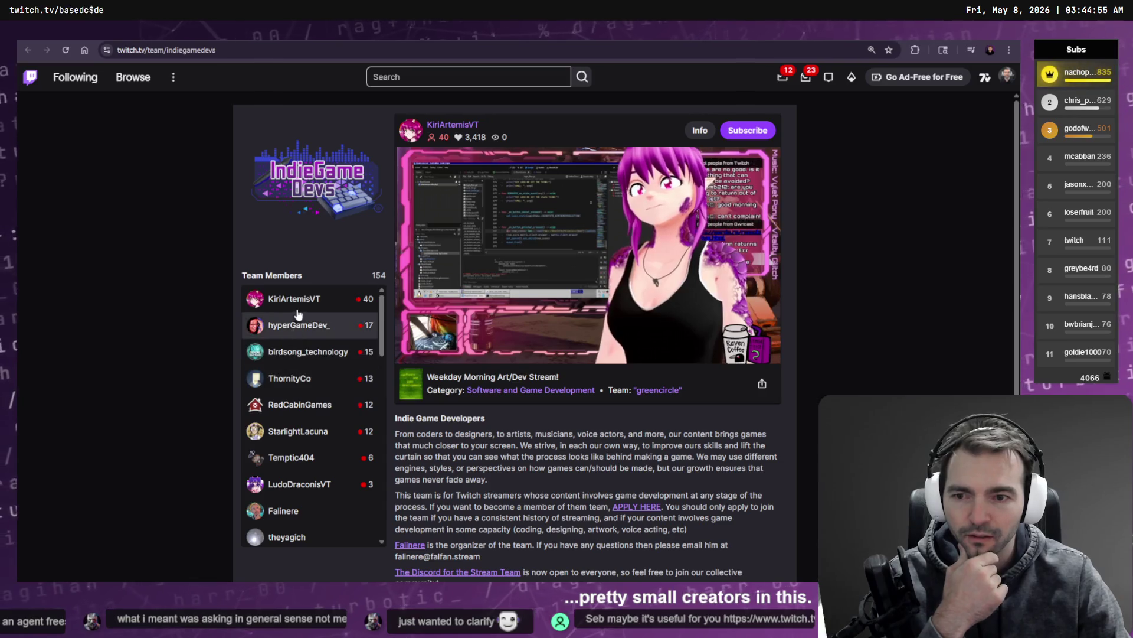
left_click(298, 312)
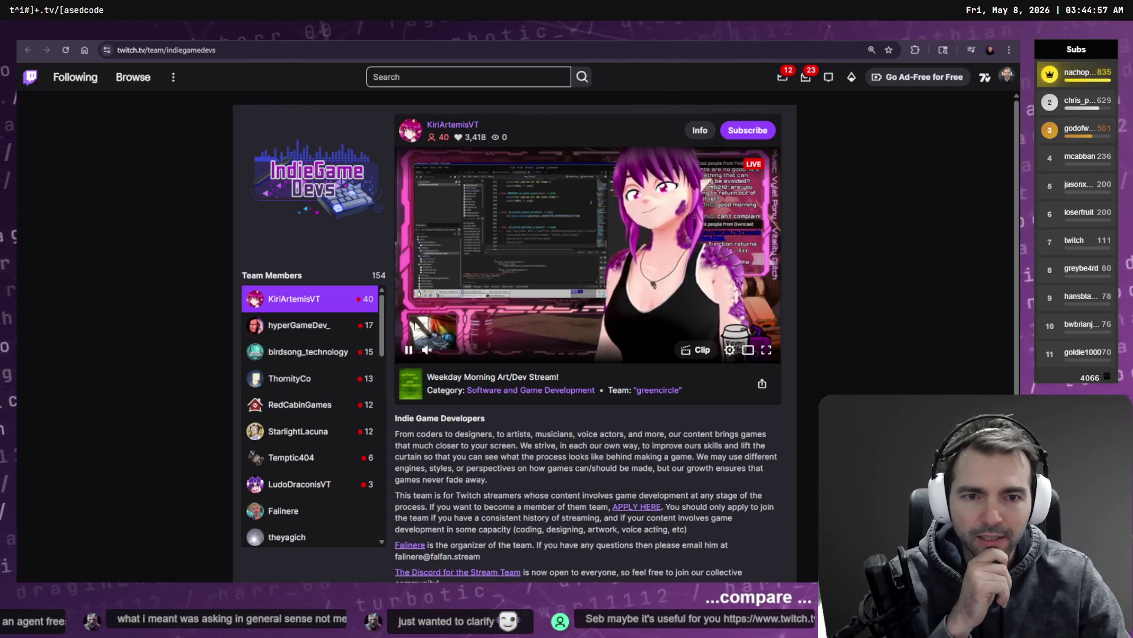
left_click(309, 324)
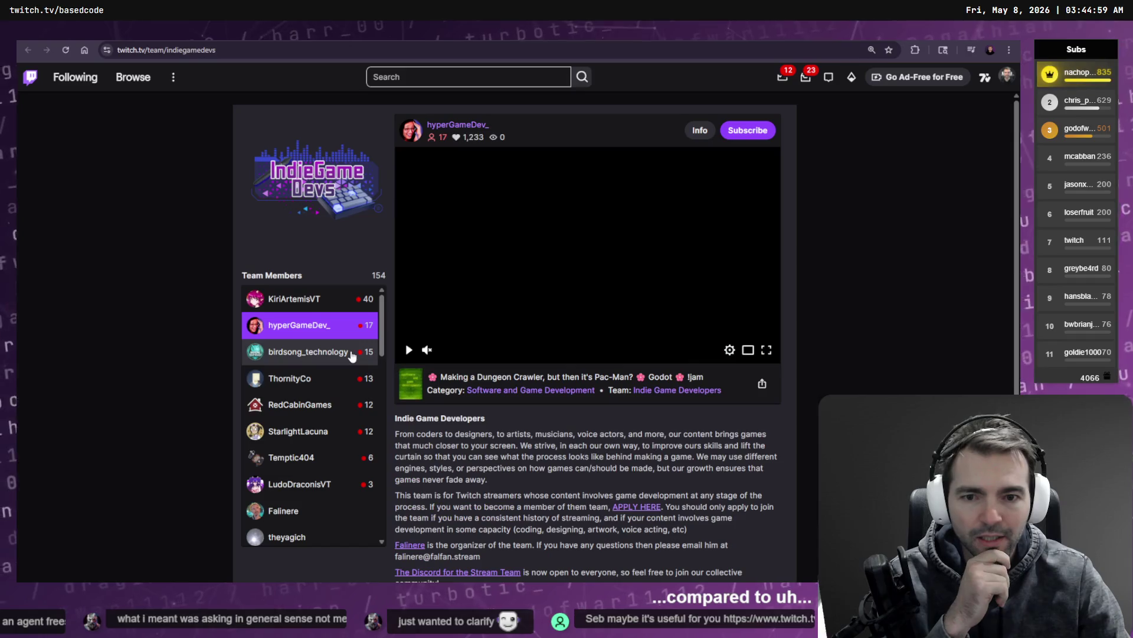
left_click(314, 300)
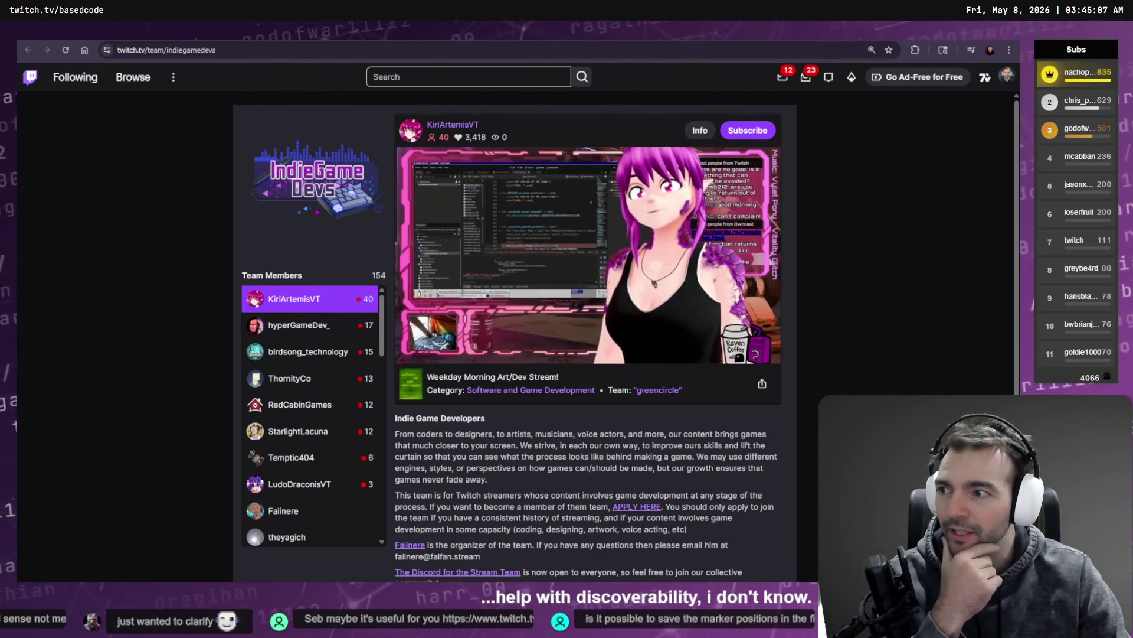
mouse_move(177, 30)
left_mouse_down()
mouse_move(449, 30)
mouse_move(1015, 171)
mouse_move(1132, 177)
left_mouse_up()
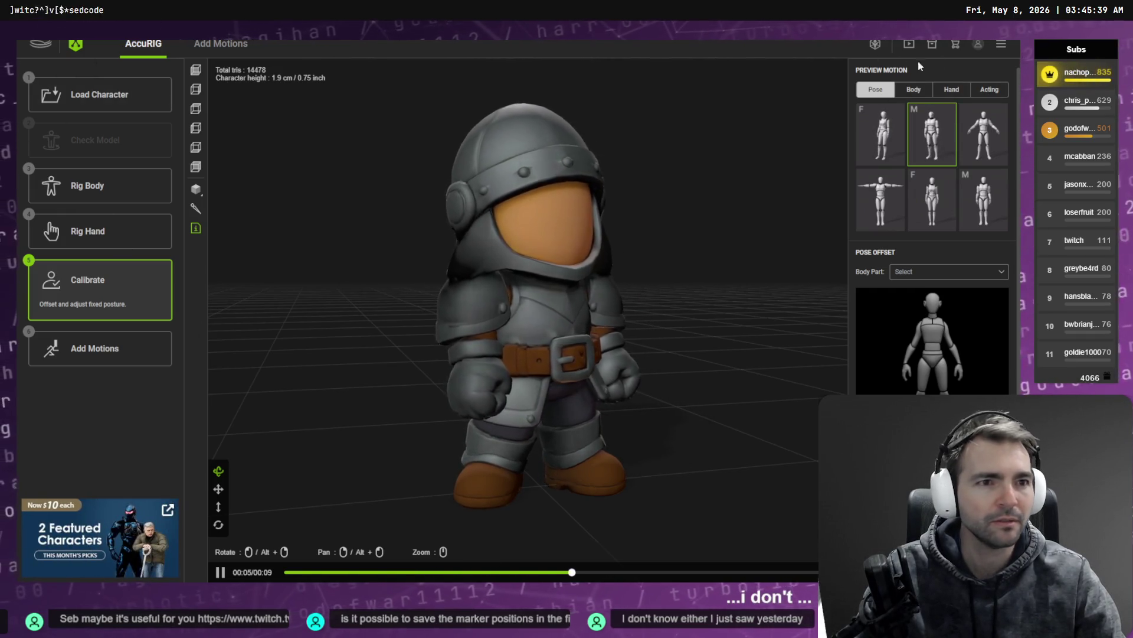
Preview the knight in the M, F and first poses, orbiting to check its back
left_click(1004, 46)
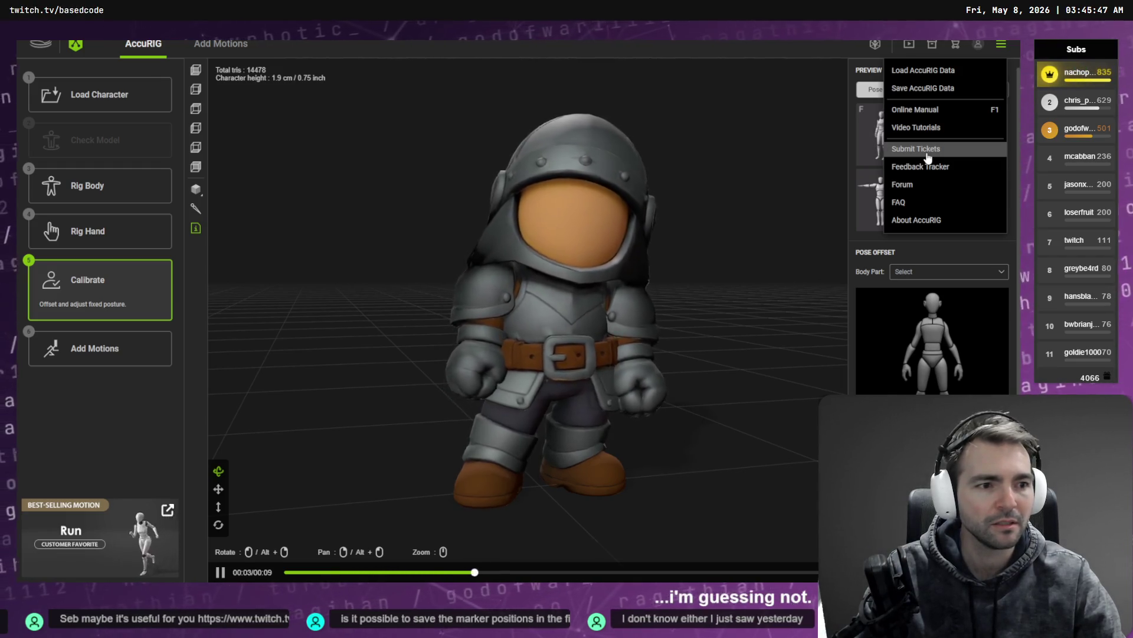
key("Escape")
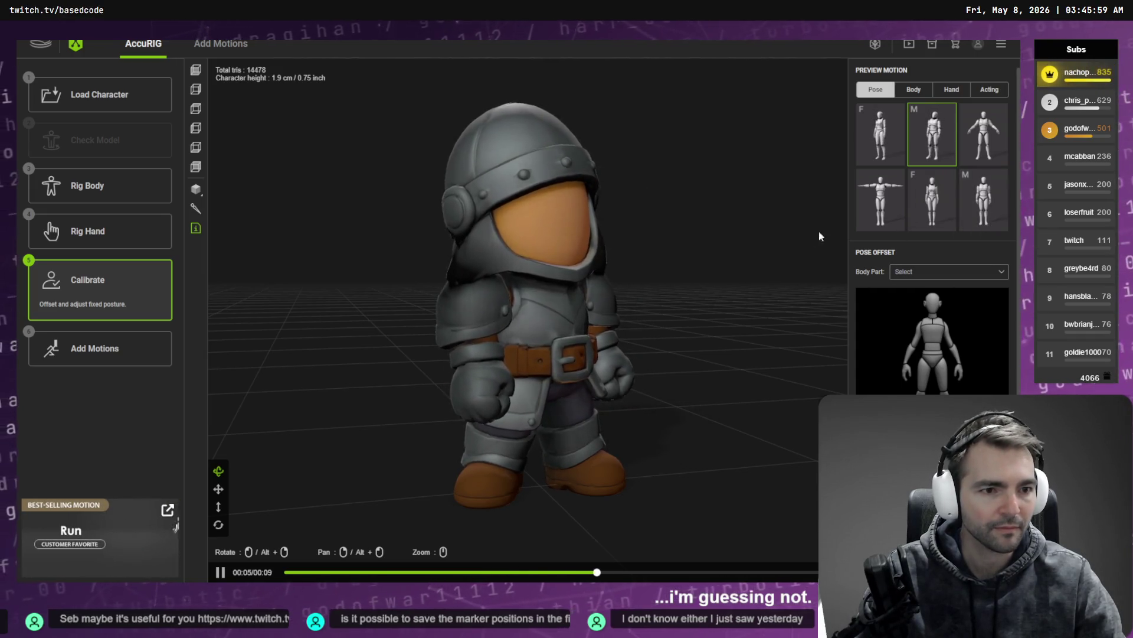
scroll(893, 201, "down", 1)
left_click(977, 150)
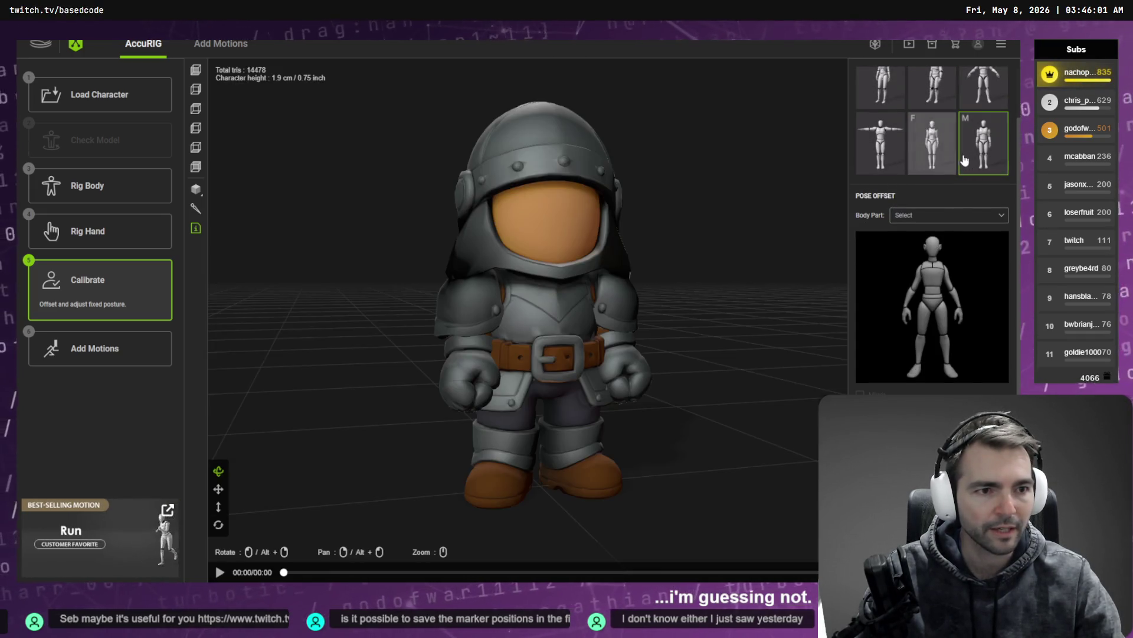
left_click(944, 151)
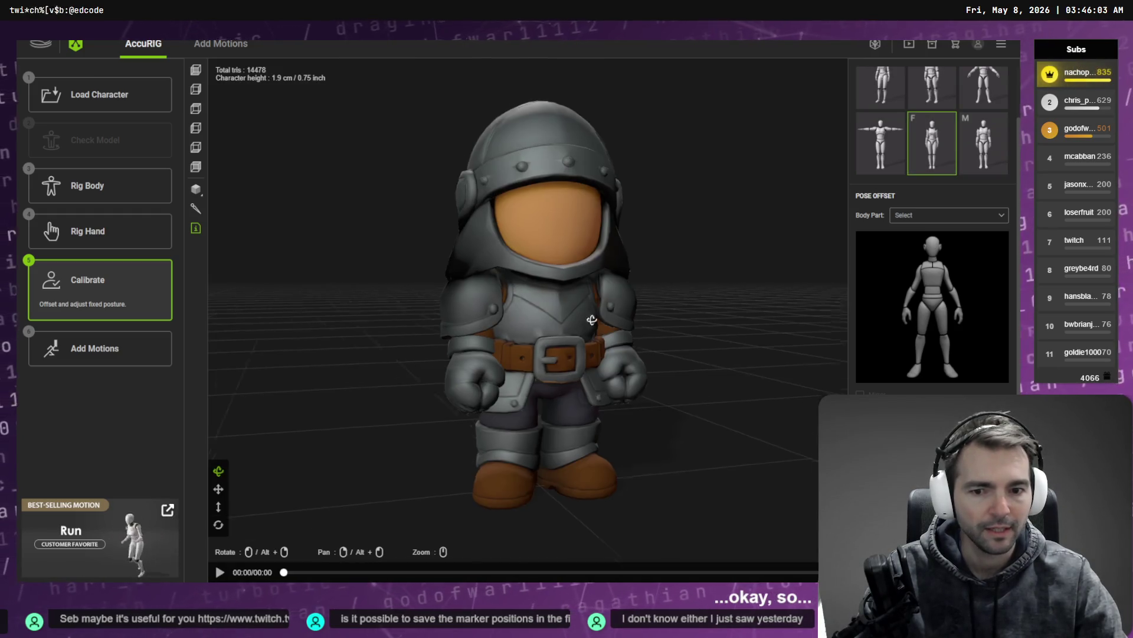
left_click_drag(590, 321, 775, 309)
left_click(881, 87)
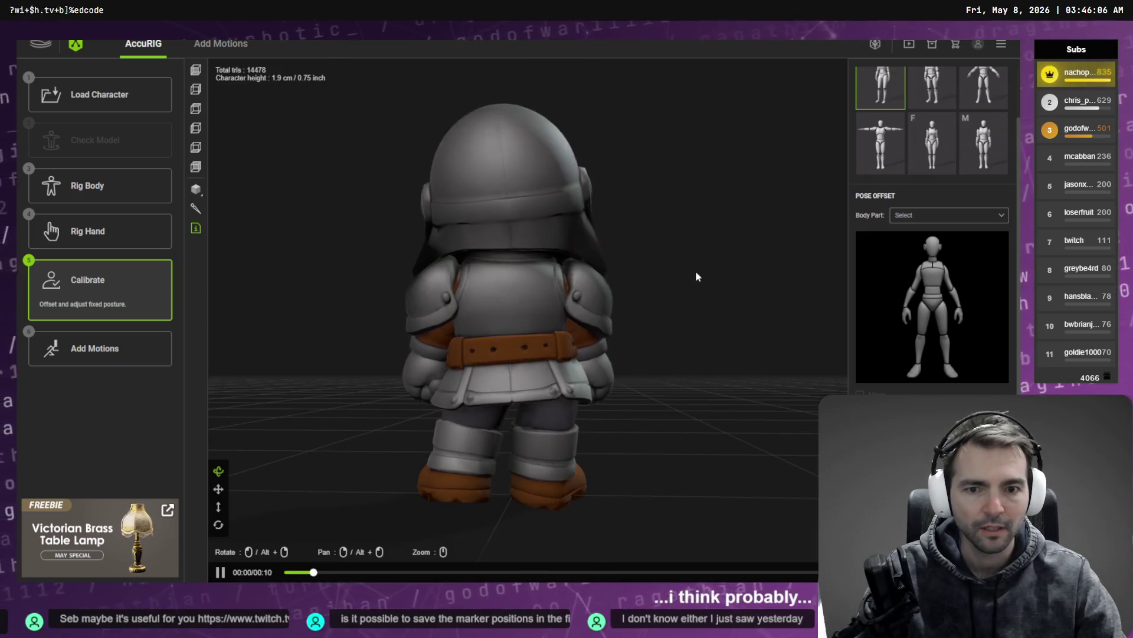
mouse_move(696, 274)
left_mouse_down()
mouse_move(618, 273)
mouse_move(531, 295)
left_mouse_up()
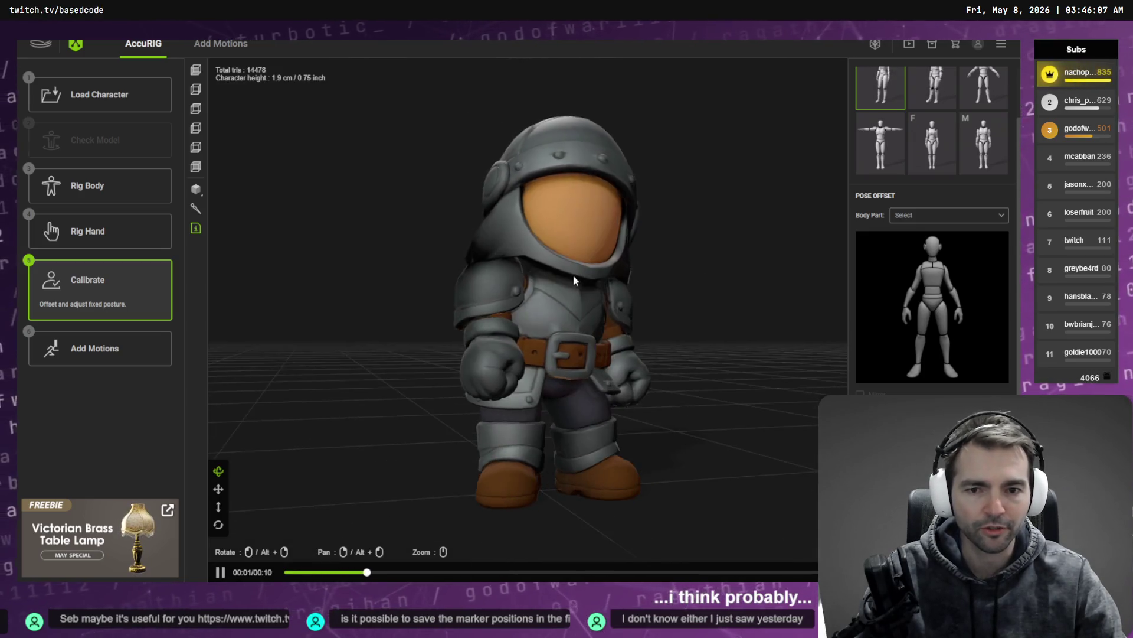
Play the first body motion (Idle) on the knight and orbit to watch it bend forward
scroll(932, 148, "up", 2)
left_click(914, 89)
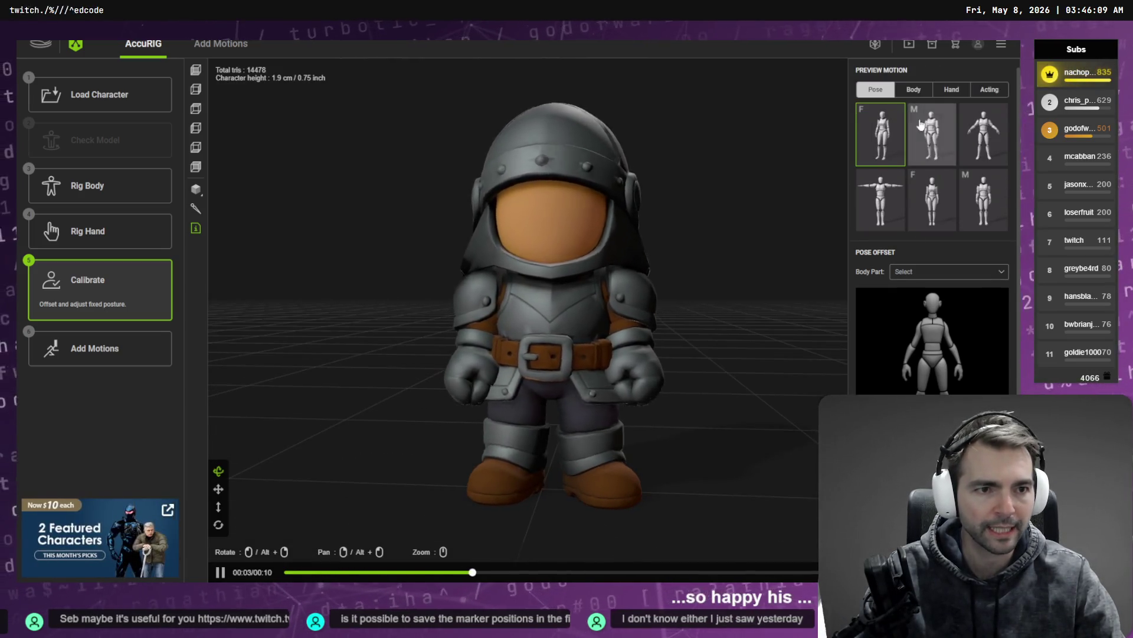
left_click(881, 133)
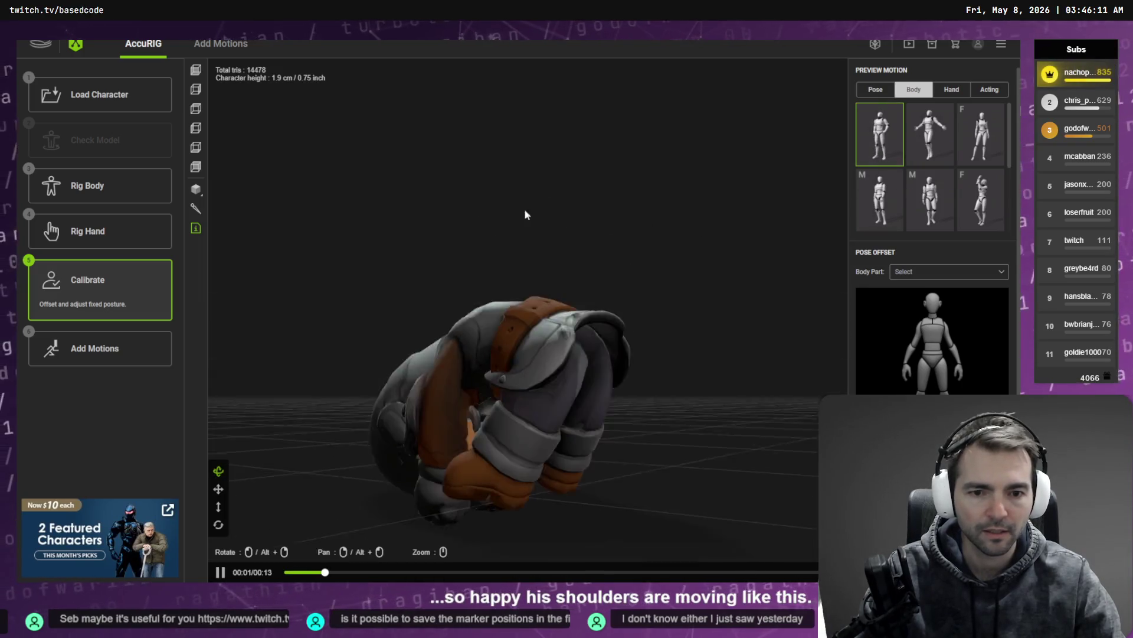
left_click_drag(527, 260, 559, 248)
left_click_drag(563, 246, 708, 293)
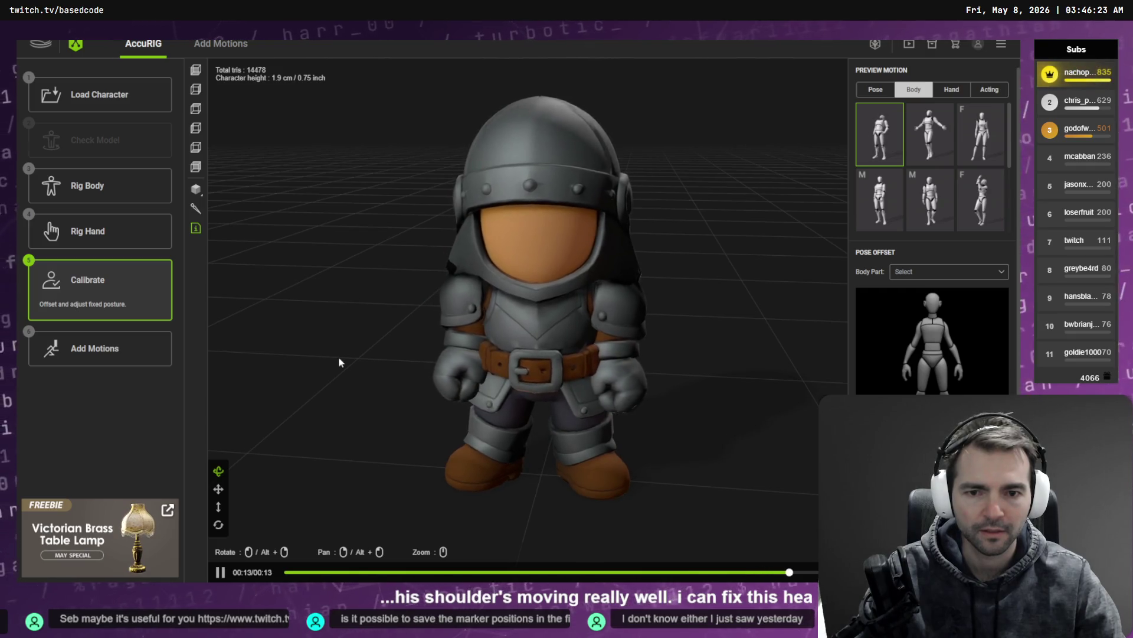
mouse_move(380, 371)
left_mouse_down()
mouse_move(472, 334)
mouse_move(442, 377)
left_mouse_up()
left_click(162, 365)
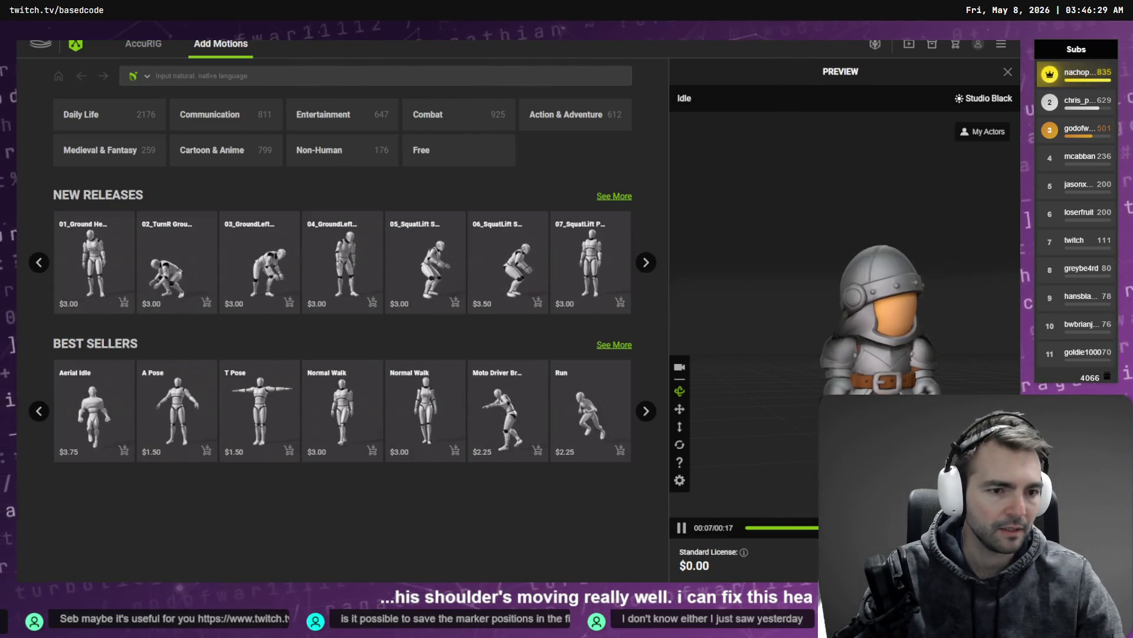
Export the knight as a Unity, character-only FBX into _Characters\Knight, then switch to Blender
left_click(508, 293)
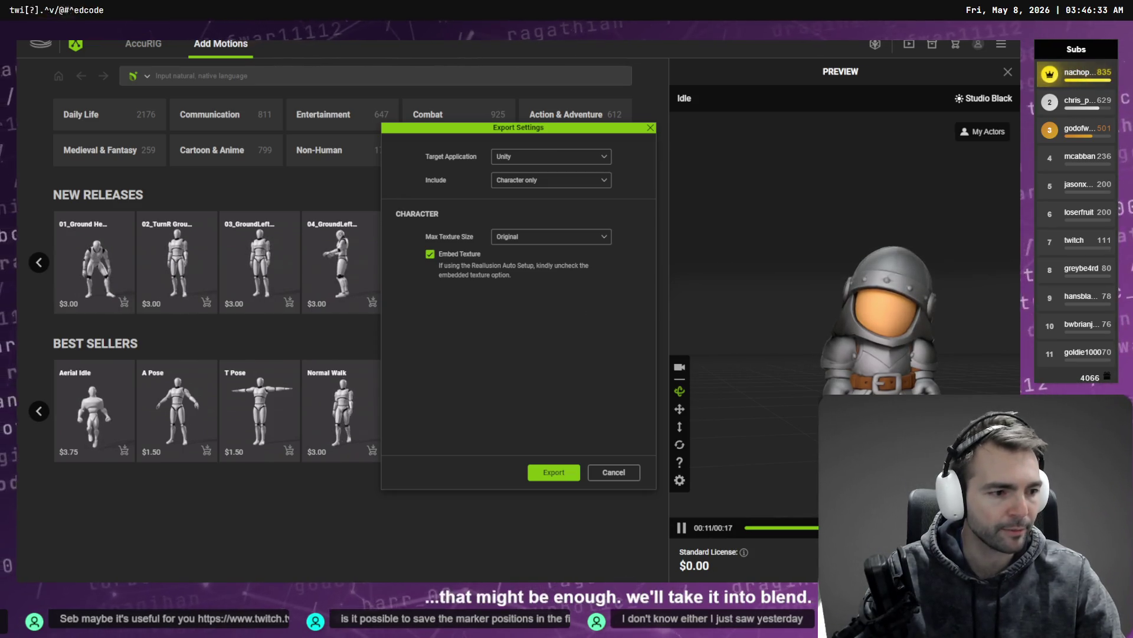
left_click(575, 471)
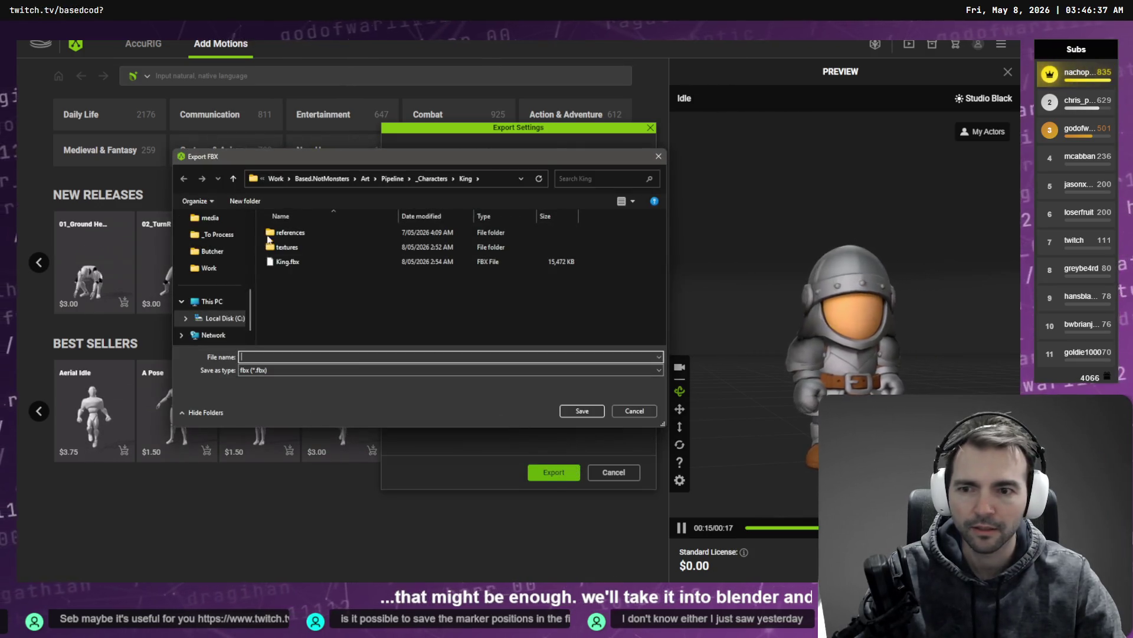
left_click(426, 180)
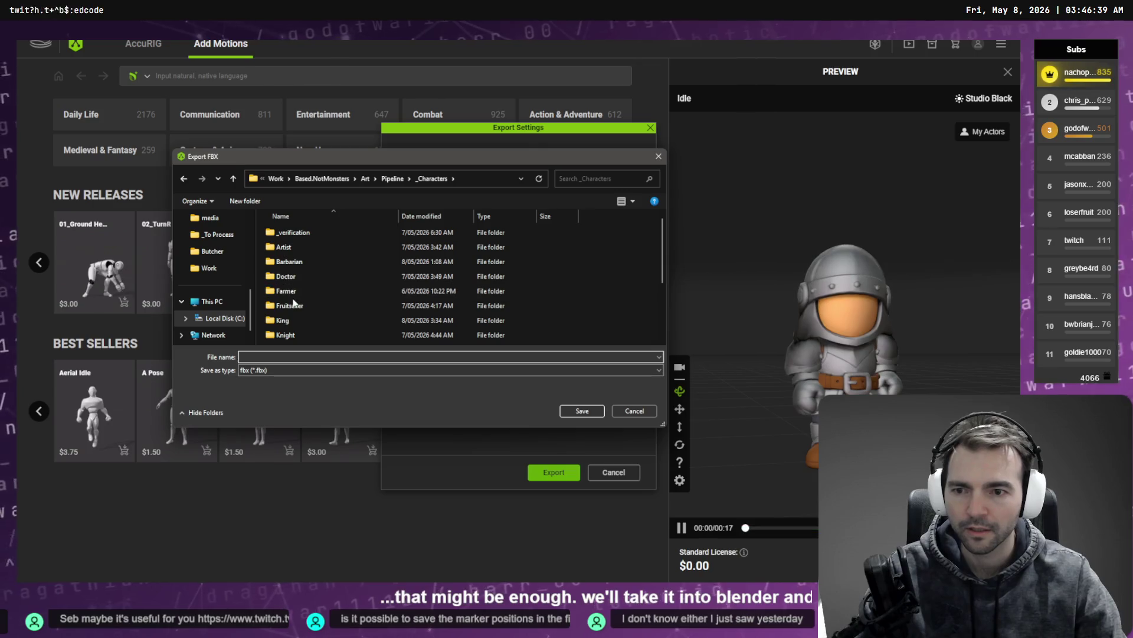
double_click(300, 336)
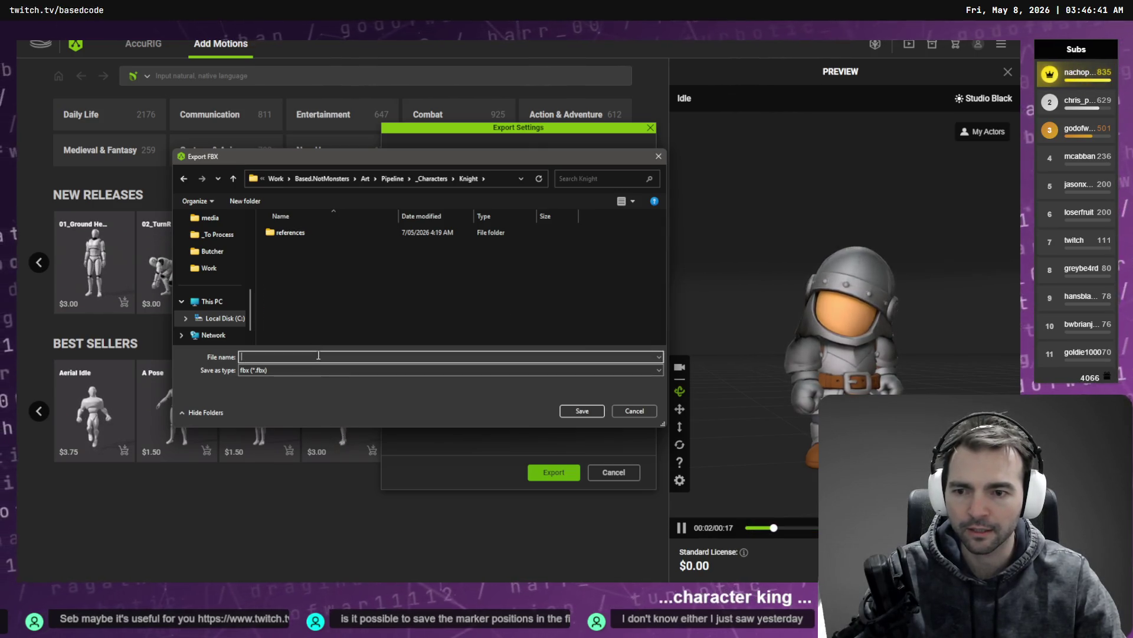
type("Knight")
key("Return")
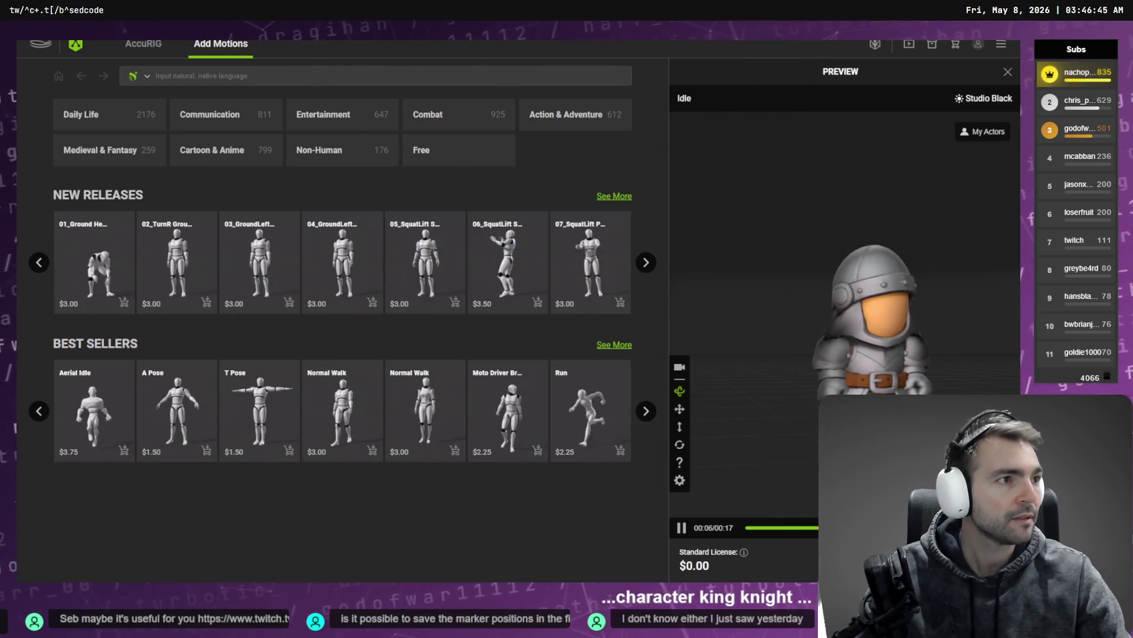
key("alt+Tab")
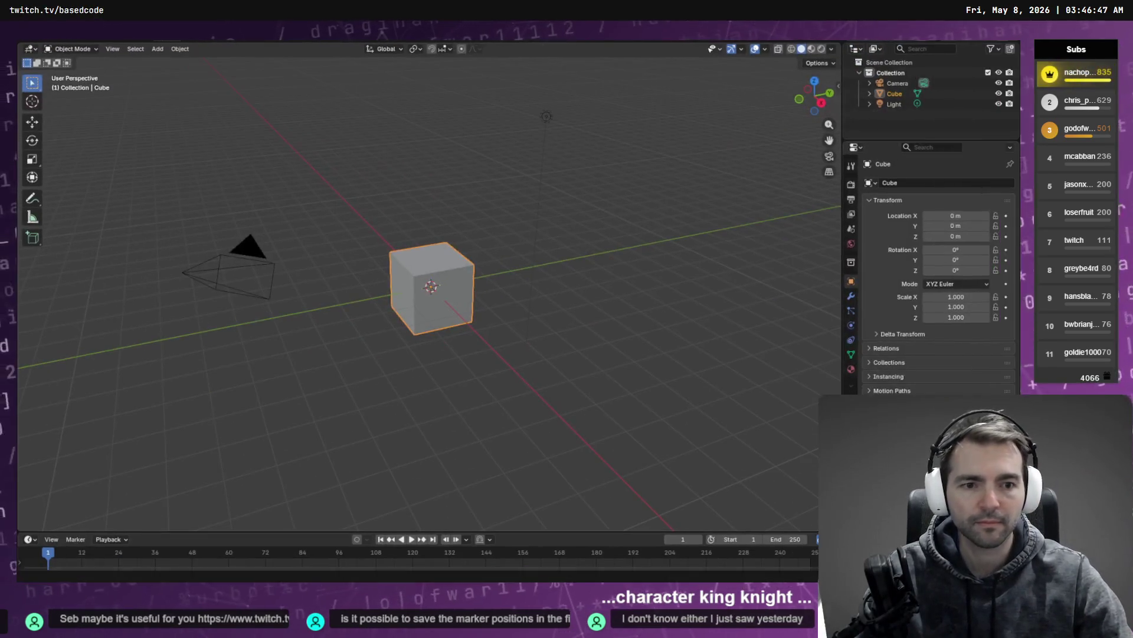
Confirm Knight.fbx (15.3 MB) is in the Knight folder in File Explorer
key("alt+Tab")
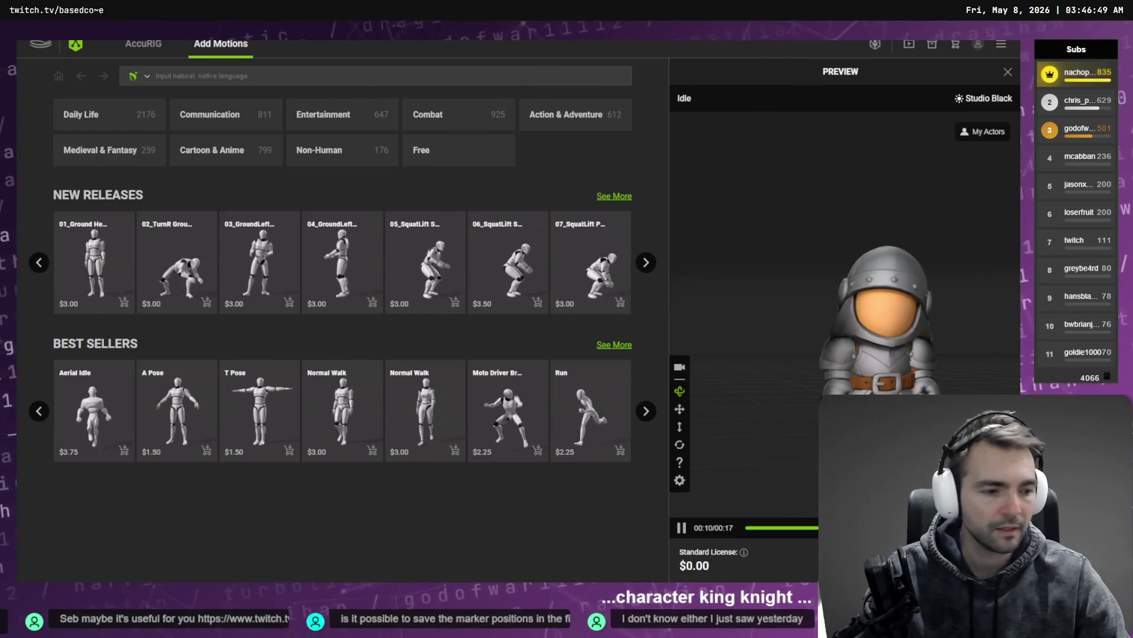
key("alt+Tab")
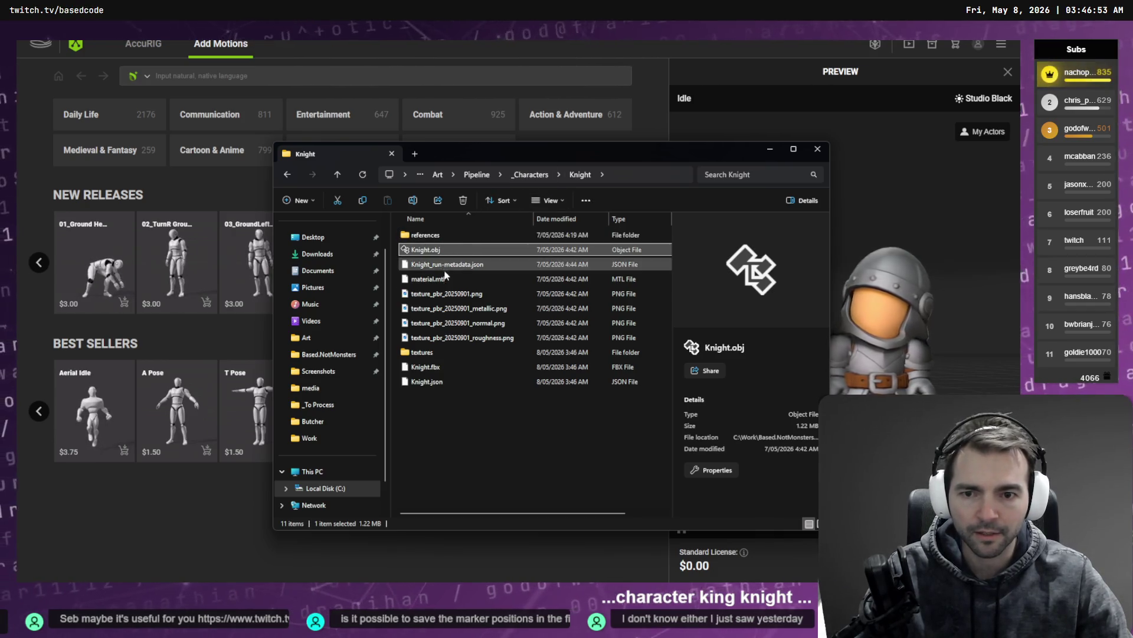
left_click(446, 366)
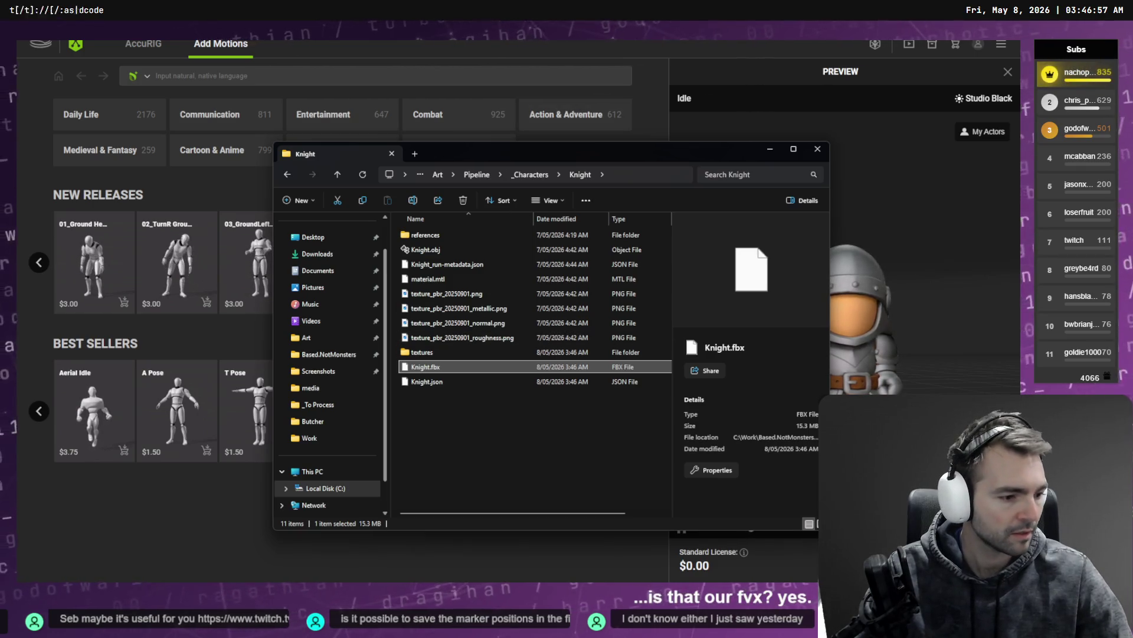
Back in Blender, delete the default Cube, Light and Camera
key("alt+Tab")
key("alt+Tab")
key("alt+Tab")
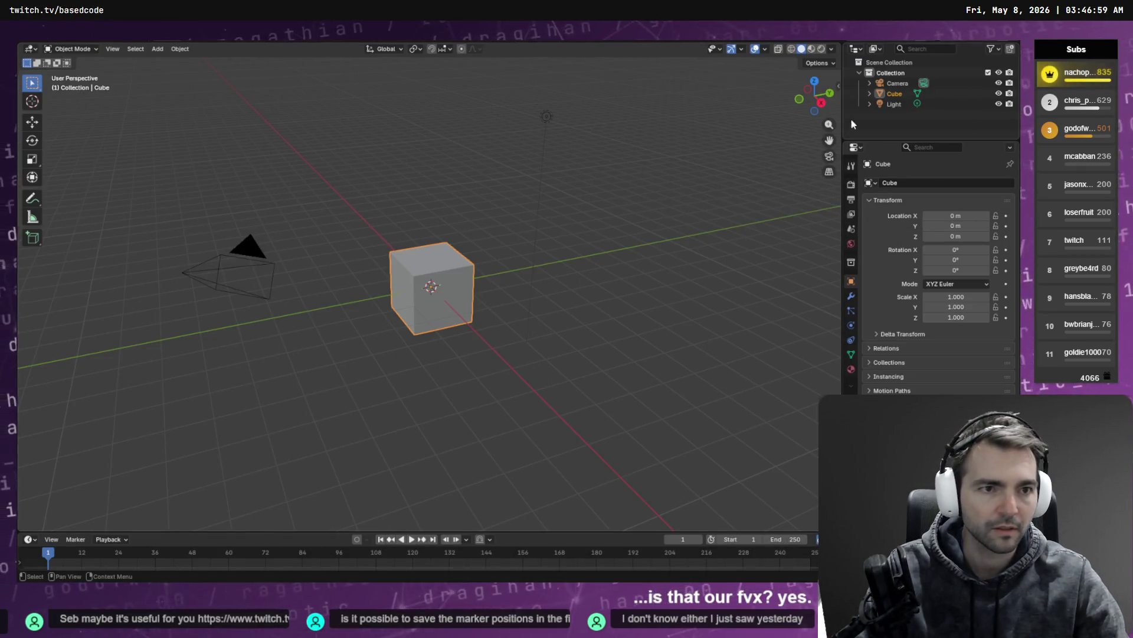
left_click(900, 104)
key("Delete")
left_click(894, 93)
key("Delete")
Clear the last default object and import Knight.fbx at a scale of 100
left_click(893, 82)
key("Delete")
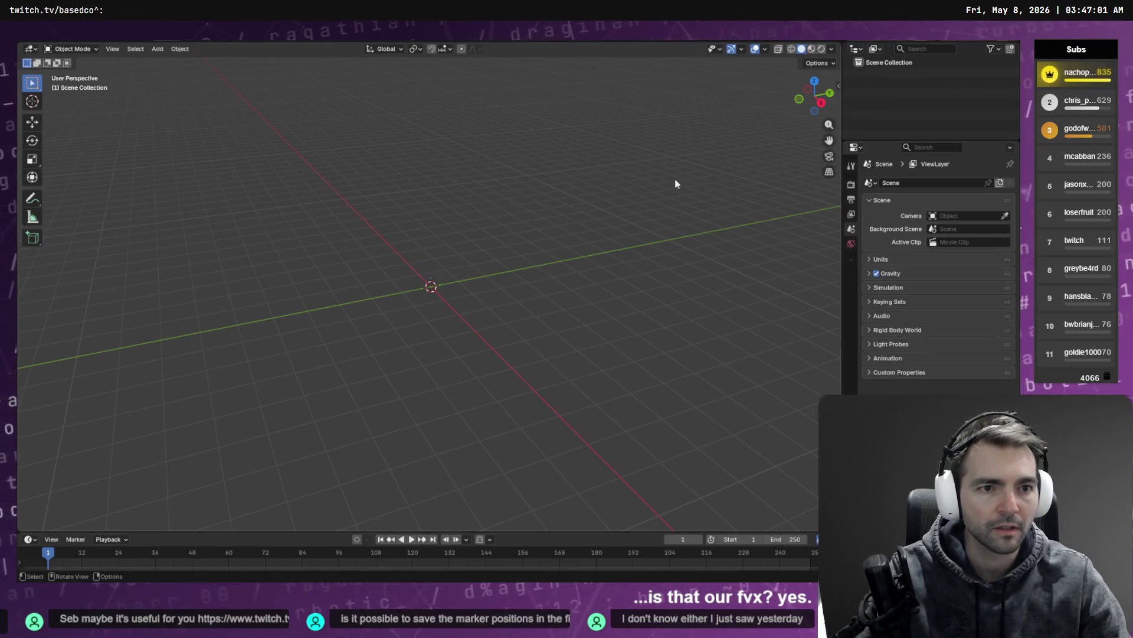
key("alt+Tab")
left_click_drag(448, 353, 446, 300)
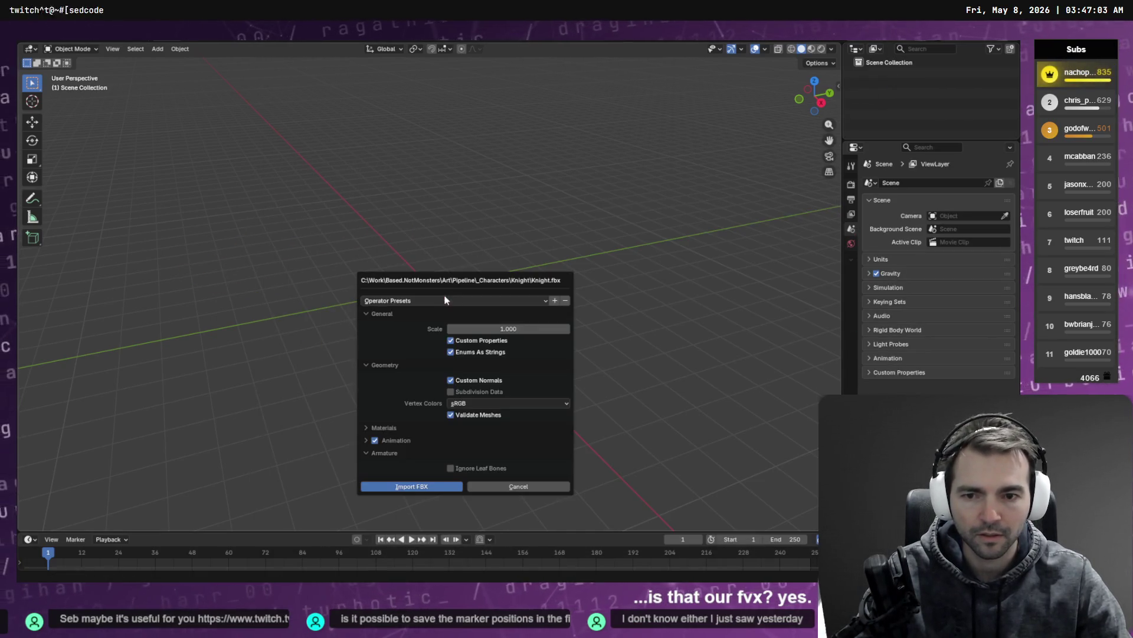
left_click(525, 331)
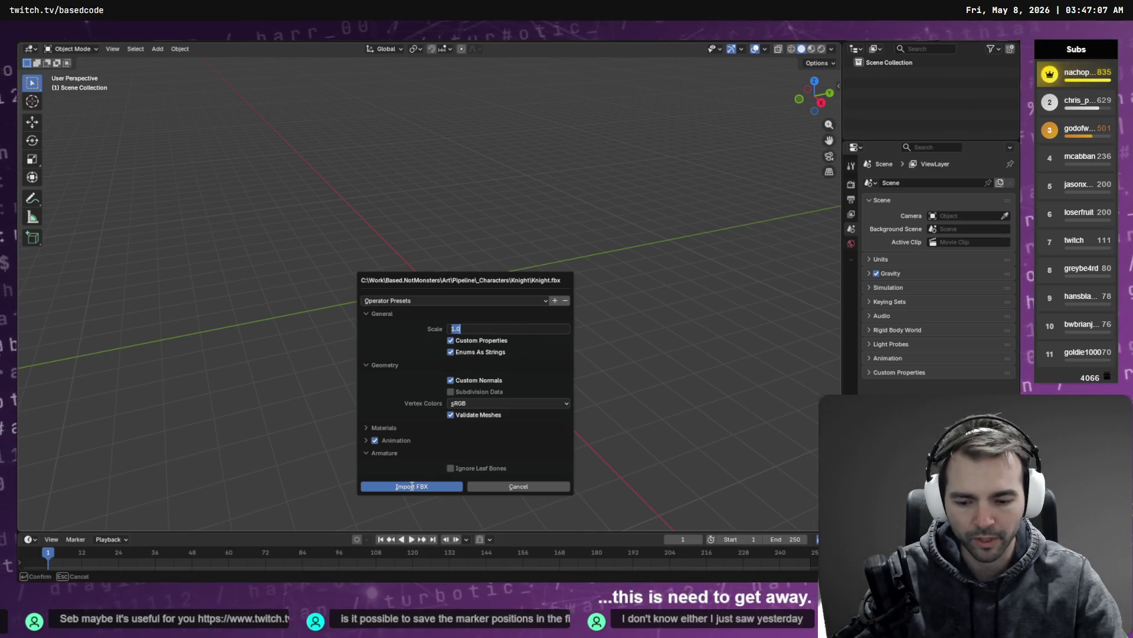
type("10")
key("Return")
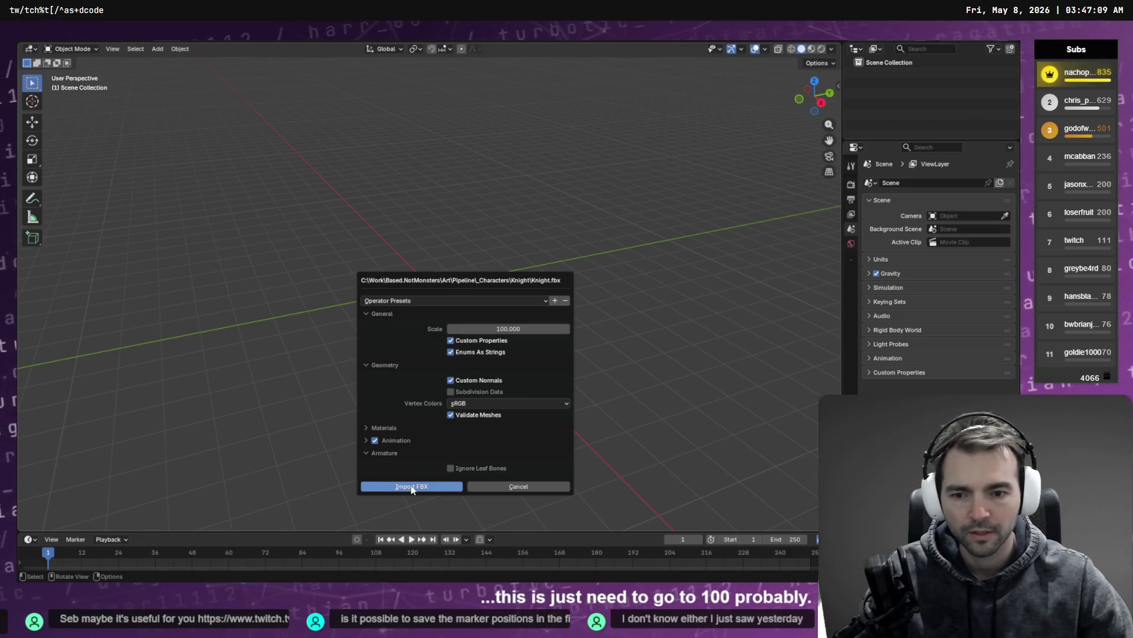
left_click(412, 487)
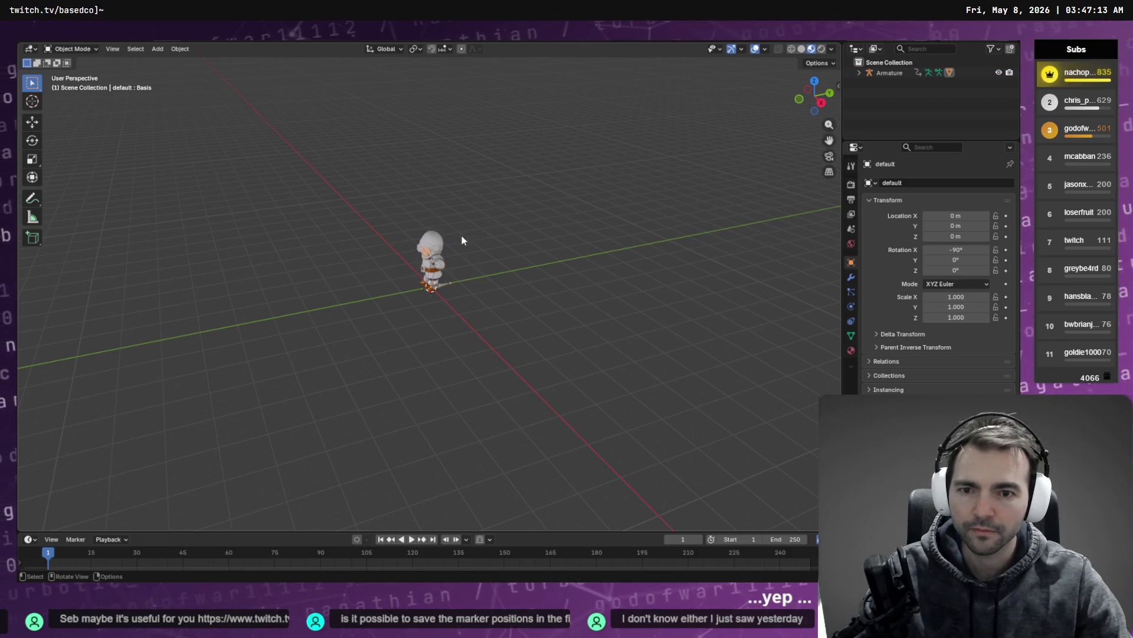
Frame the imported knight and orbit to a level front view
key("KP_Decimal")
mouse_move(511, 183)
middle_mouse_down()
mouse_move(502, 264)
mouse_move(534, 155)
mouse_move(506, 235)
mouse_move(536, 165)
mouse_move(537, 195)
middle_mouse_up()
left_click(78, 50)
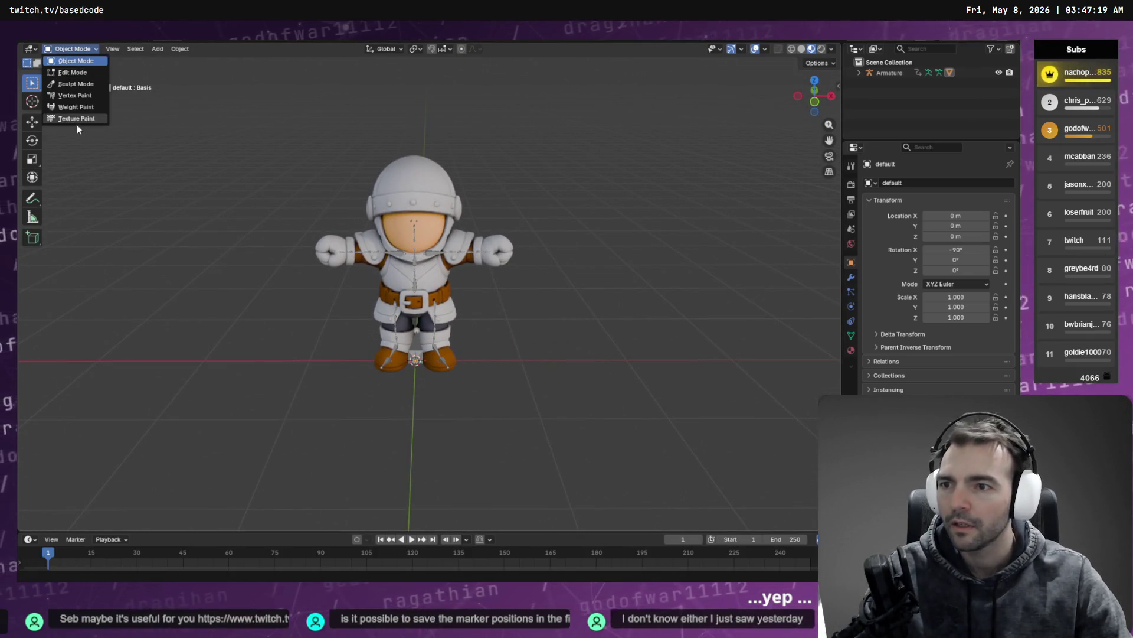
Switch the knight to Weight Paint mode with the vertex selection mask enabled
left_click(76, 106)
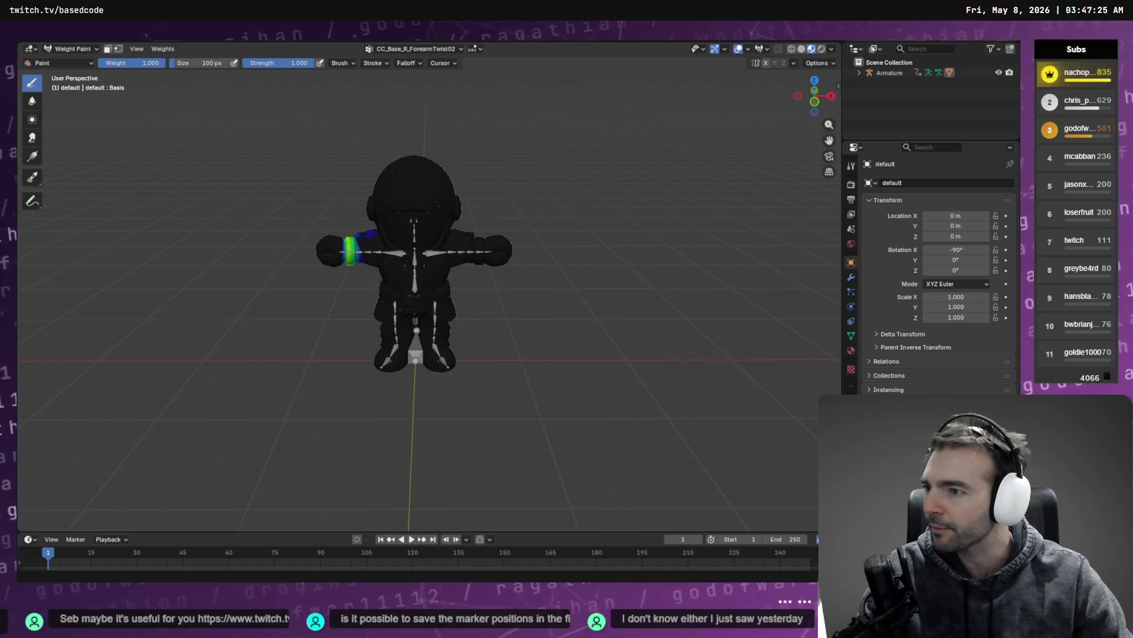
left_click(118, 49)
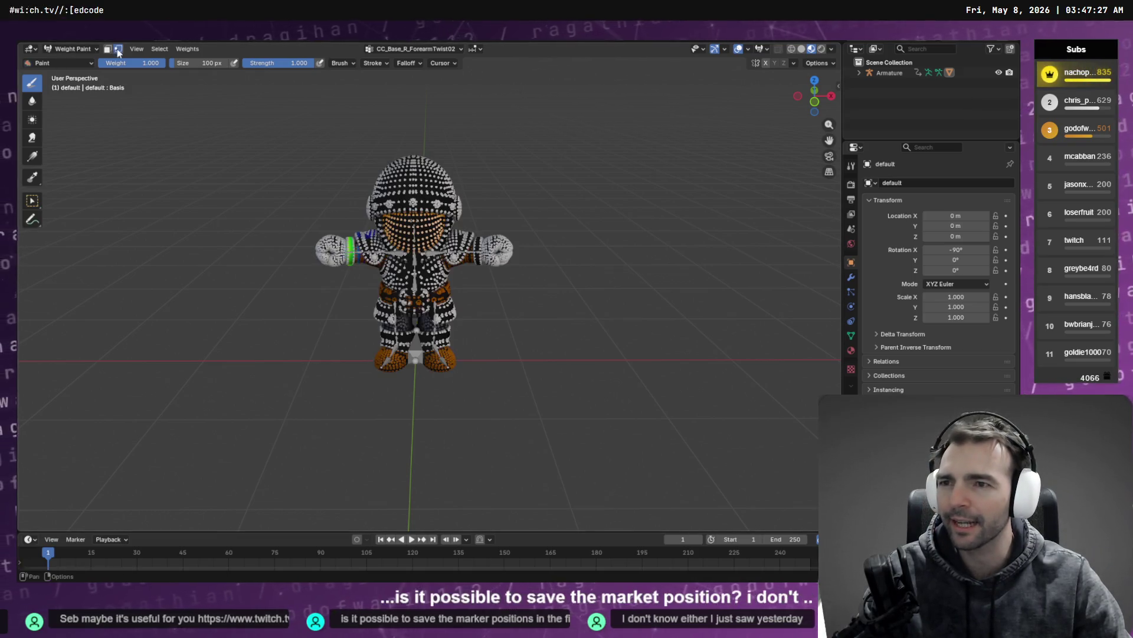
mouse_move(450, 132)
middle_mouse_down()
mouse_move(506, 114)
mouse_move(523, 189)
mouse_move(524, 176)
mouse_move(421, 135)
middle_mouse_up()
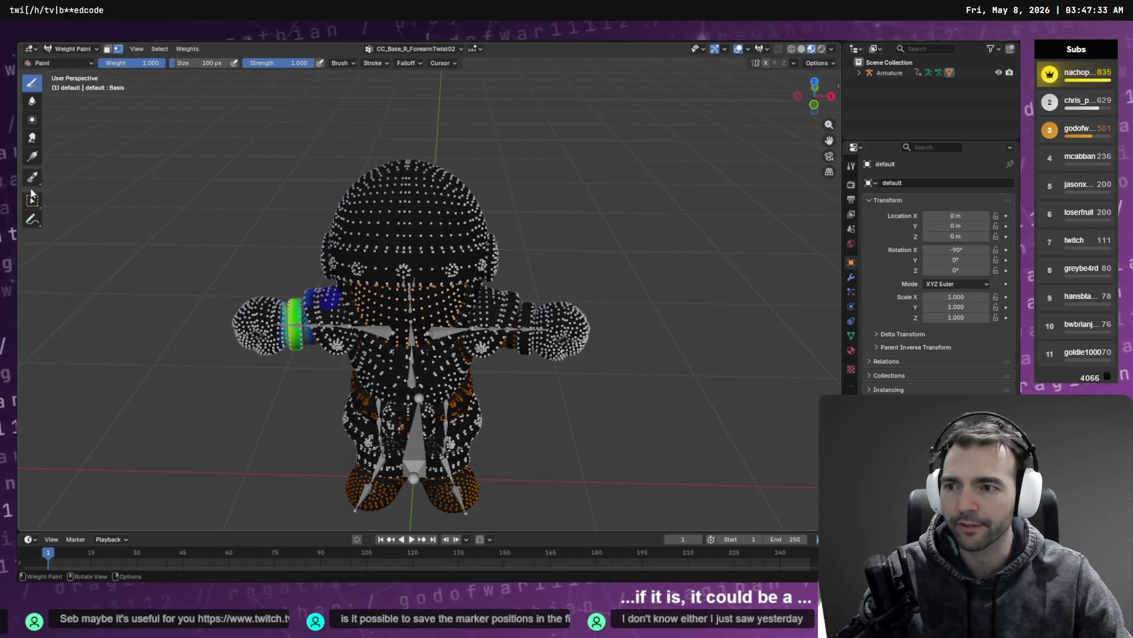
Box-select the vertices at the top of the head and grow the selection with Select More
left_click_drag(33, 200, 44, 205)
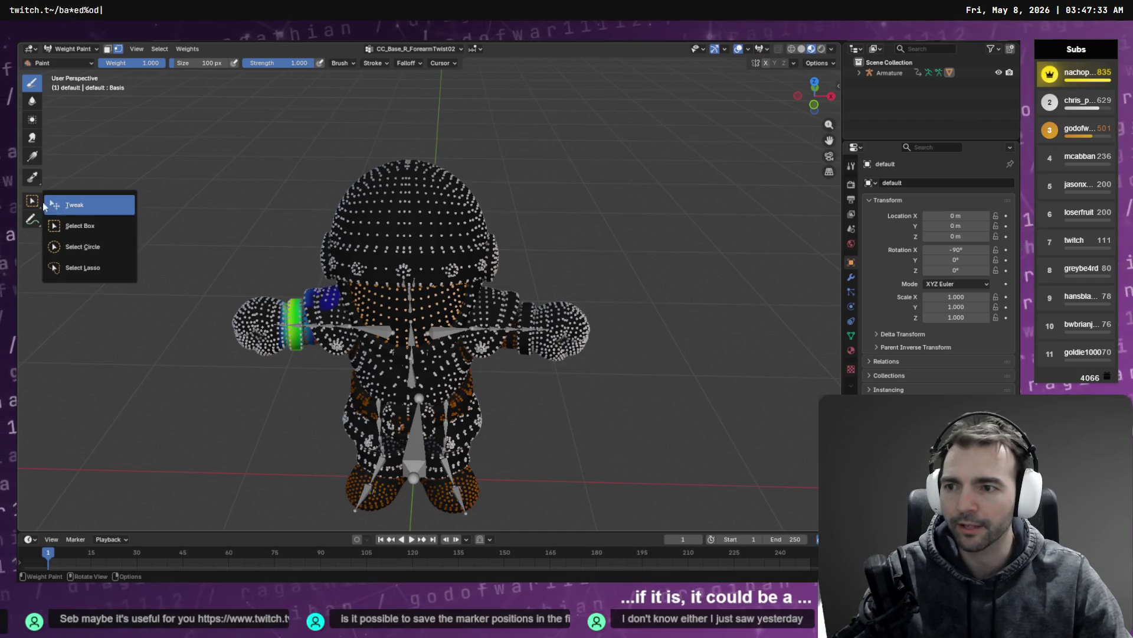
left_click(82, 231)
left_click_drag(413, 170, 415, 171)
mouse_move(414, 171)
middle_mouse_down()
mouse_move(454, 150)
mouse_move(413, 155)
middle_mouse_up()
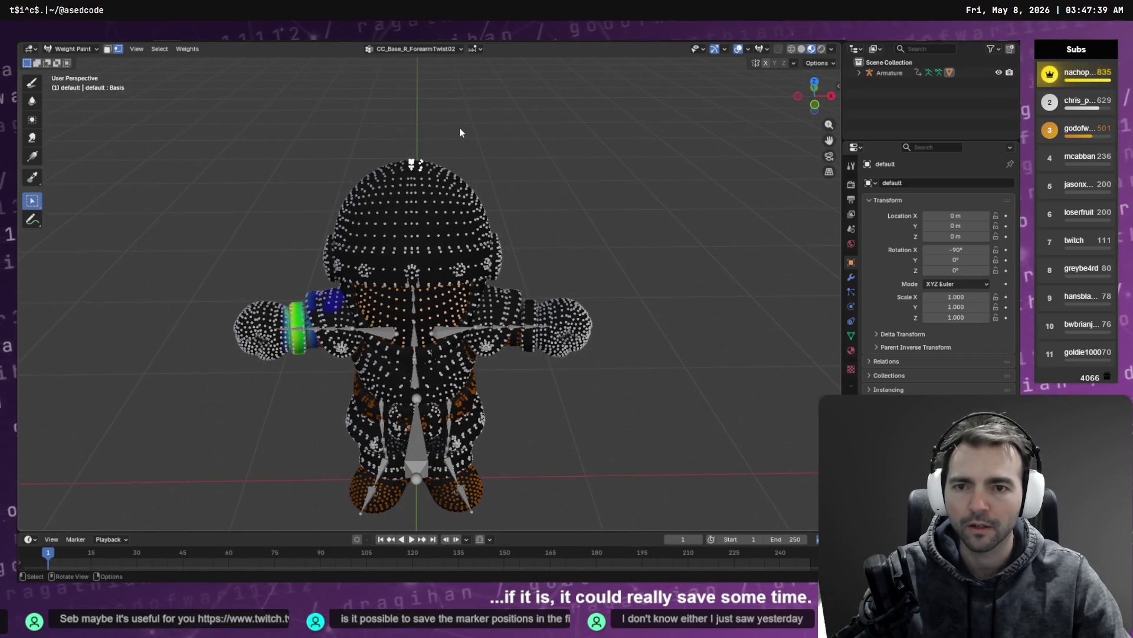
right_click(407, 177)
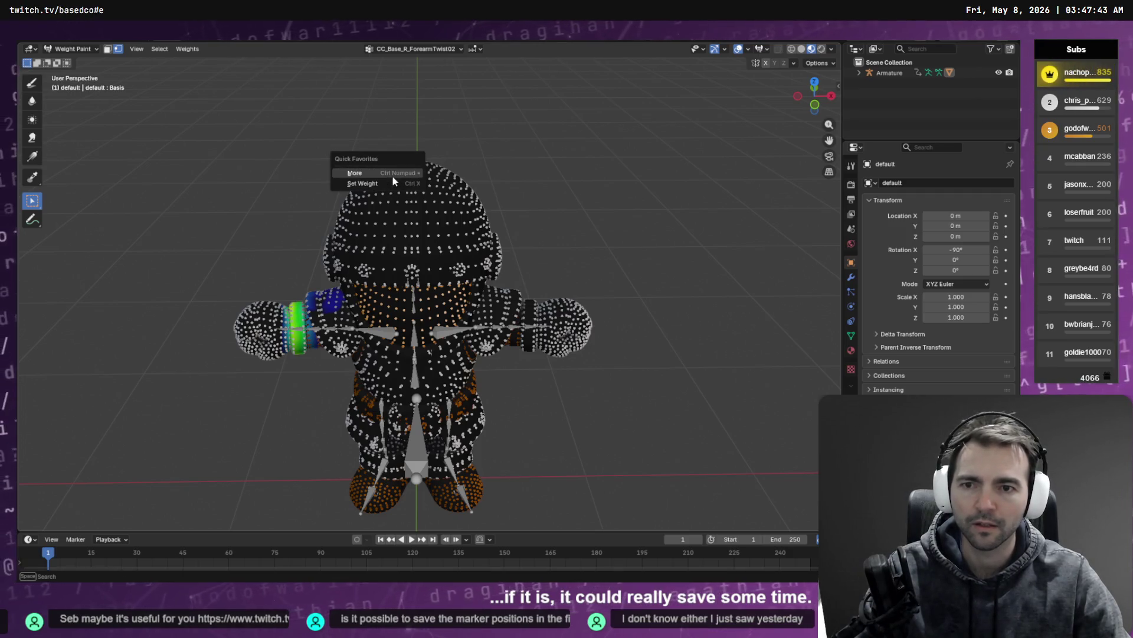
left_click(413, 181)
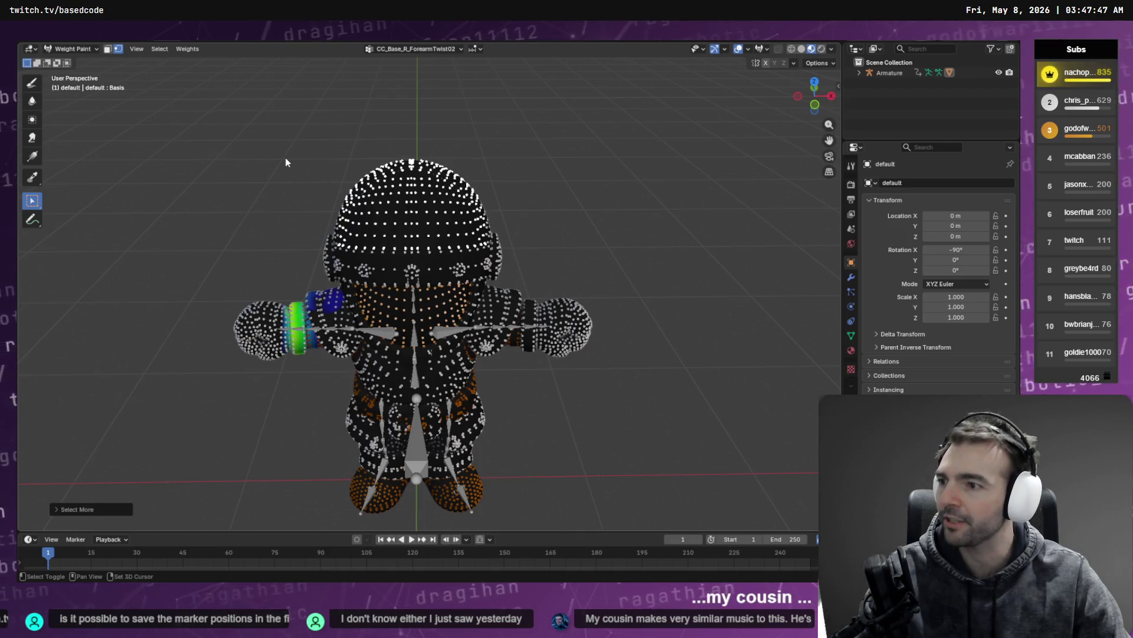
middle_click_drag(274, 153, 303, 125)
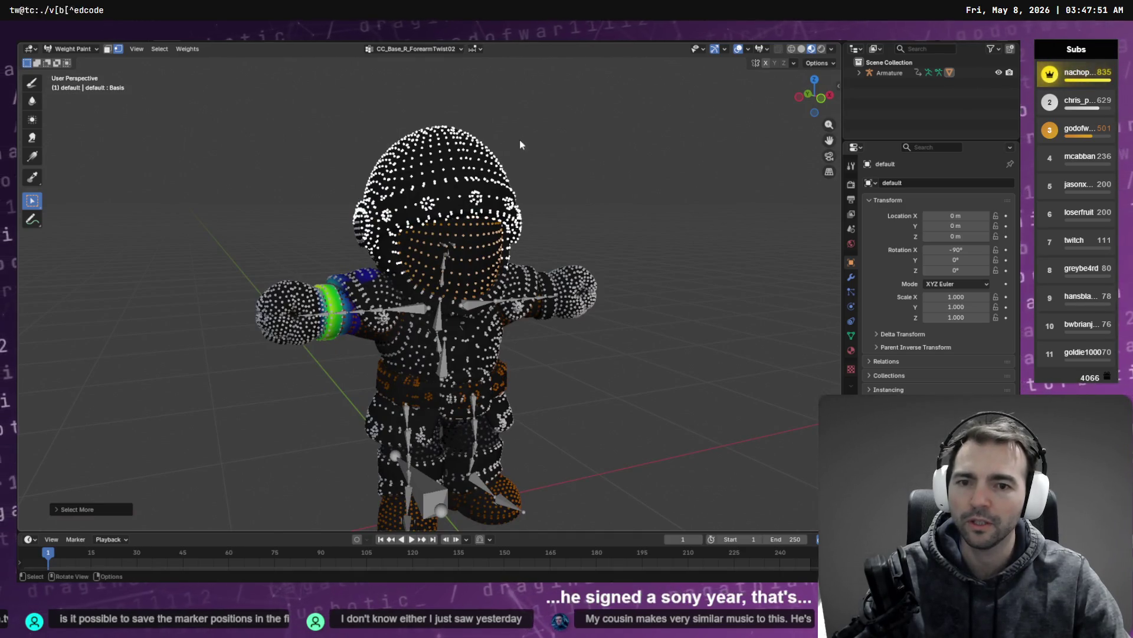
mouse_move(519, 139)
middle_mouse_down()
mouse_move(490, 111)
mouse_move(413, 142)
mouse_move(543, 119)
middle_mouse_up()
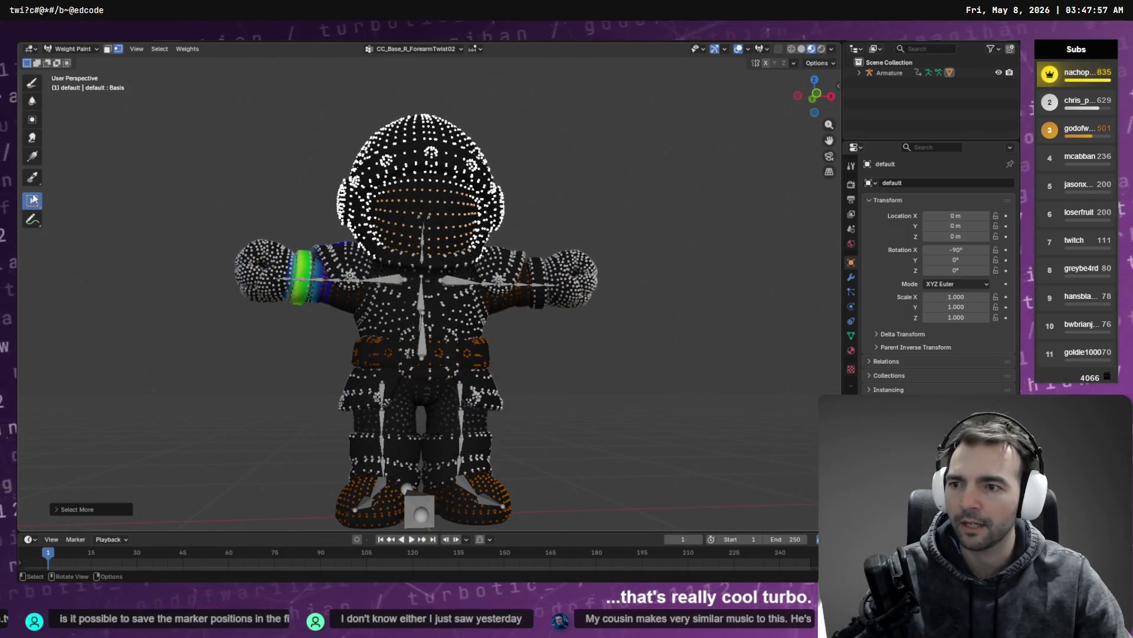
Circle-select additional head vertices from a near-front view
mouse_move(33, 199)
left_mouse_down()
mouse_move(59, 206)
mouse_move(82, 246)
left_mouse_up()
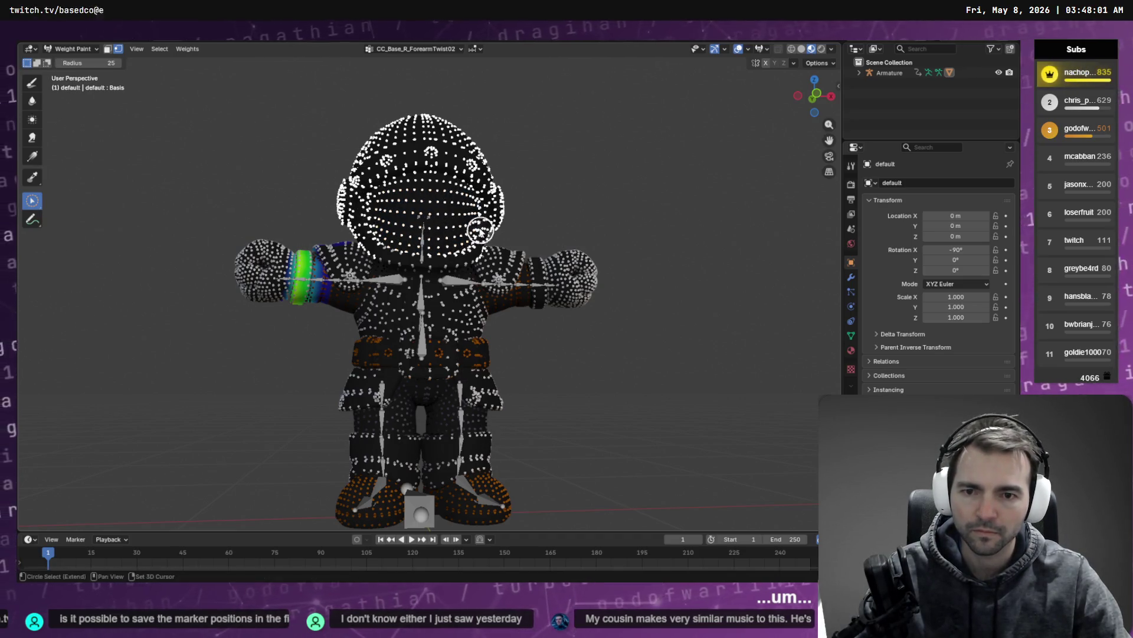
middle_click_drag(429, 230, 425, 218)
scroll(424, 214, "up", 5)
scroll(413, 204, "down", 5)
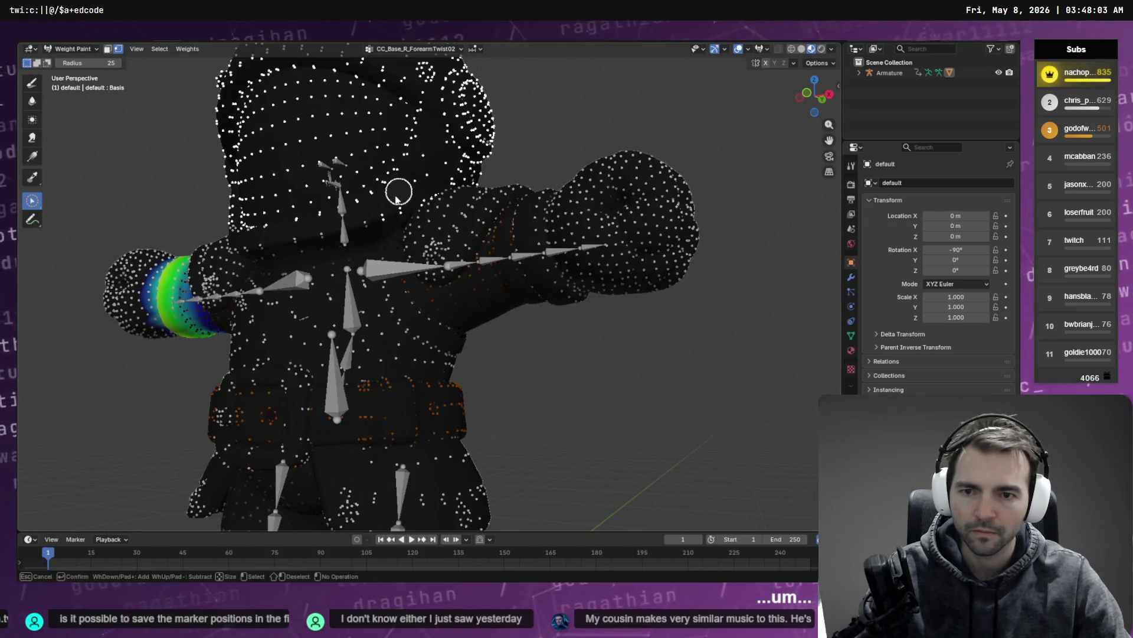
middle_click_drag(273, 235, 347, 209)
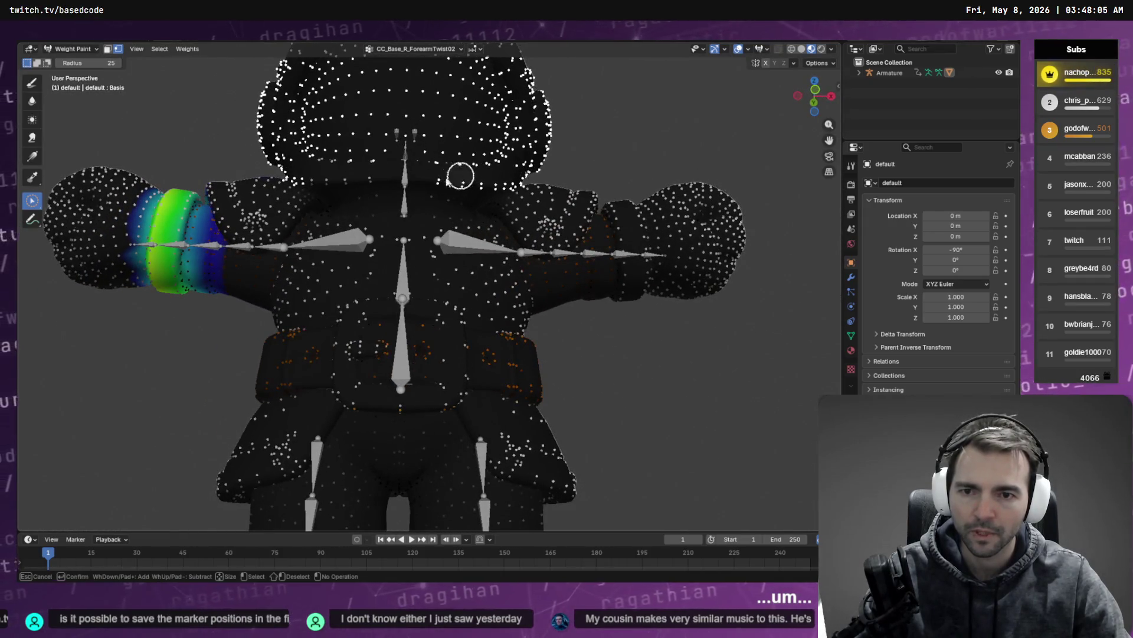
mouse_move(276, 157)
middle_mouse_down()
mouse_move(348, 177)
mouse_move(497, 163)
middle_mouse_up()
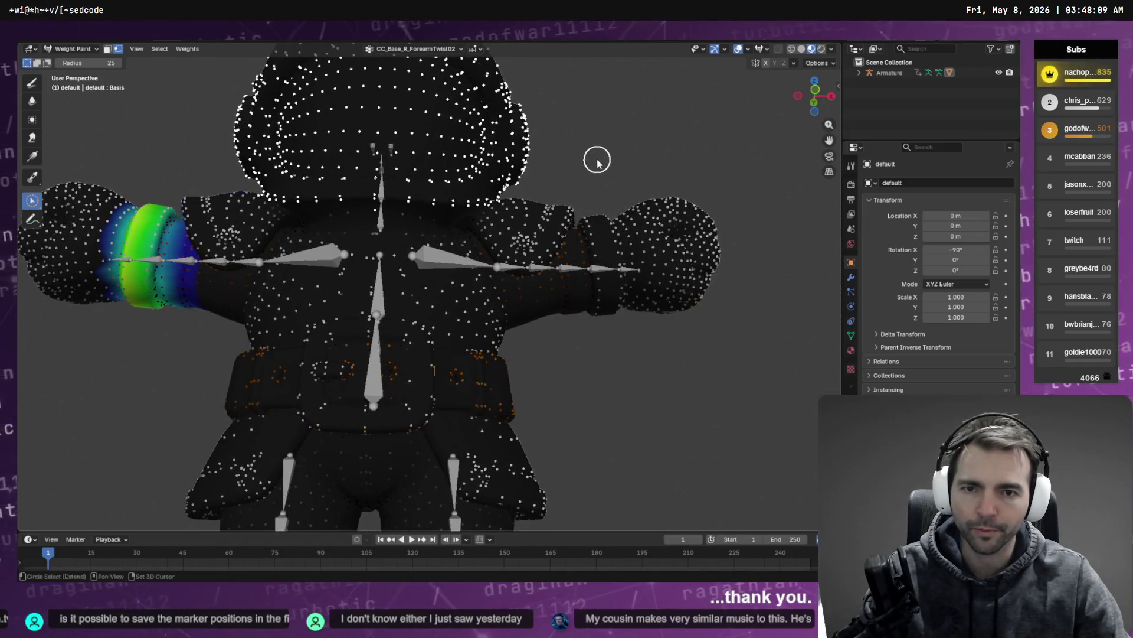
key("g")
left_click(589, 165)
key("Escape")
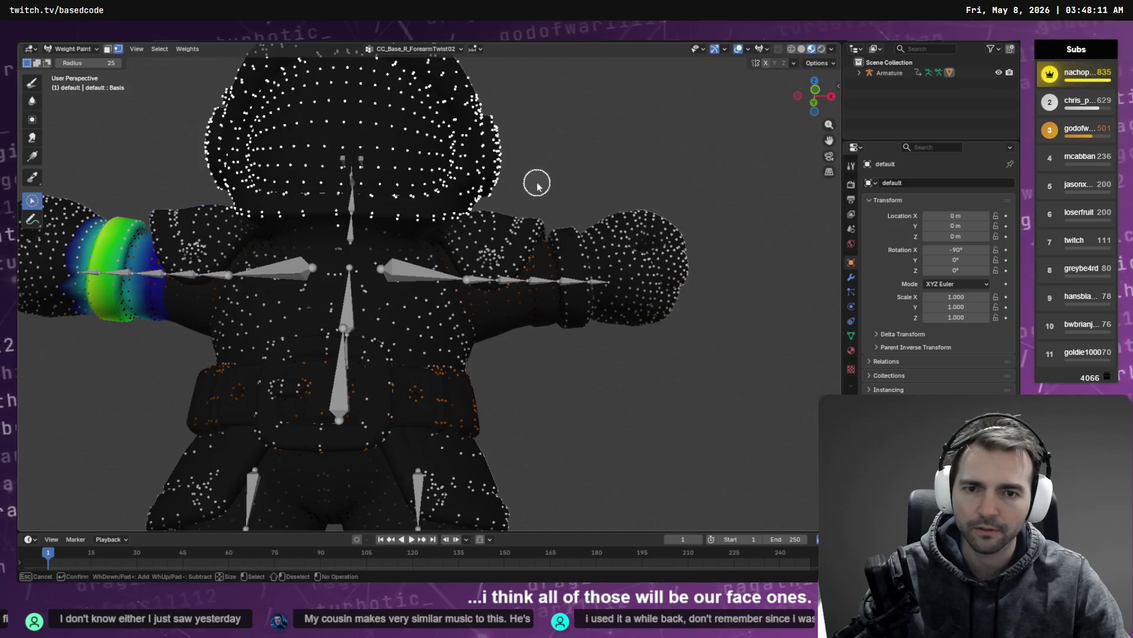
middle_click_drag(536, 182, 581, 175, "shift")
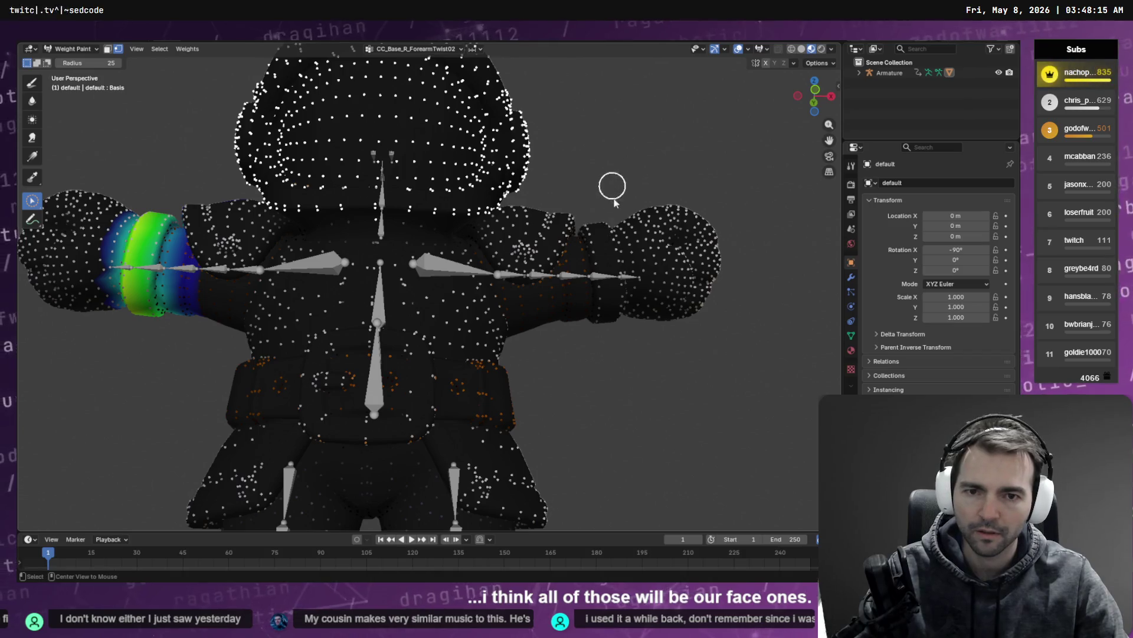
scroll(625, 337, "down", 4)
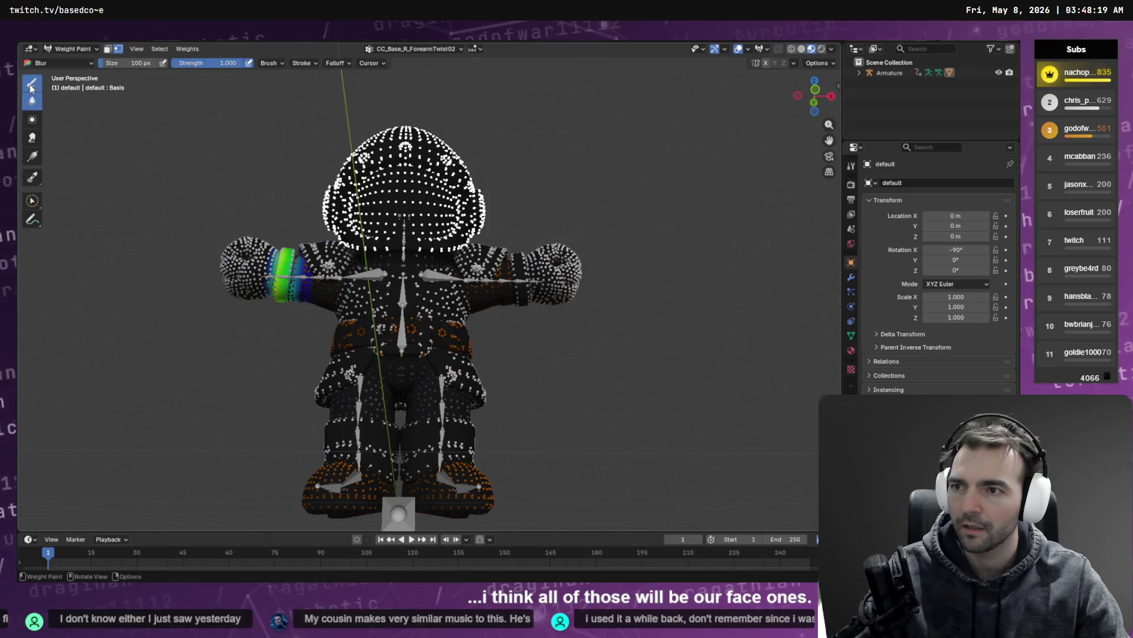
mouse_move(572, 162)
middle_mouse_down()
mouse_move(489, 220)
mouse_move(442, 216)
middle_mouse_up()
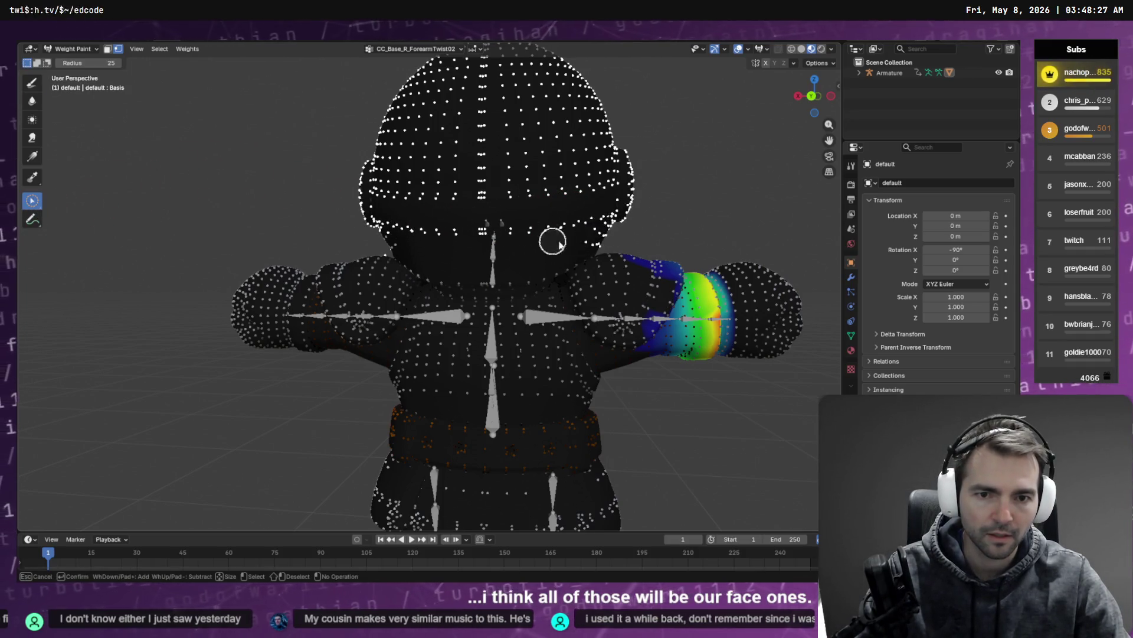
Grow the head vertex selection once more and inspect it from several angles
key("Escape")
mouse_move(552, 241)
middle_mouse_down()
mouse_move(552, 208)
mouse_move(562, 259)
middle_mouse_up()
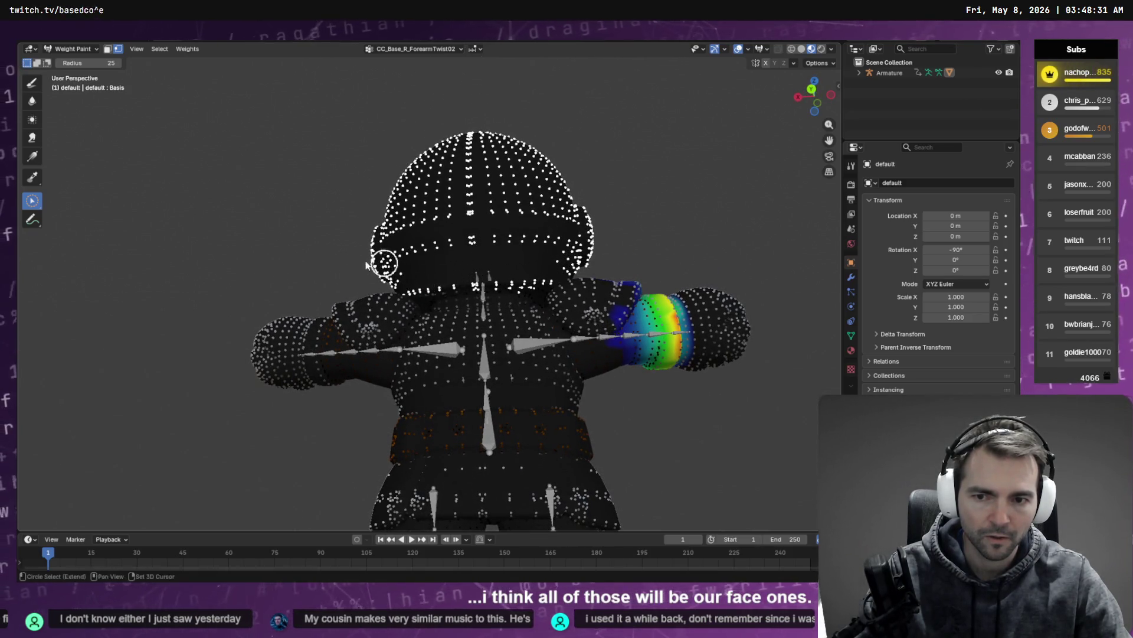
mouse_move(366, 264)
middle_mouse_down()
mouse_move(484, 313)
mouse_move(536, 319)
mouse_move(596, 286)
mouse_move(612, 291)
middle_mouse_up()
right_click(590, 246)
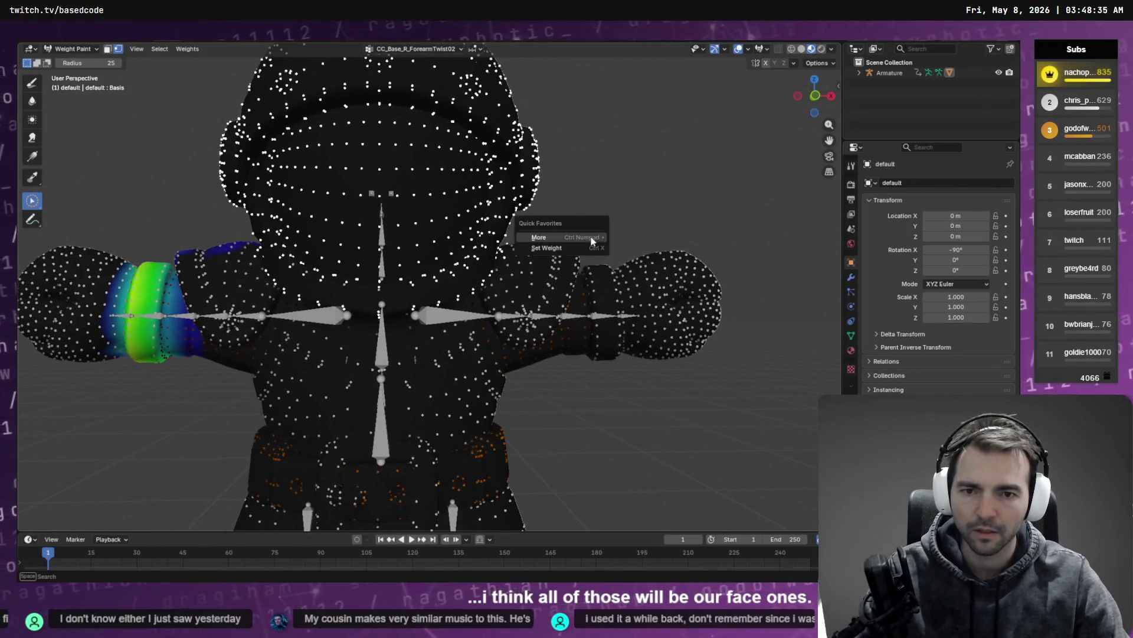
left_click(581, 245)
mouse_move(530, 290)
middle_mouse_down()
mouse_move(540, 295)
mouse_move(536, 283)
middle_mouse_up()
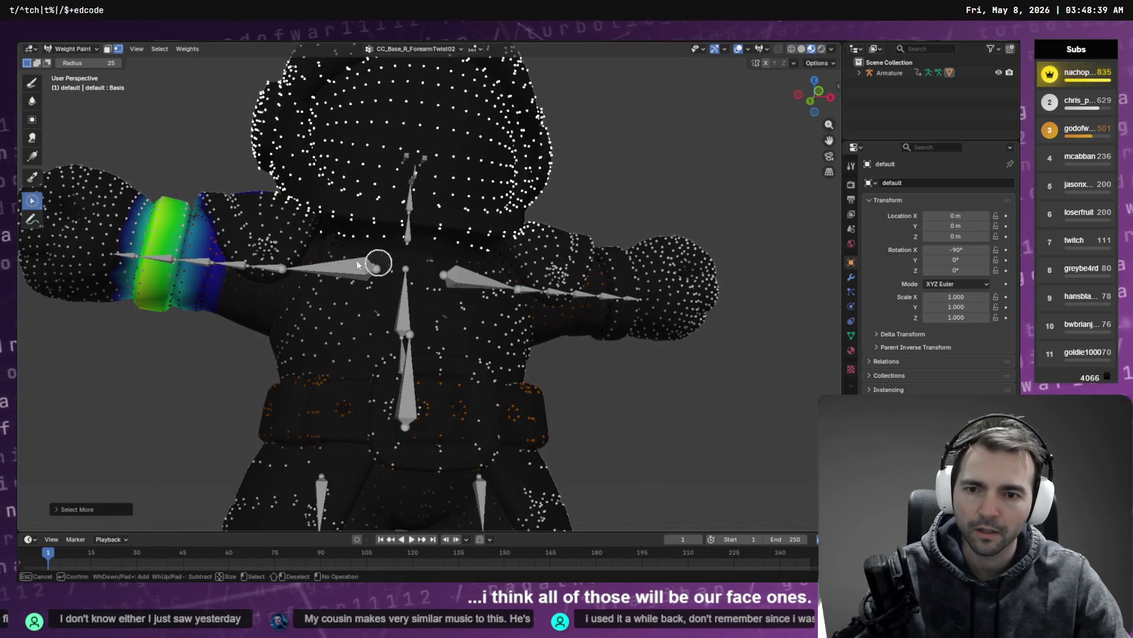
mouse_move(443, 283)
middle_mouse_down()
mouse_move(396, 321)
mouse_move(365, 299)
mouse_move(498, 299)
mouse_move(577, 337)
mouse_move(470, 303)
mouse_move(565, 314)
middle_mouse_up()
scroll(565, 314, "up", 5)
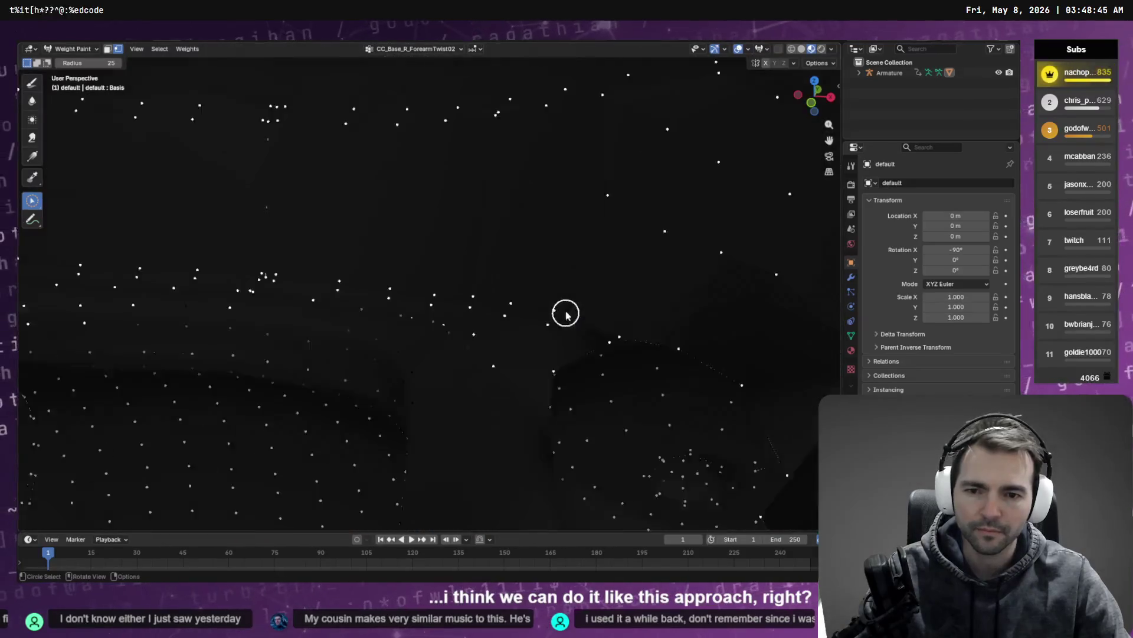
scroll(591, 306, "down", 6)
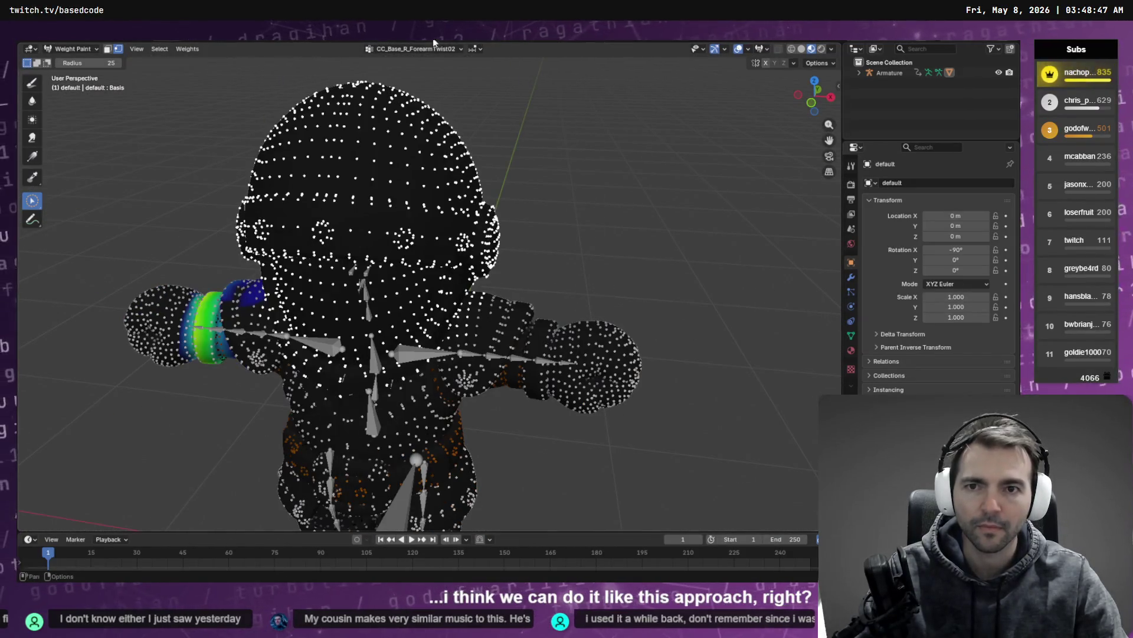
key("shift+grave")
key("w")
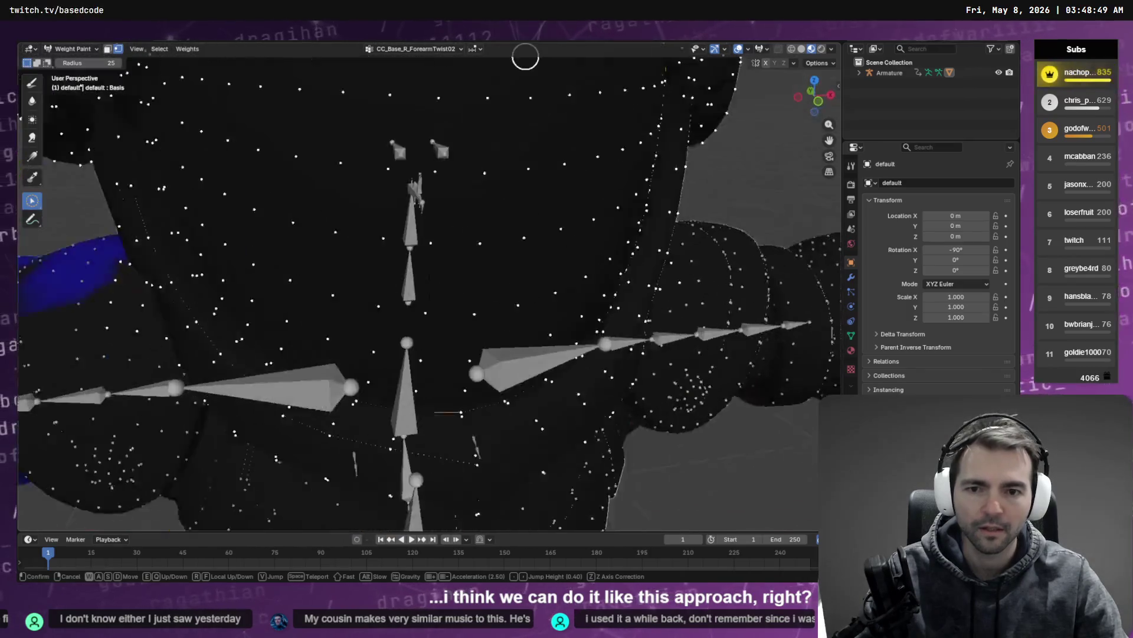
key("s")
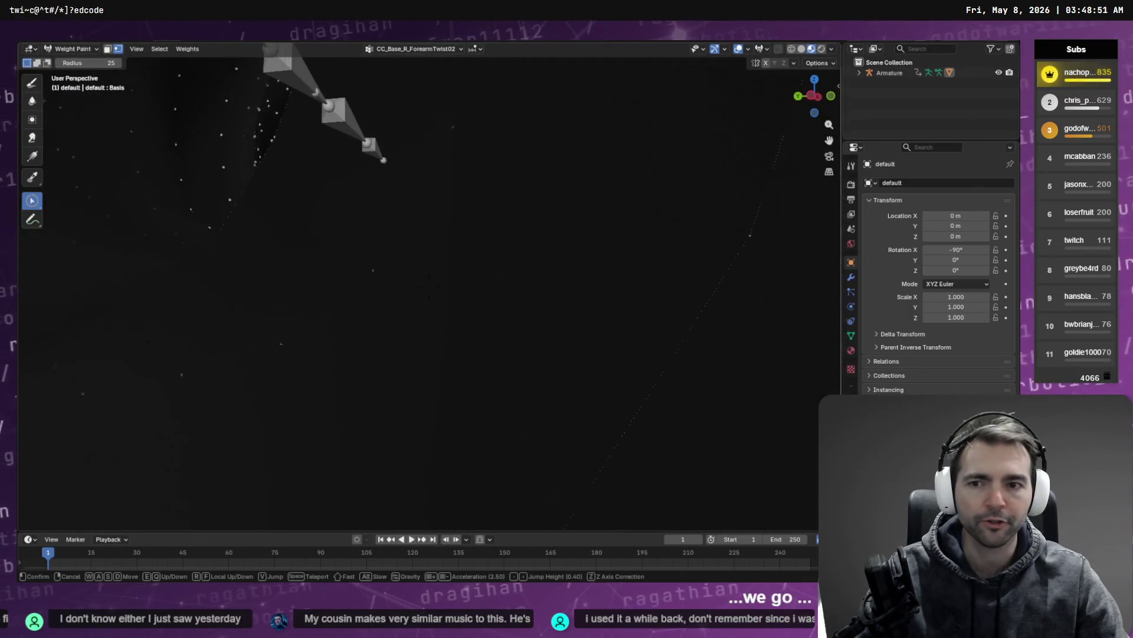
key("w")
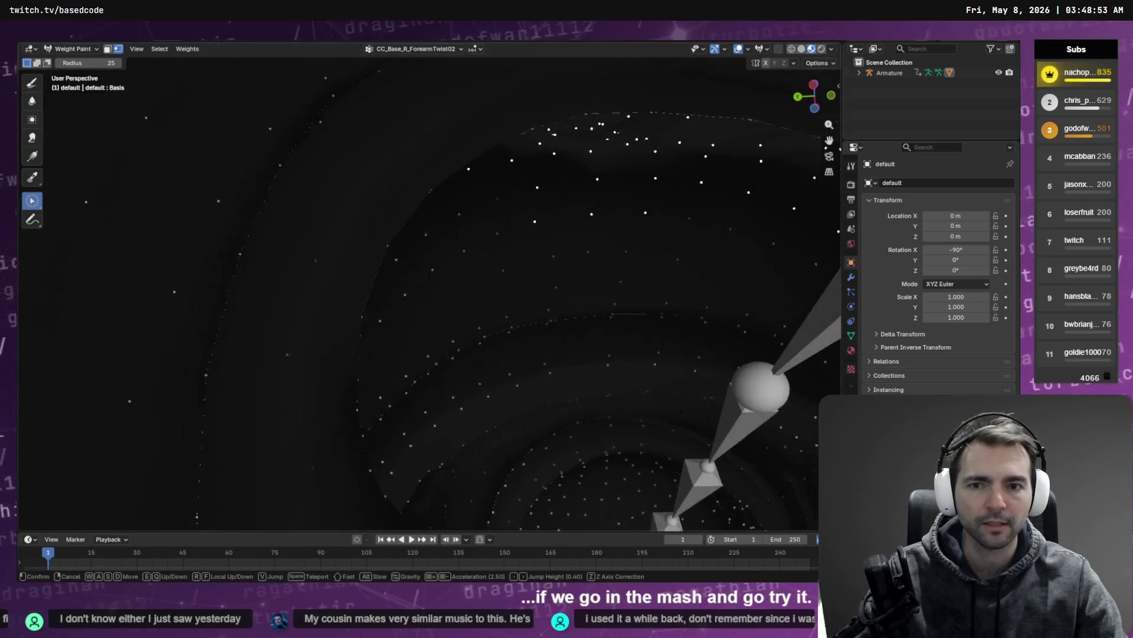
key("w")
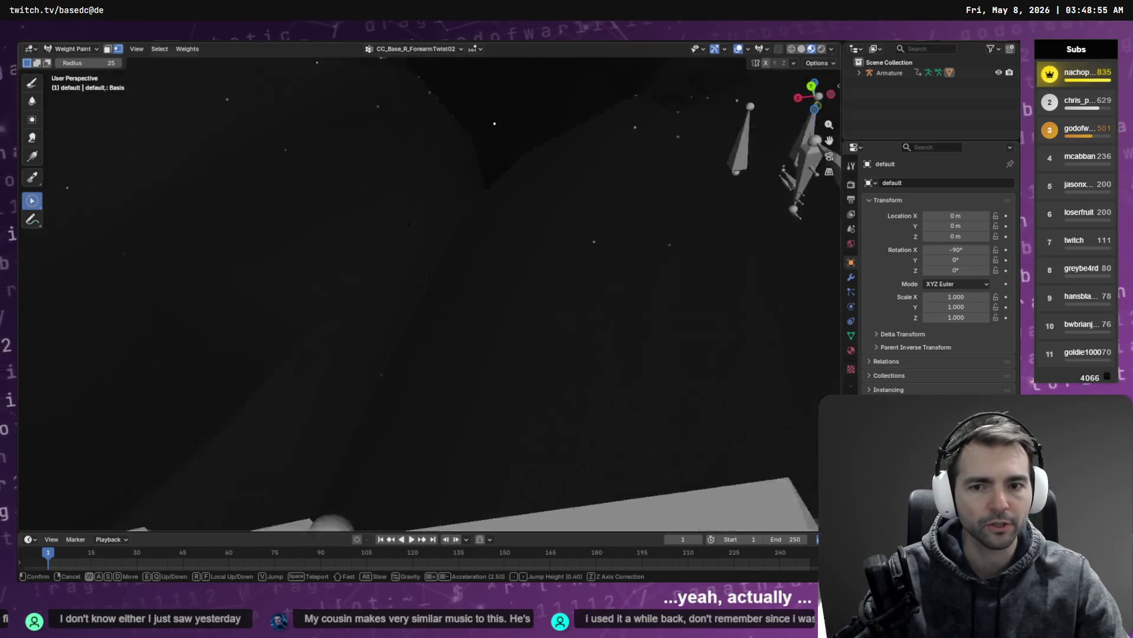
key("s")
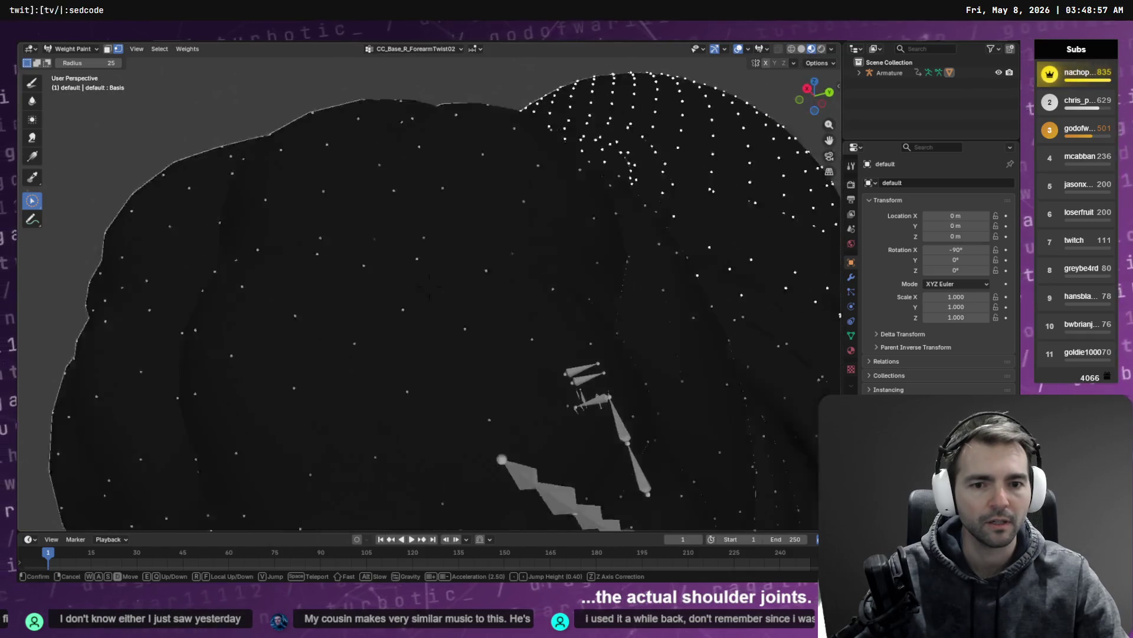
key("w")
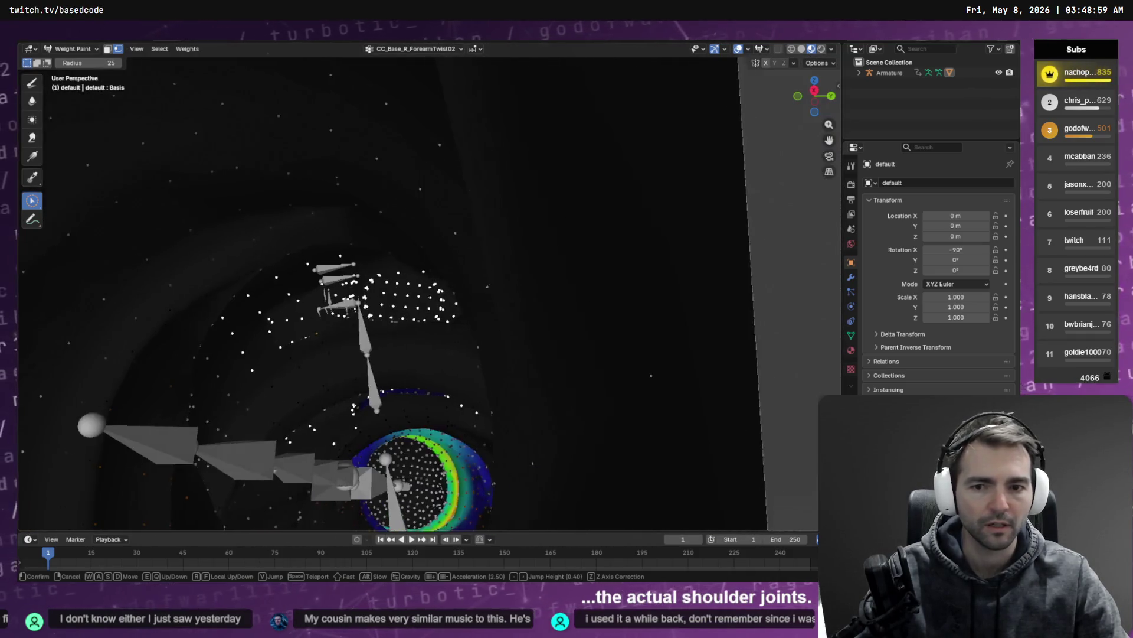
key("s")
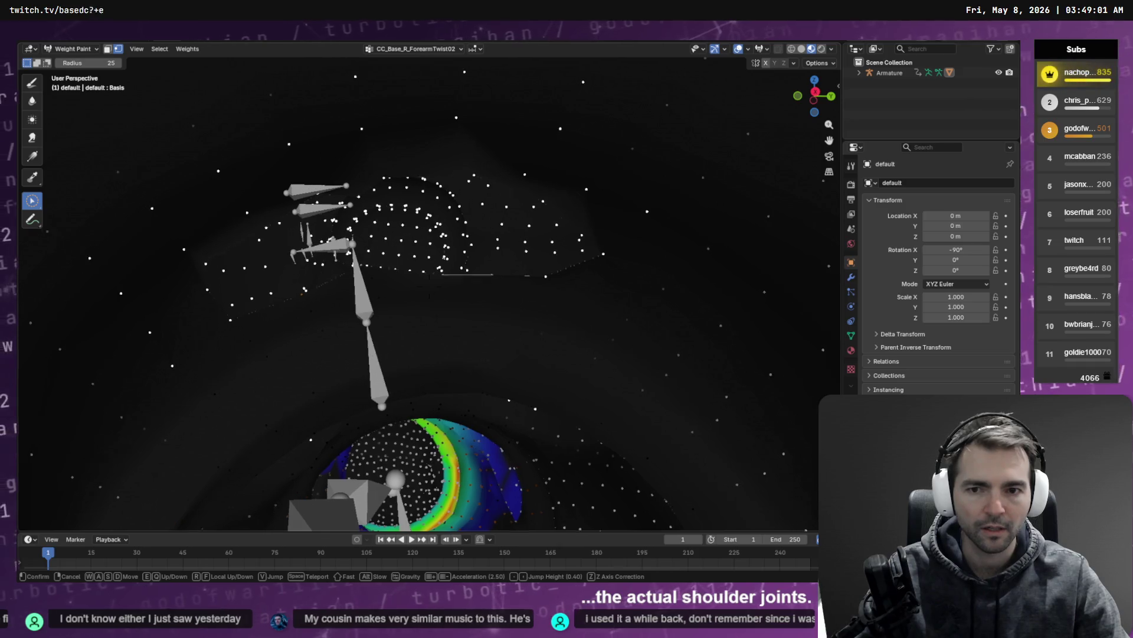
key("w")
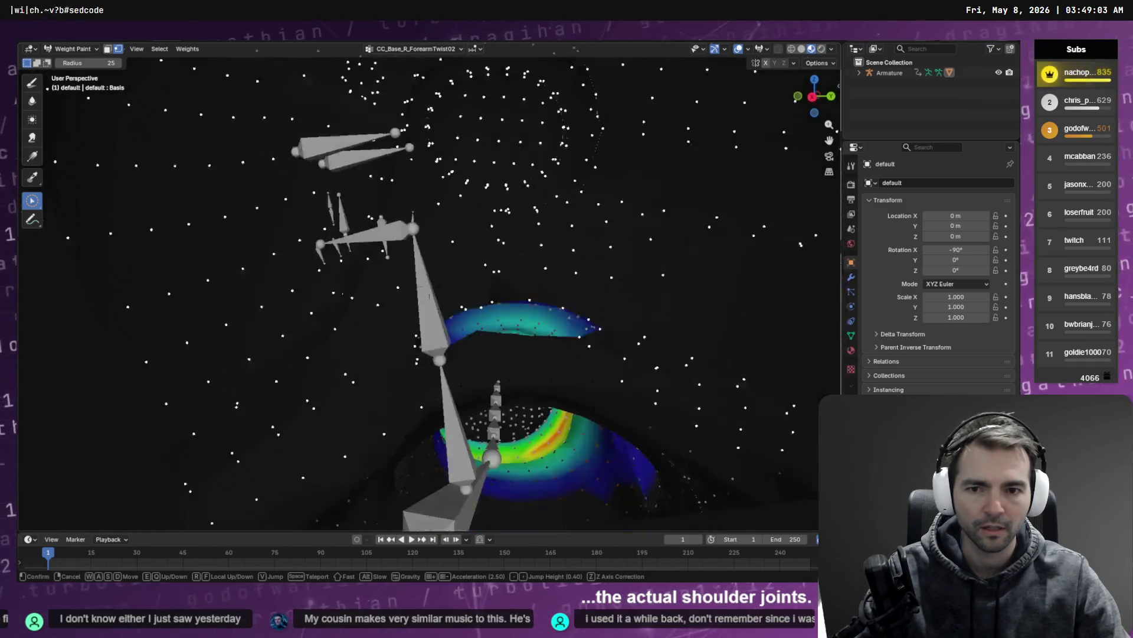
key("w")
key("s")
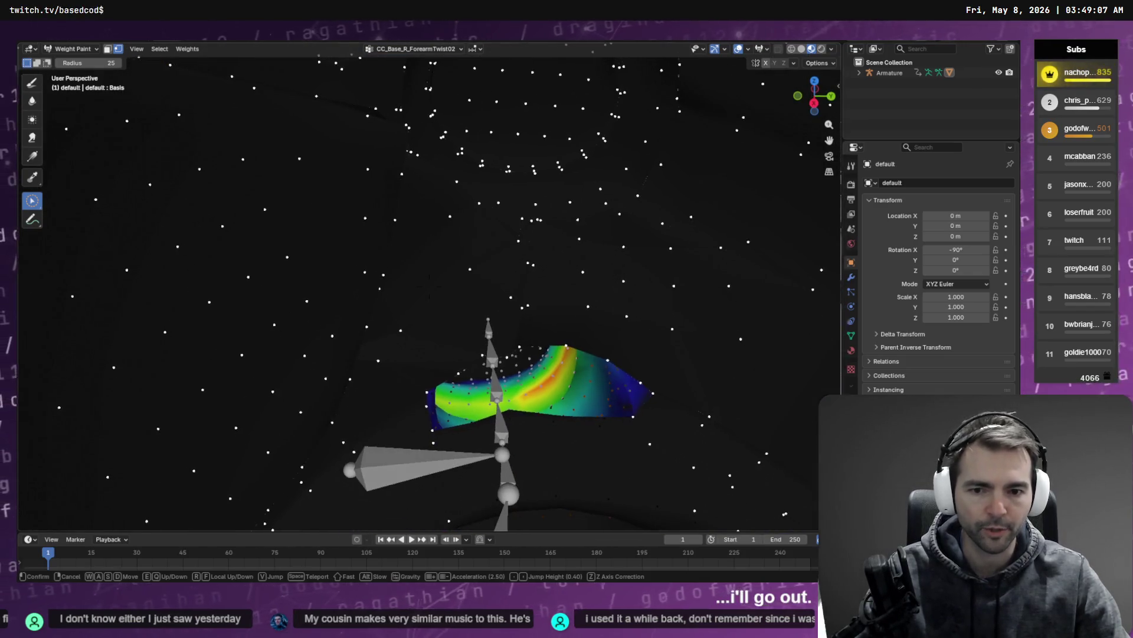
key("w")
key("s")
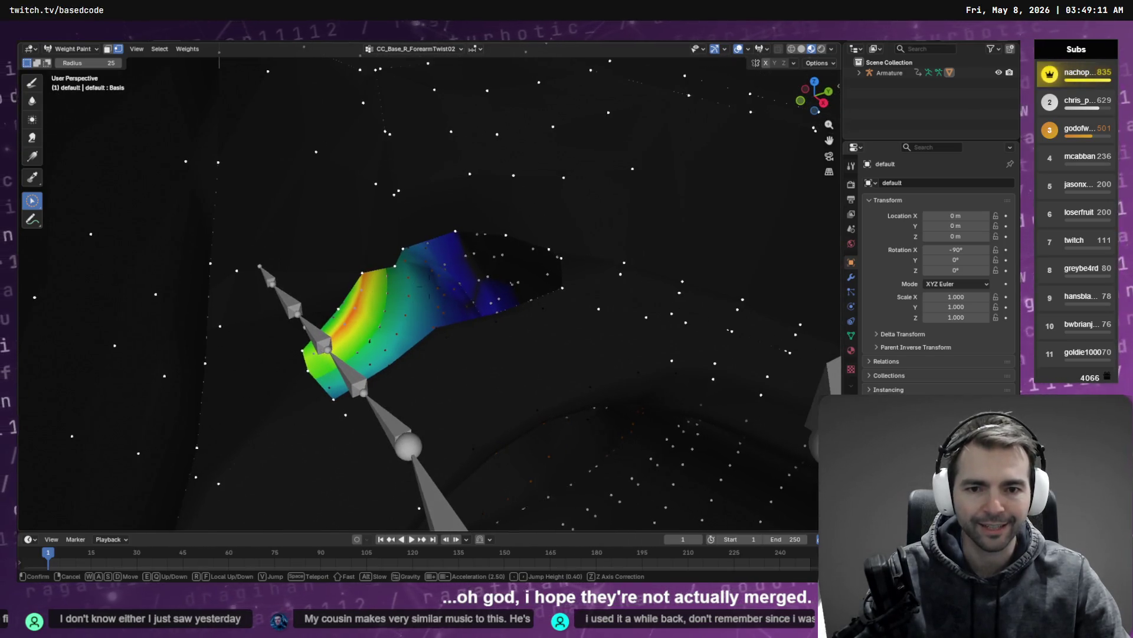
key("d")
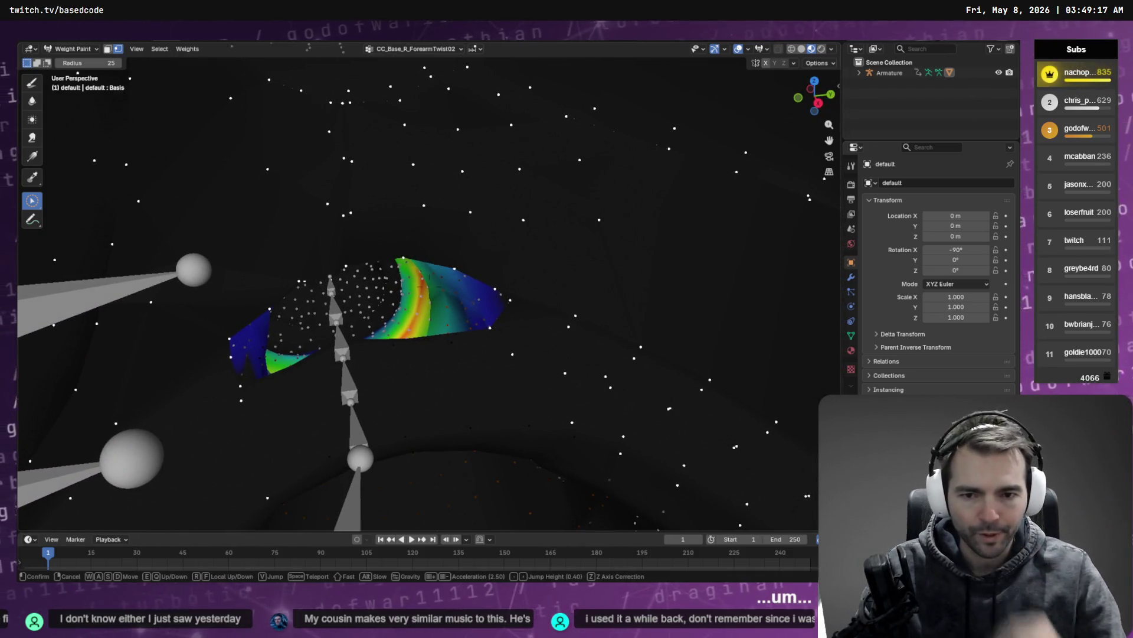
key("w")
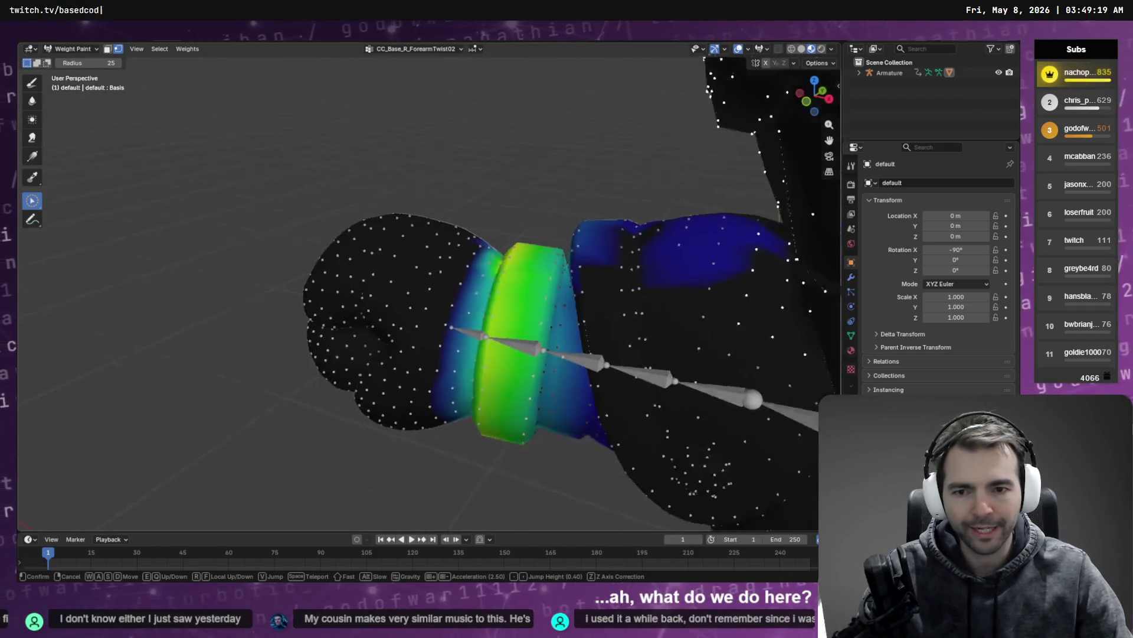
key("s")
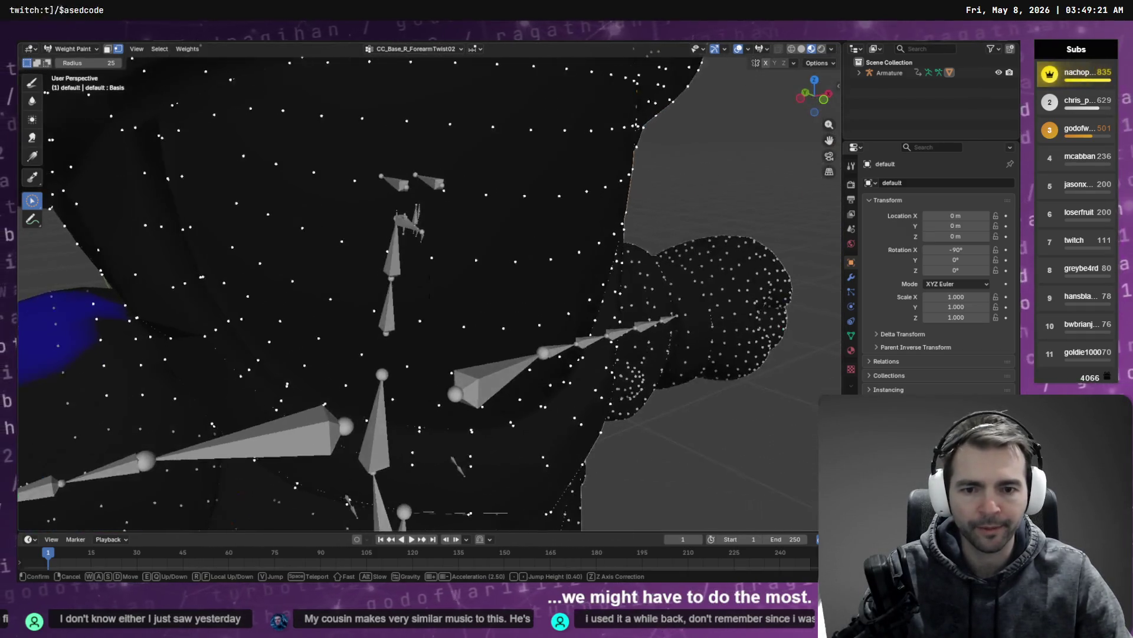
key("s")
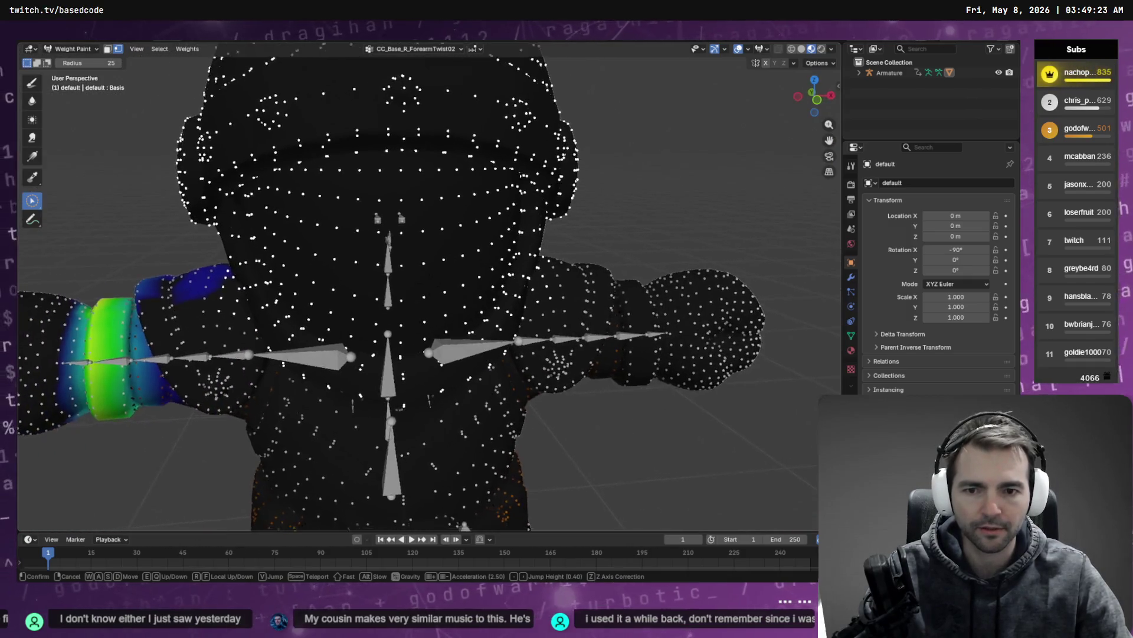
key("s")
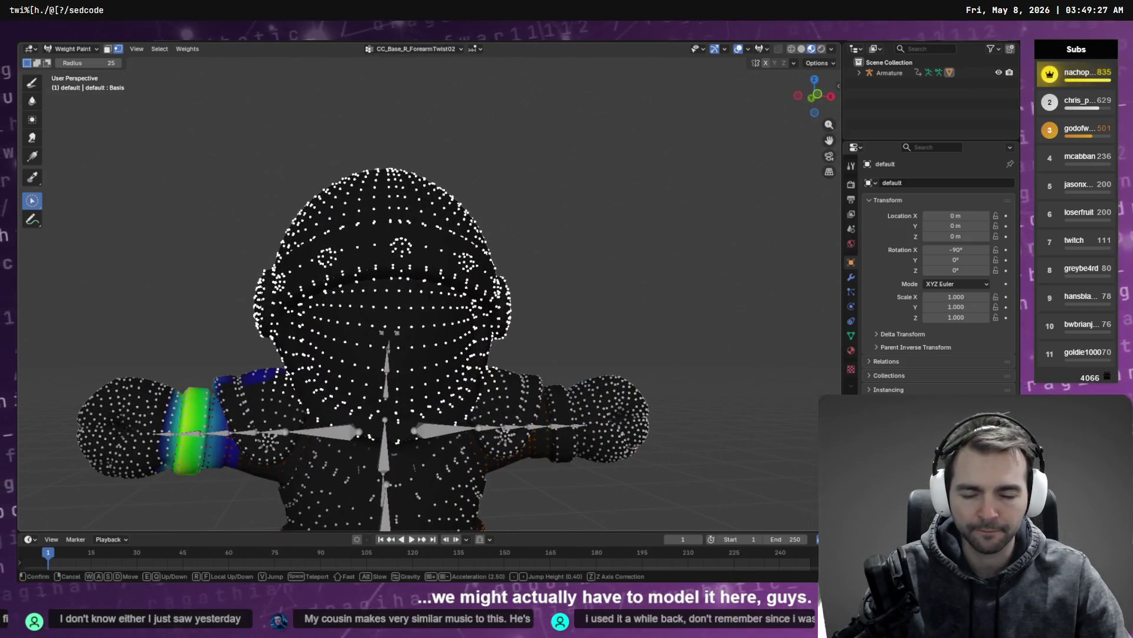
key("w")
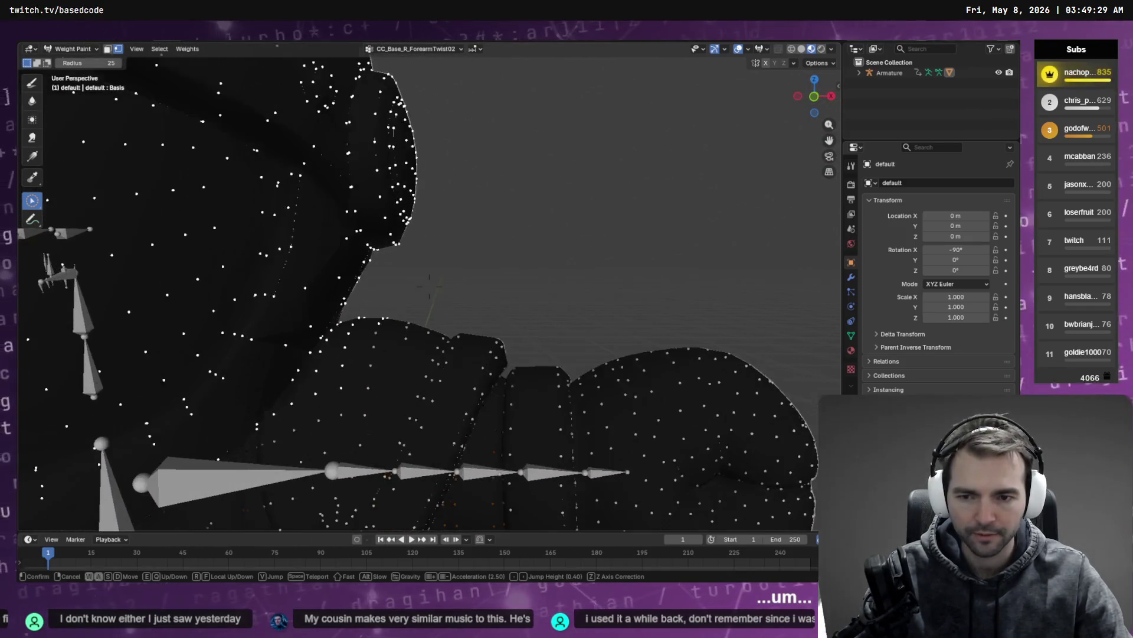
key("d")
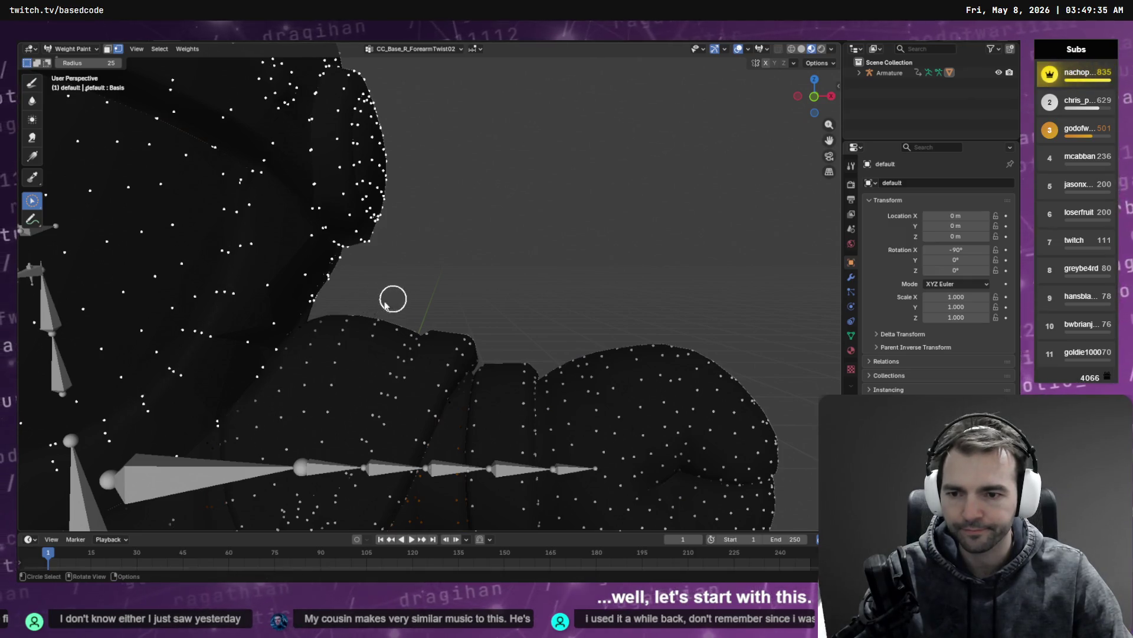
Orbit and walk-navigate around the knight's torso and weighted arm
scroll(354, 321, "down", 5)
mouse_move(354, 321)
middle_mouse_down()
mouse_move(218, 329)
mouse_move(220, 319)
middle_mouse_up()
scroll(322, 215, "up", 4)
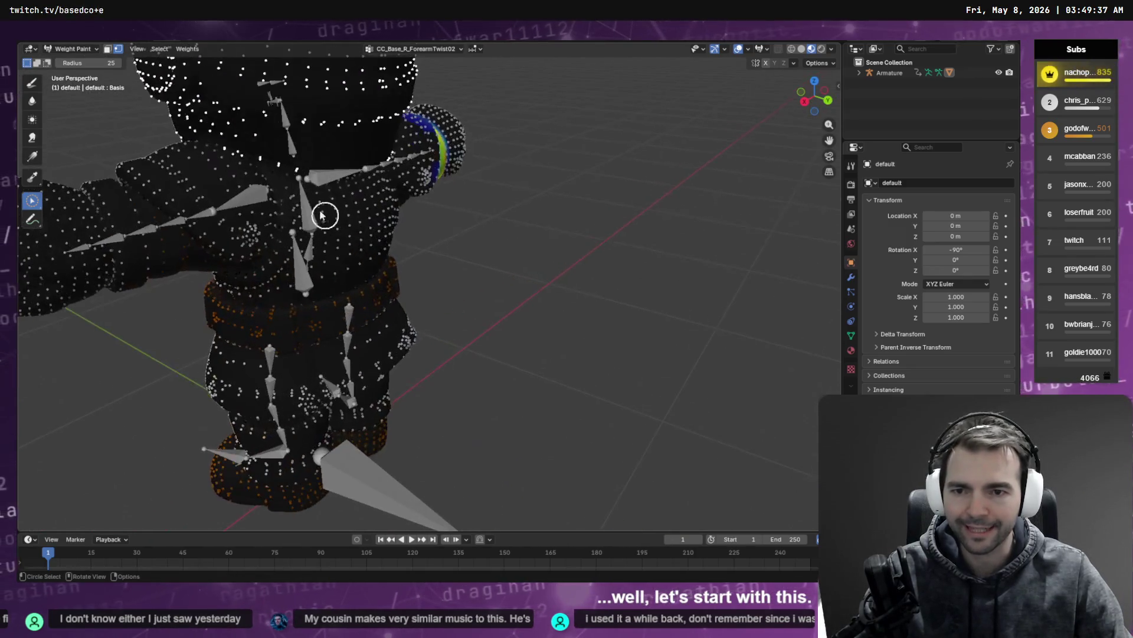
mouse_move(321, 215)
middle_mouse_down()
mouse_move(480, 301)
mouse_move(696, 294)
mouse_move(671, 272)
middle_mouse_up()
scroll(653, 271, "up", 2)
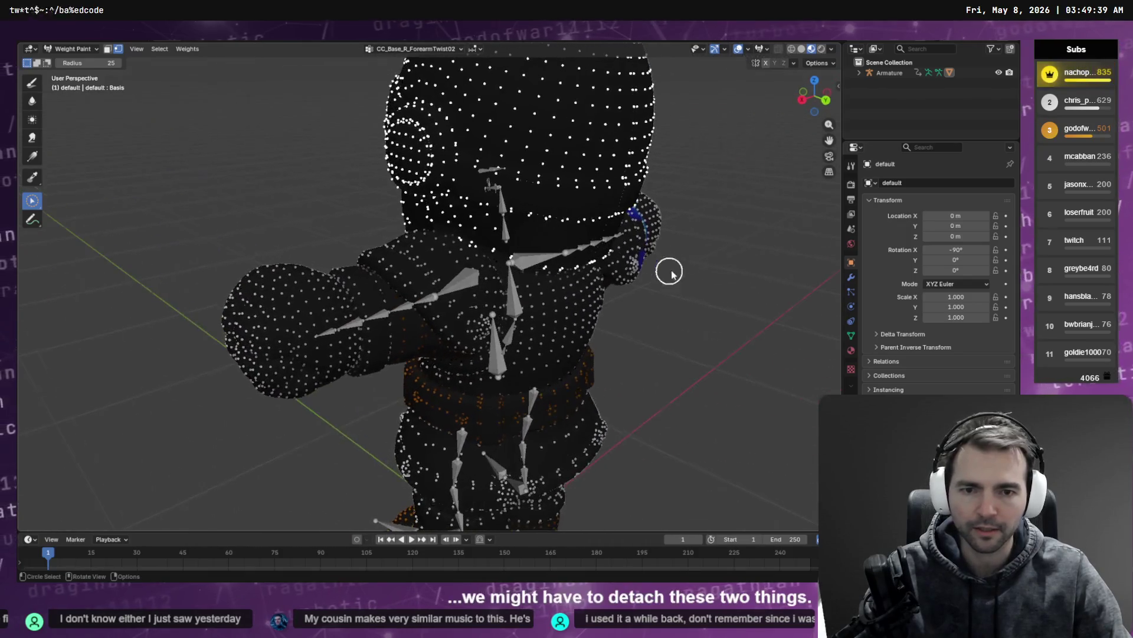
key("shift+grave")
key("w")
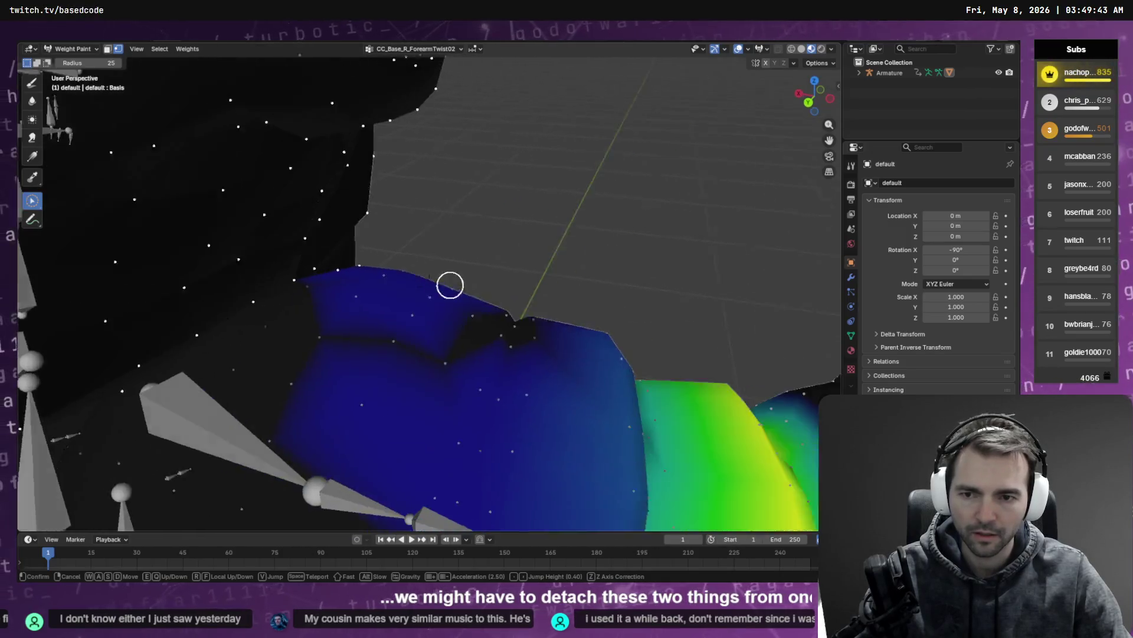
key("s")
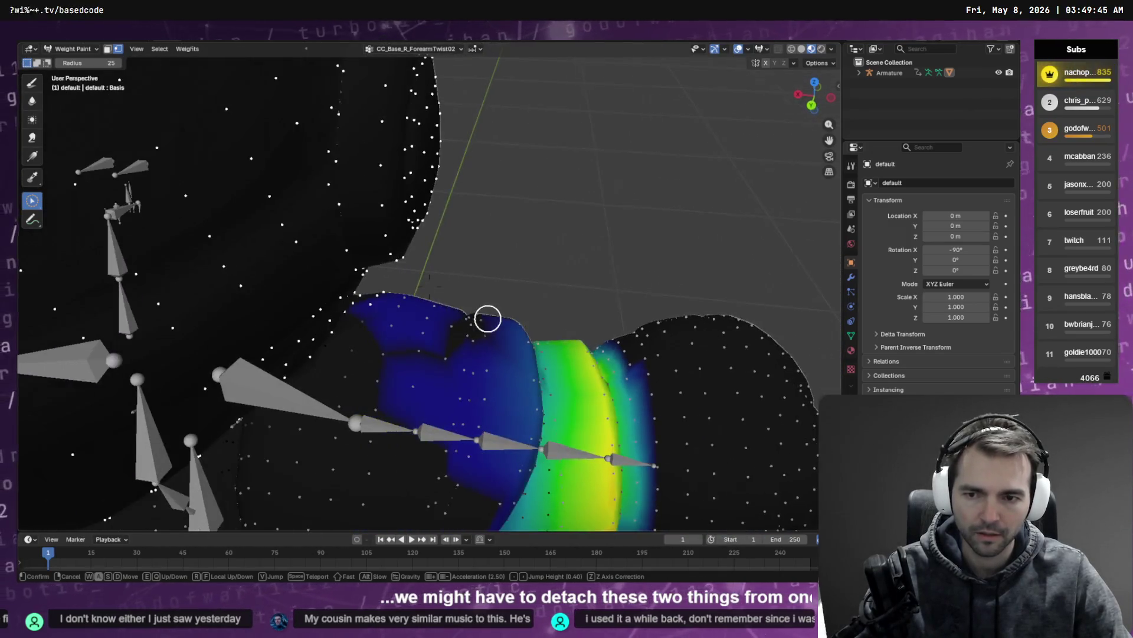
left_click(501, 317)
key("c")
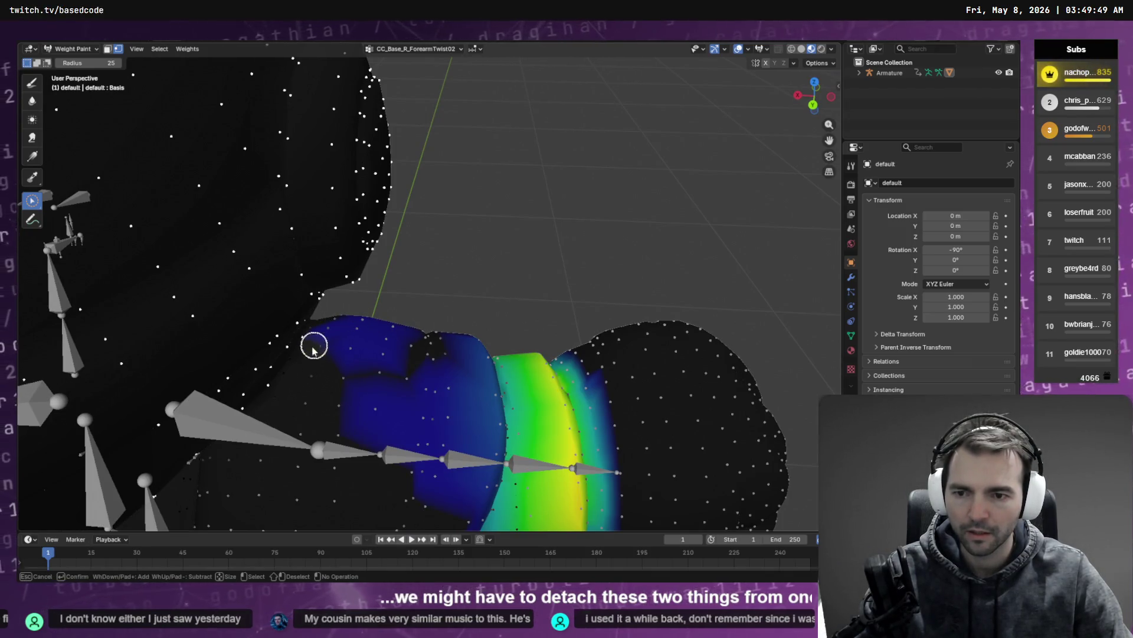
mouse_move(314, 343)
middle_mouse_down()
mouse_move(372, 324)
mouse_move(380, 299)
mouse_move(364, 296)
mouse_move(314, 365)
mouse_move(351, 366)
mouse_move(407, 347)
mouse_move(419, 359)
middle_mouse_up()
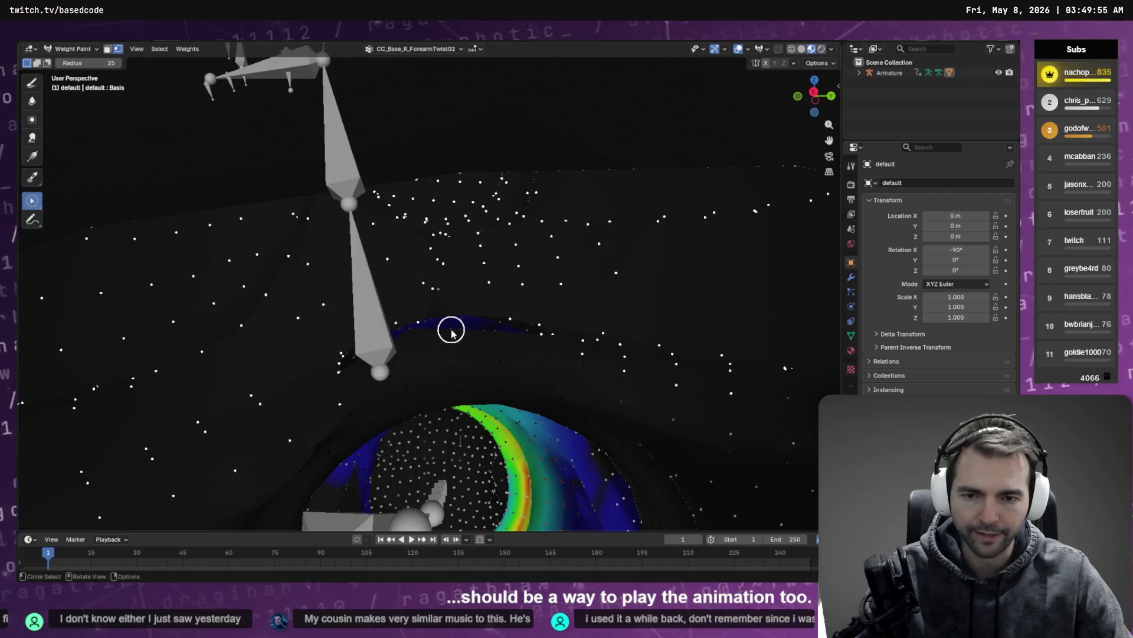
Walk the view through the head mesh back to a frontal view, then show the vertex group list
key("shift+grave")
key("s")
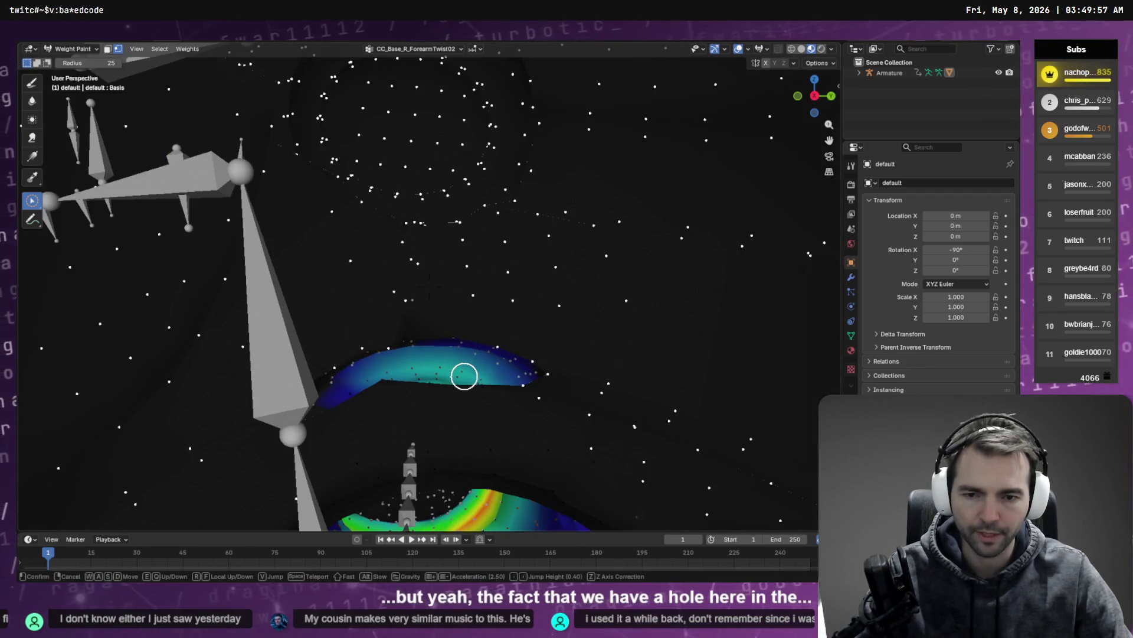
key("w")
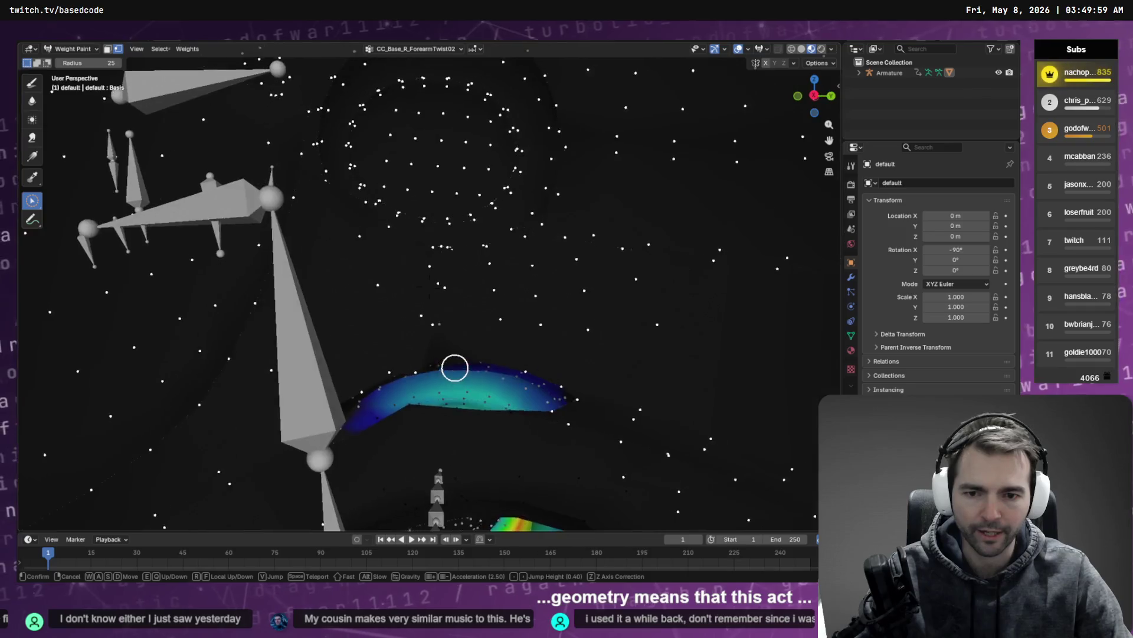
key("s")
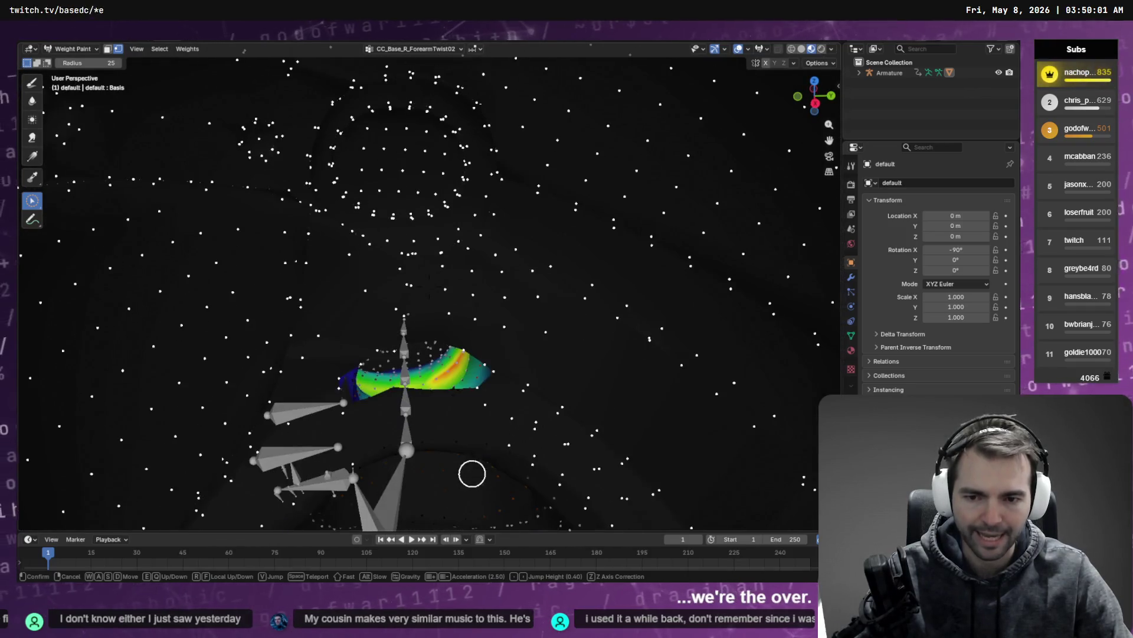
key("s")
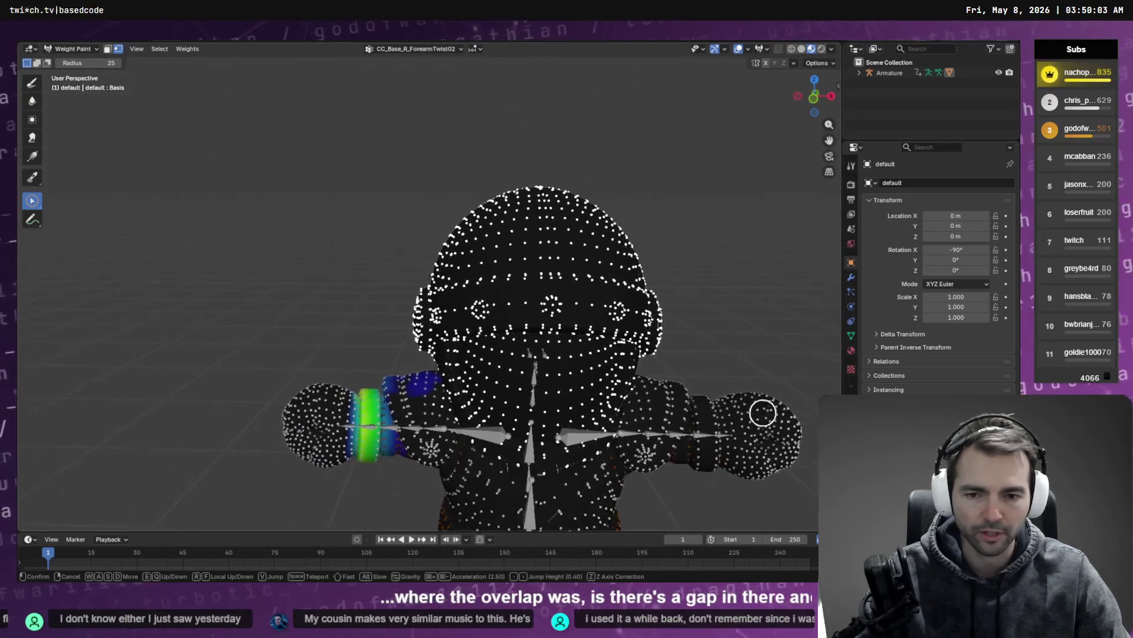
key("s")
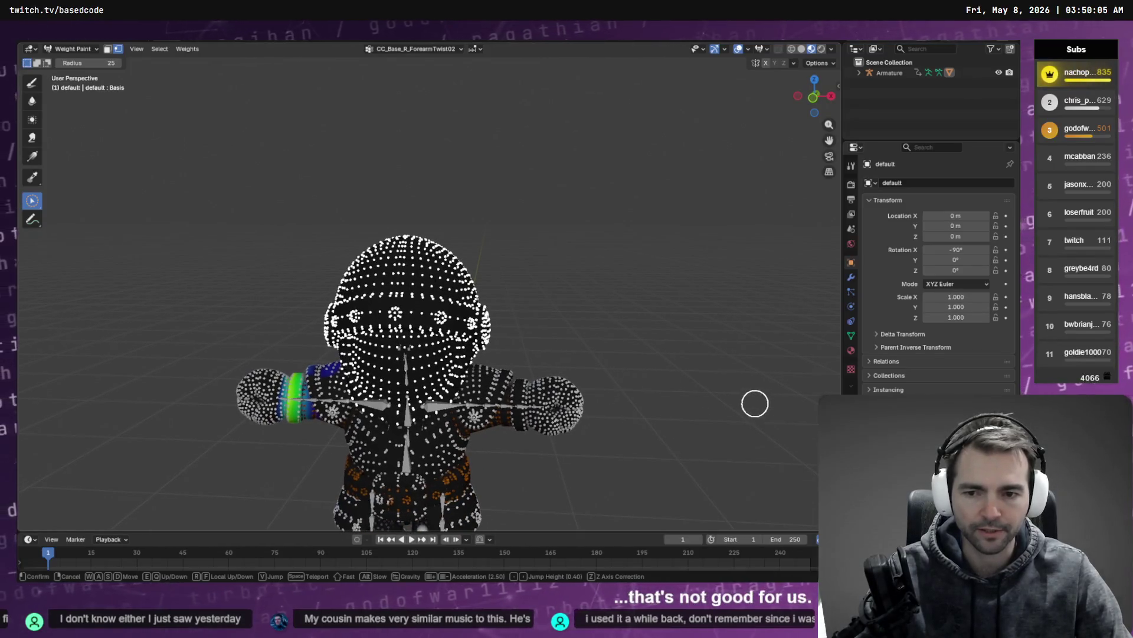
left_click(389, 50)
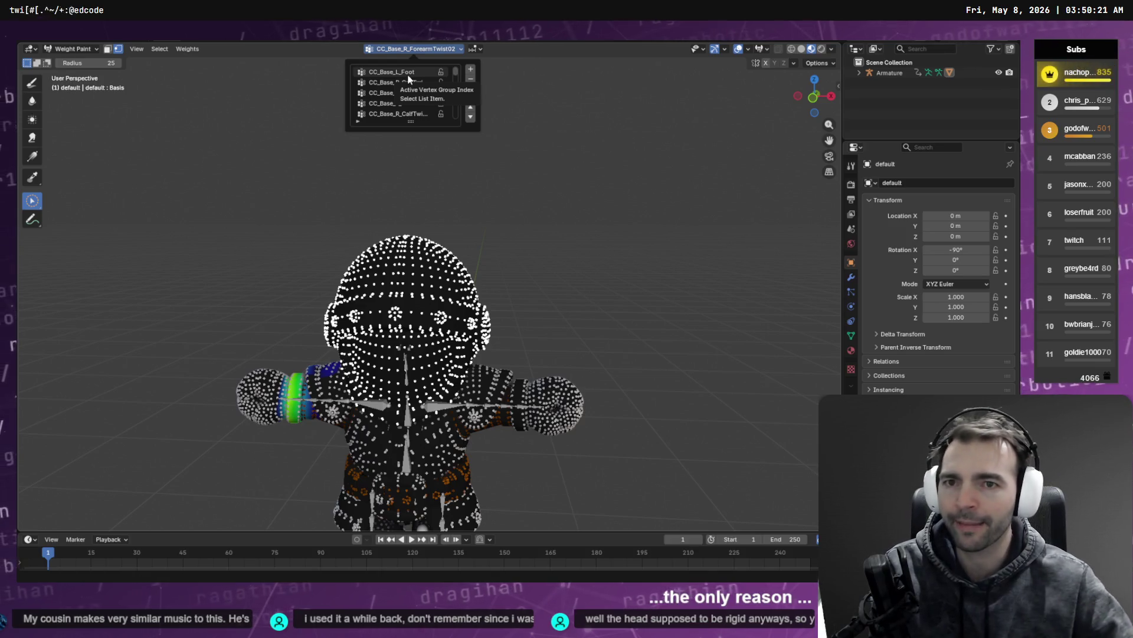
Make CC_Base_L_UpperarmTwist01 active and set the selected head vertices to weight 1
left_click(407, 73)
scroll(407, 81, "down", 4, "ctrl")
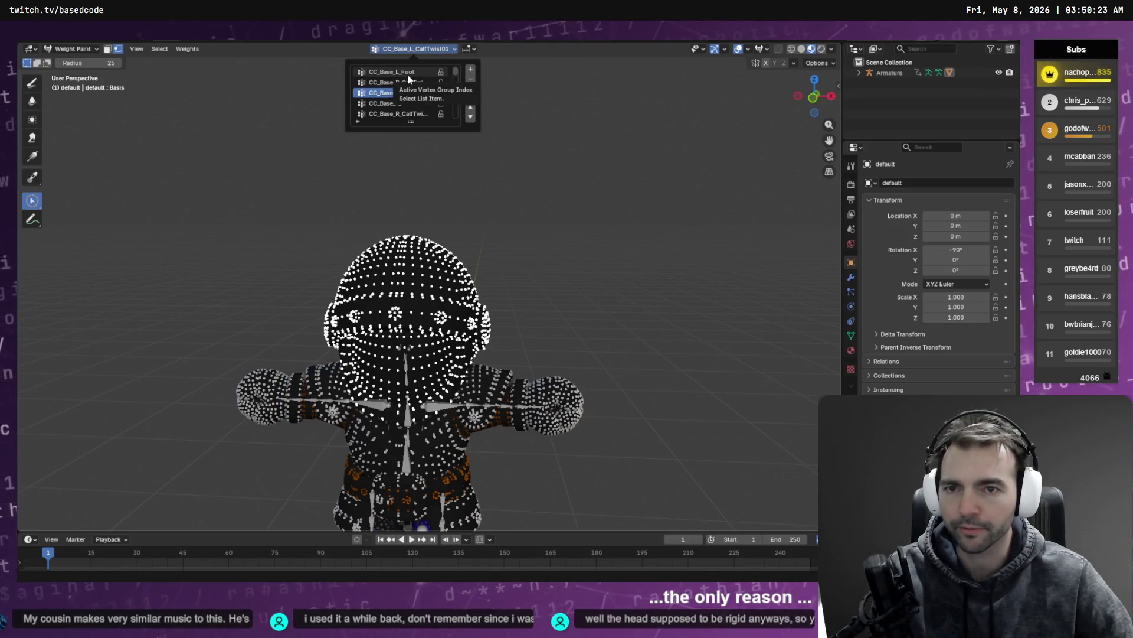
scroll(406, 84, "down", 6, "ctrl")
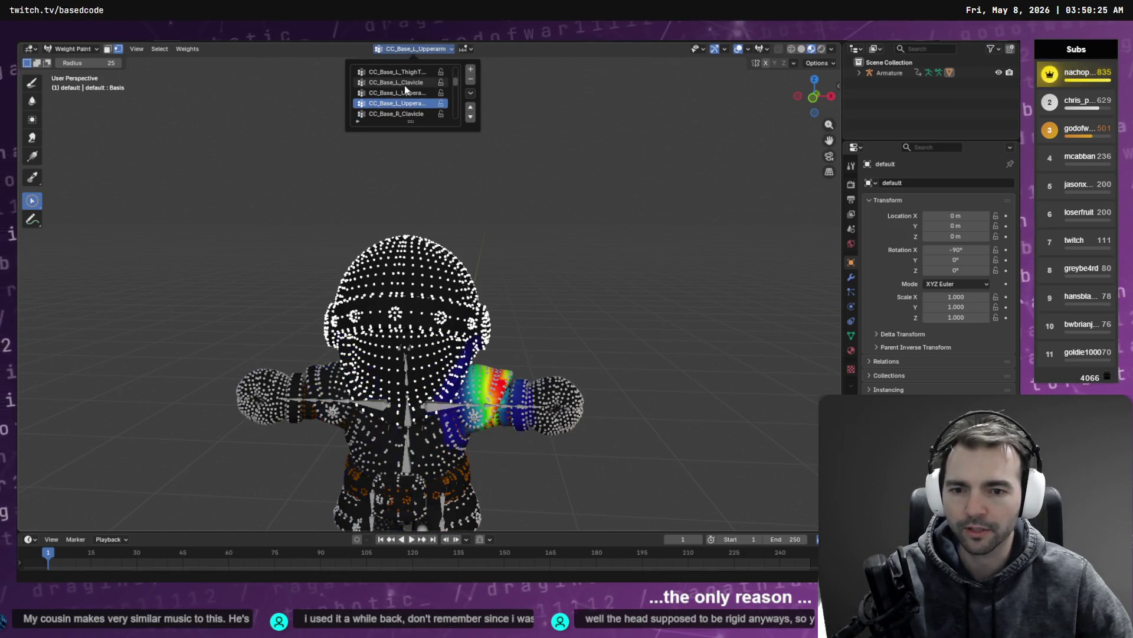
key("ctrl+x")
left_click(268, 86)
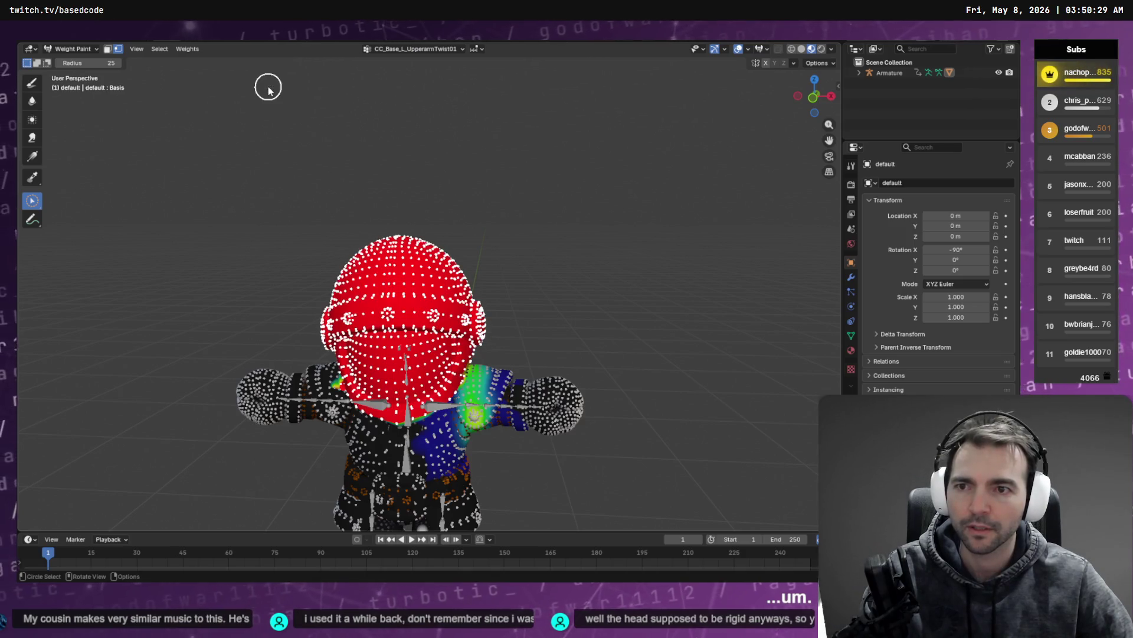
Undo the head weight change and set the paint brush weight to 0
key("ctrl+z")
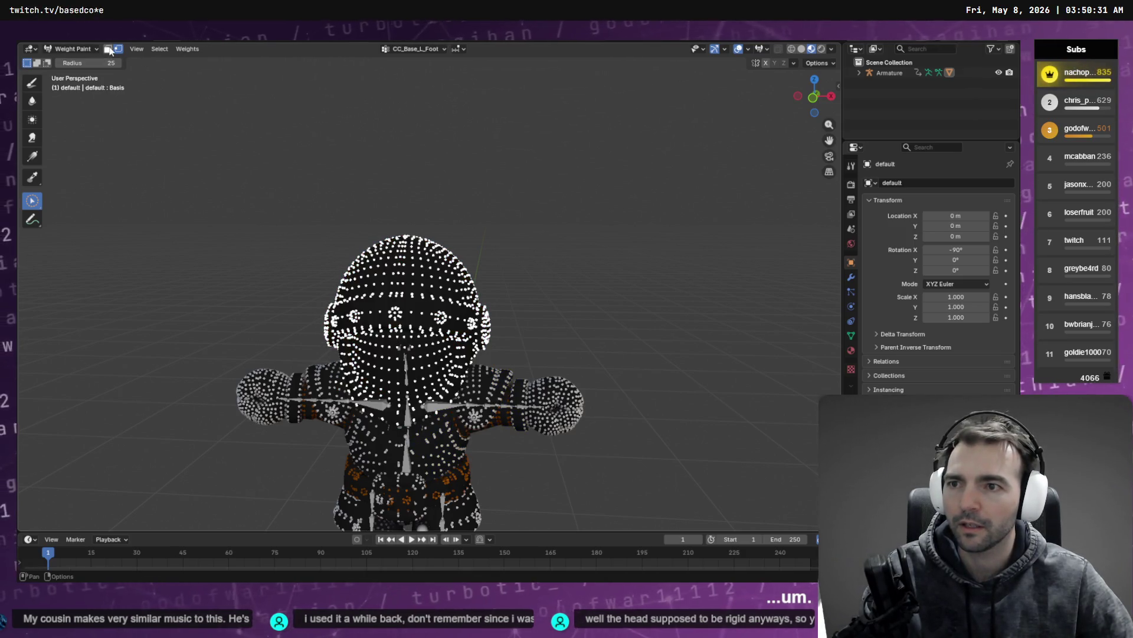
left_click(31, 82)
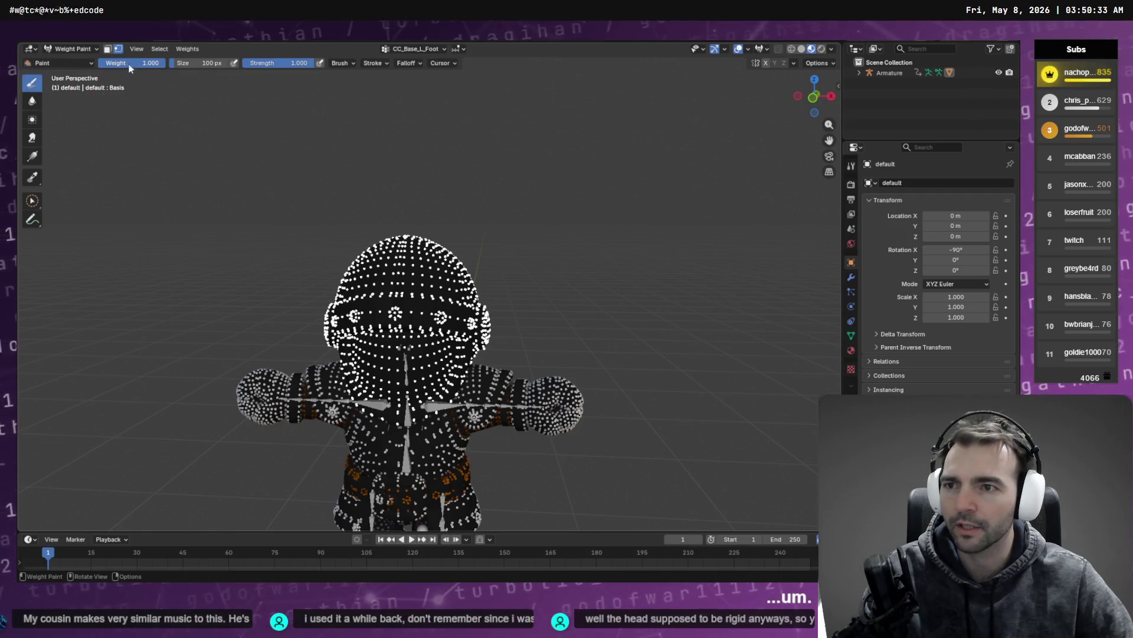
left_click(147, 63)
type("0")
key("Return")
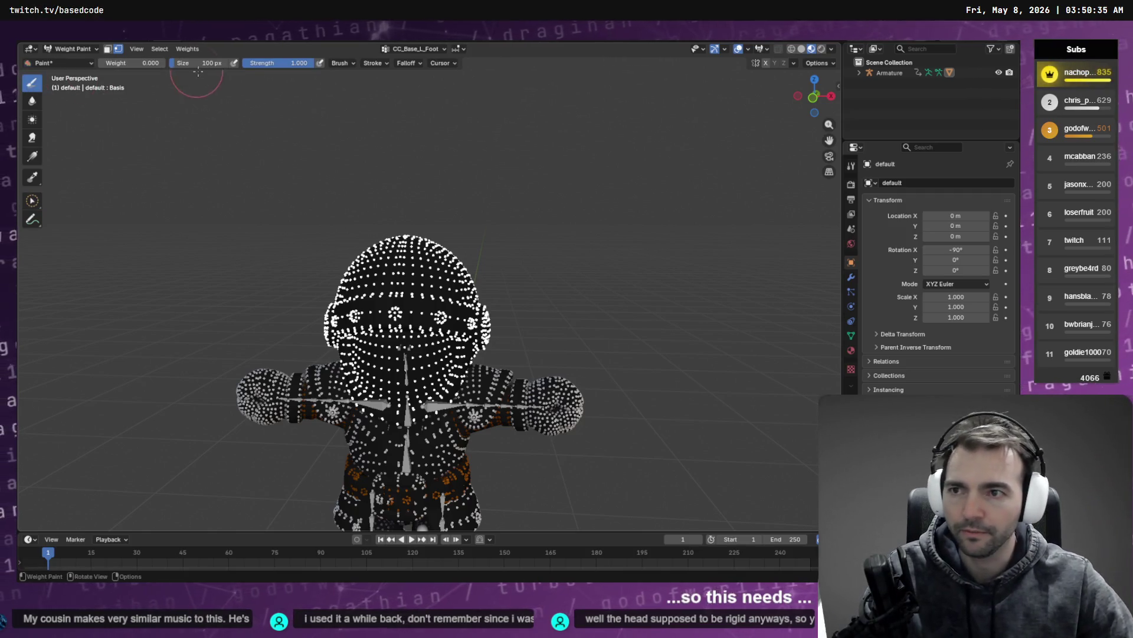
Browse the vertex groups, viewing the CC_Base_L_CalfTwist01 and CC_Base_Hip weights
left_click(413, 48)
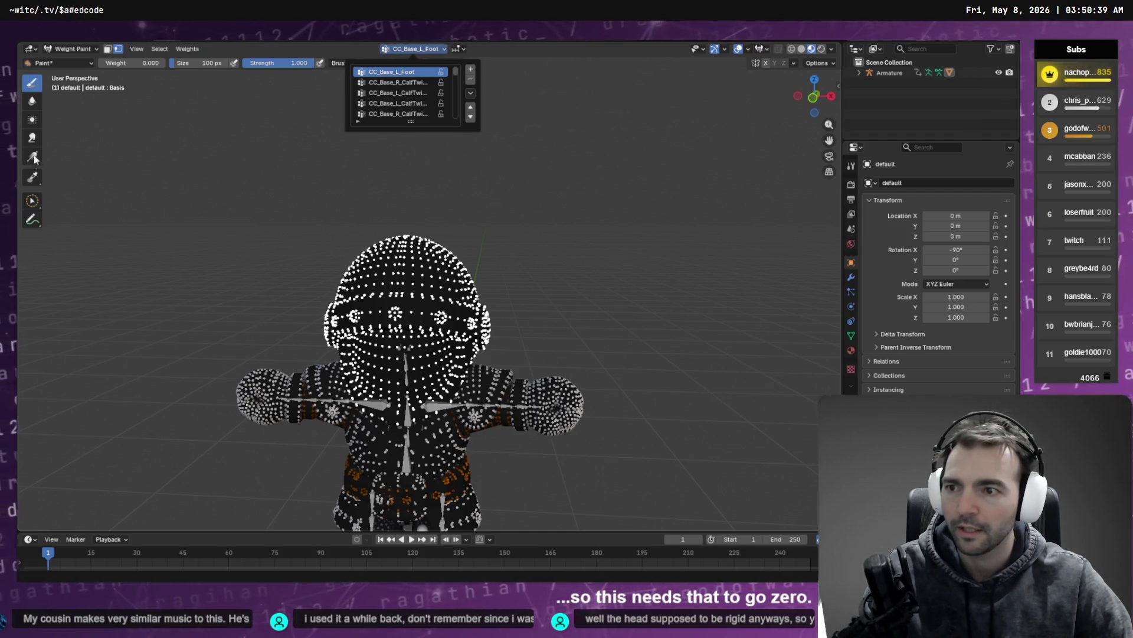
left_click(37, 90)
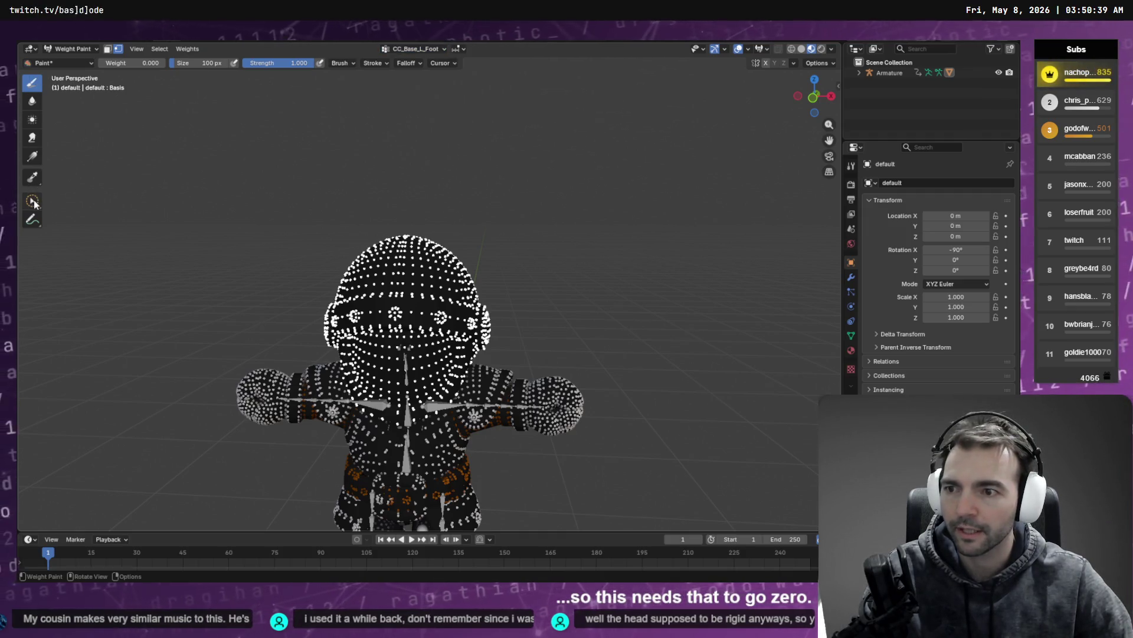
left_click(420, 51)
left_click(401, 93)
scroll(412, 110, "up", 2, "ctrl")
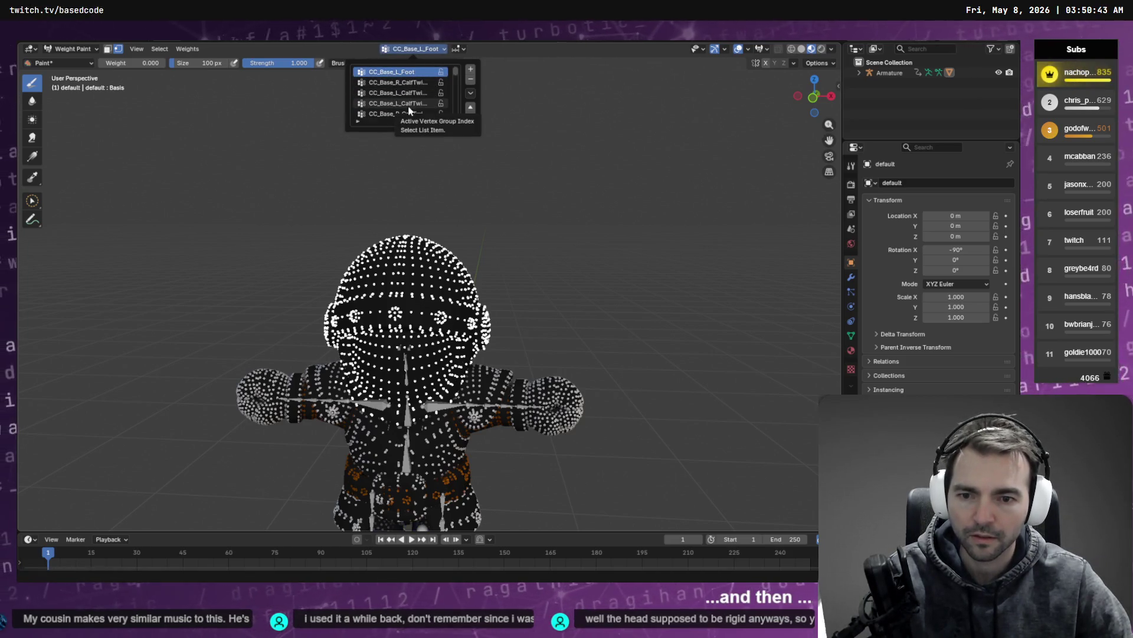
scroll(407, 112, "down", 1, "ctrl")
scroll(407, 112, "down", 8, "ctrl")
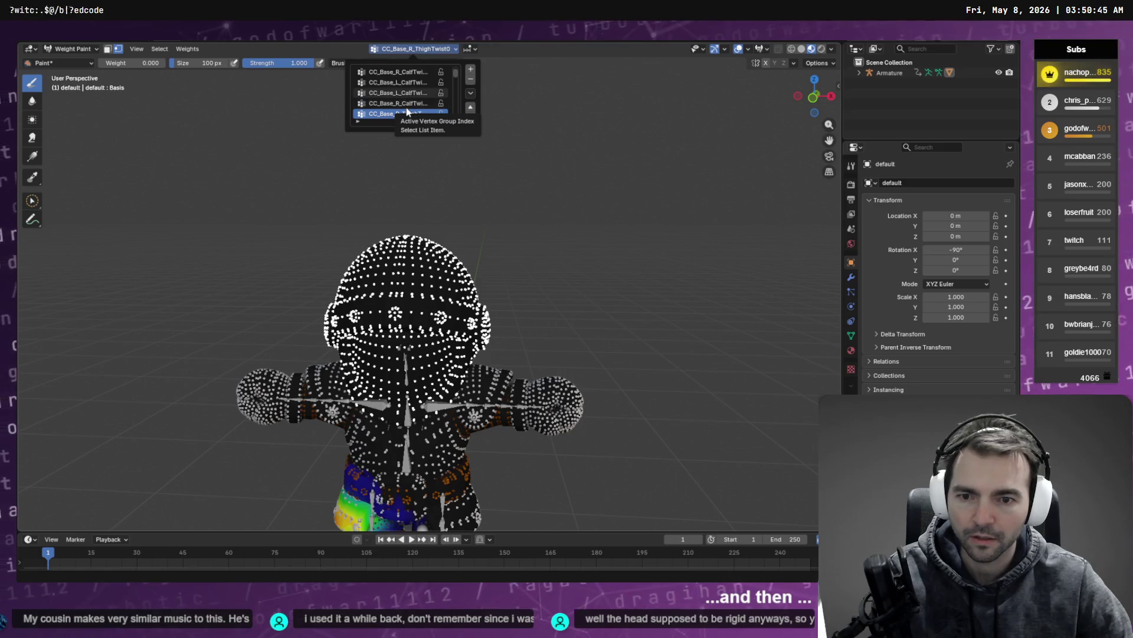
scroll(407, 113, "up", 2, "ctrl")
scroll(407, 113, "down", 1, "ctrl")
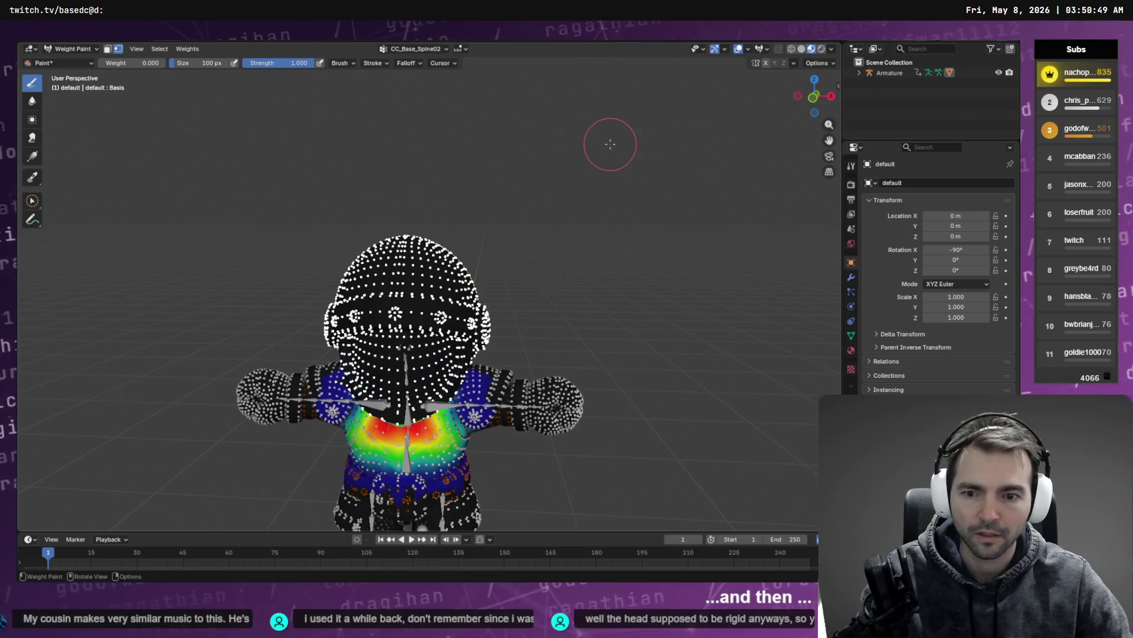
left_click(406, 48)
left_click(402, 103)
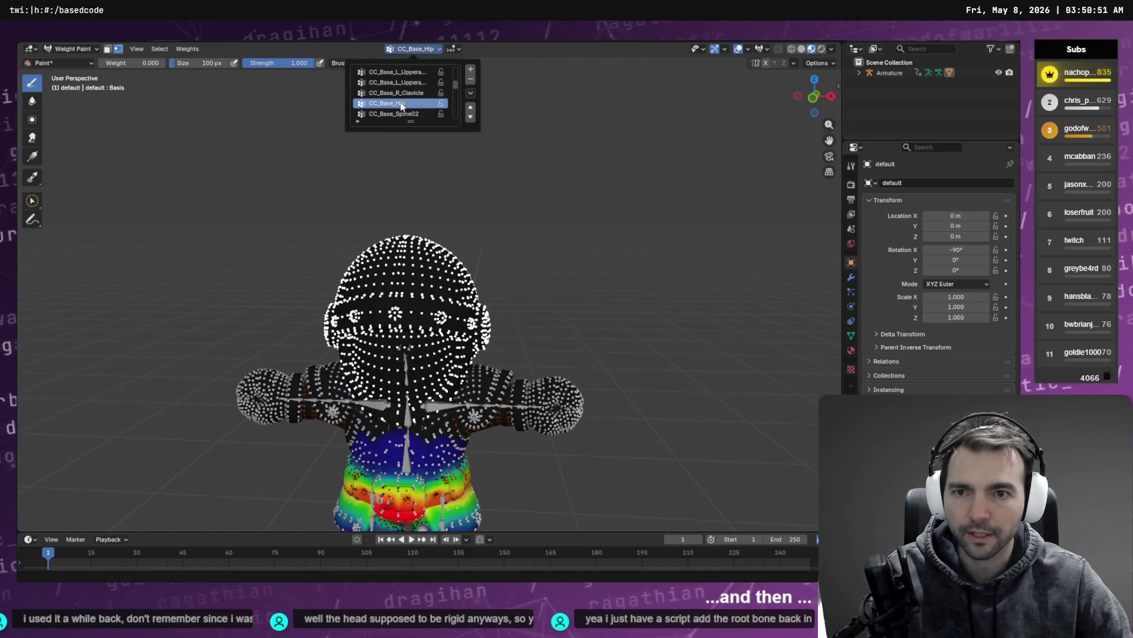
scroll(401, 106, "up", 2, "ctrl")
scroll(402, 107, "down", 1, "ctrl")
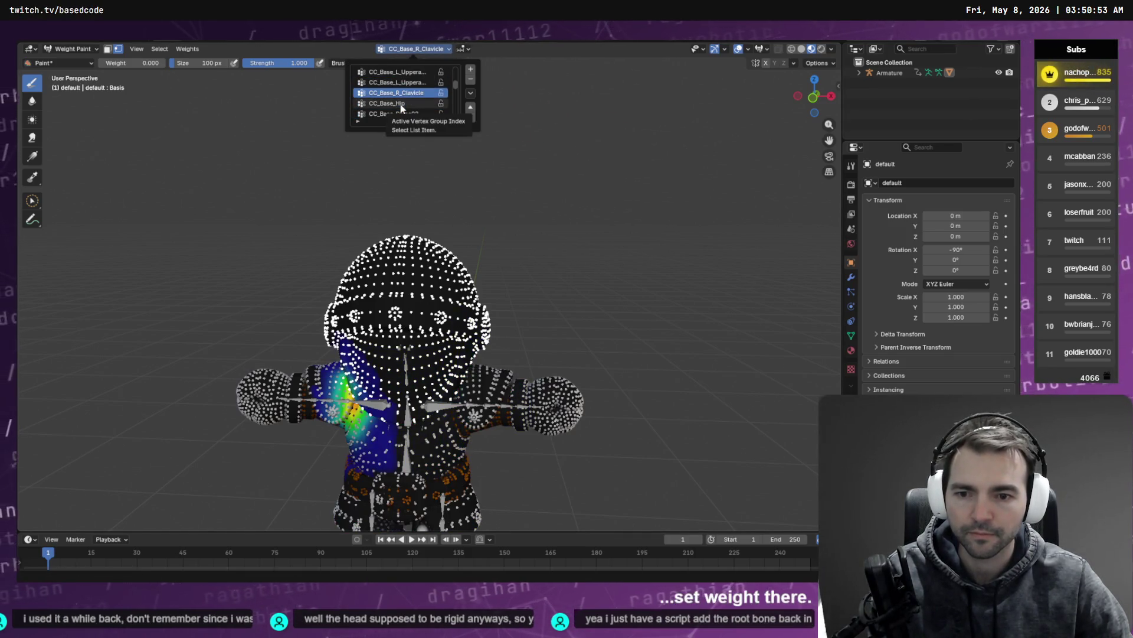
Keep scrolling the vertex group list and display the CC_Base_L_Clavicle weights
left_click(412, 49)
scroll(412, 50, "up", 1, "ctrl")
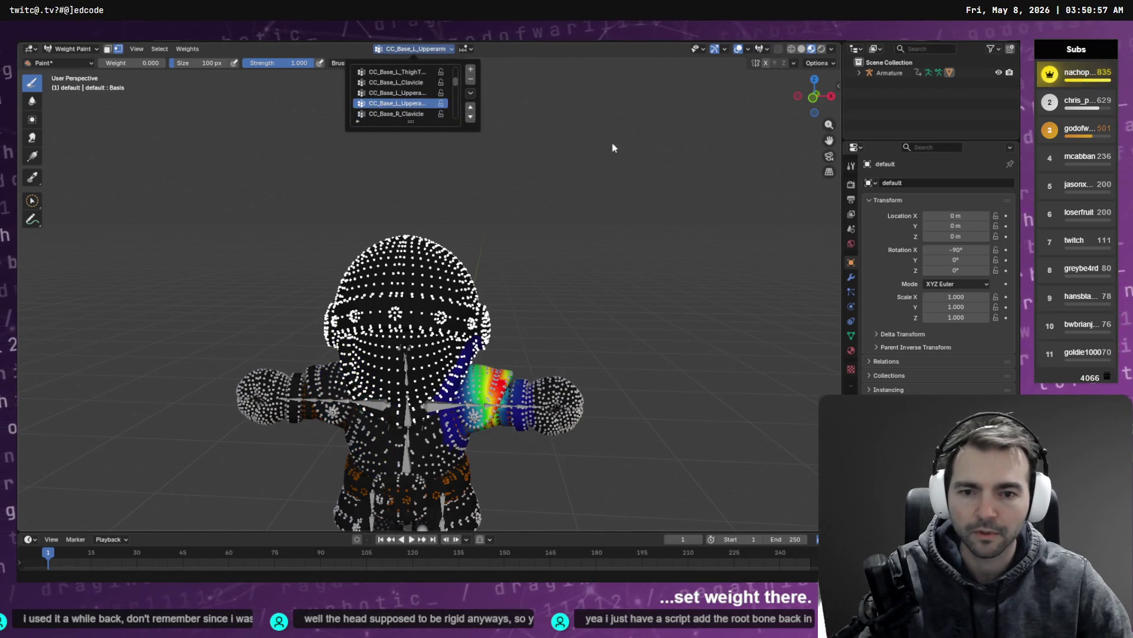
key("q")
key("Escape")
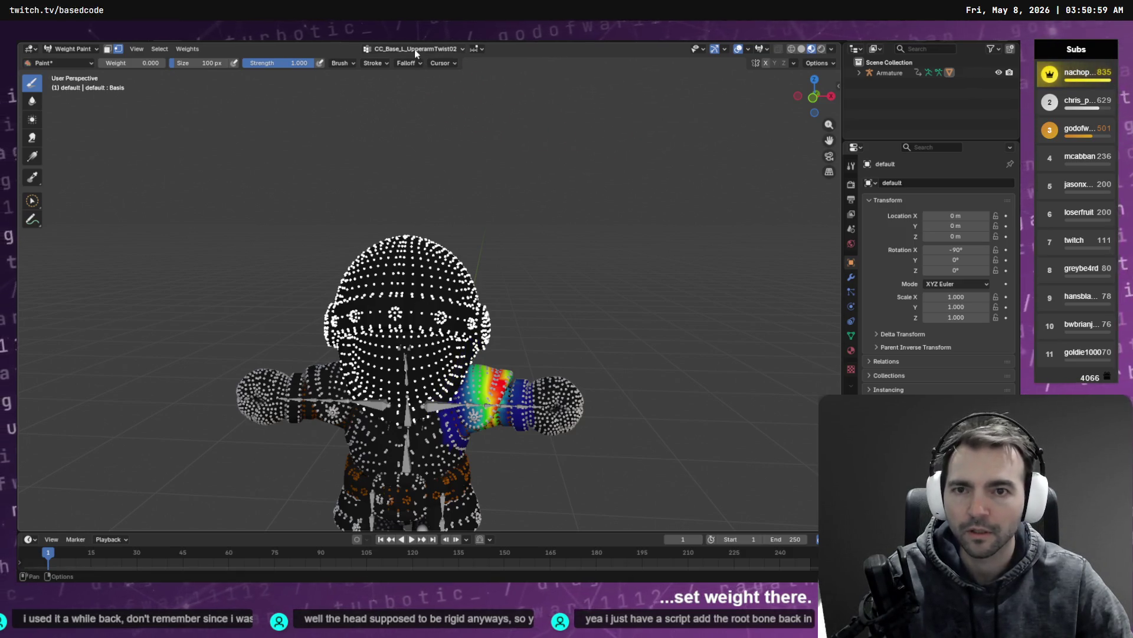
left_click(414, 48)
scroll(414, 75, "up", 1, "ctrl")
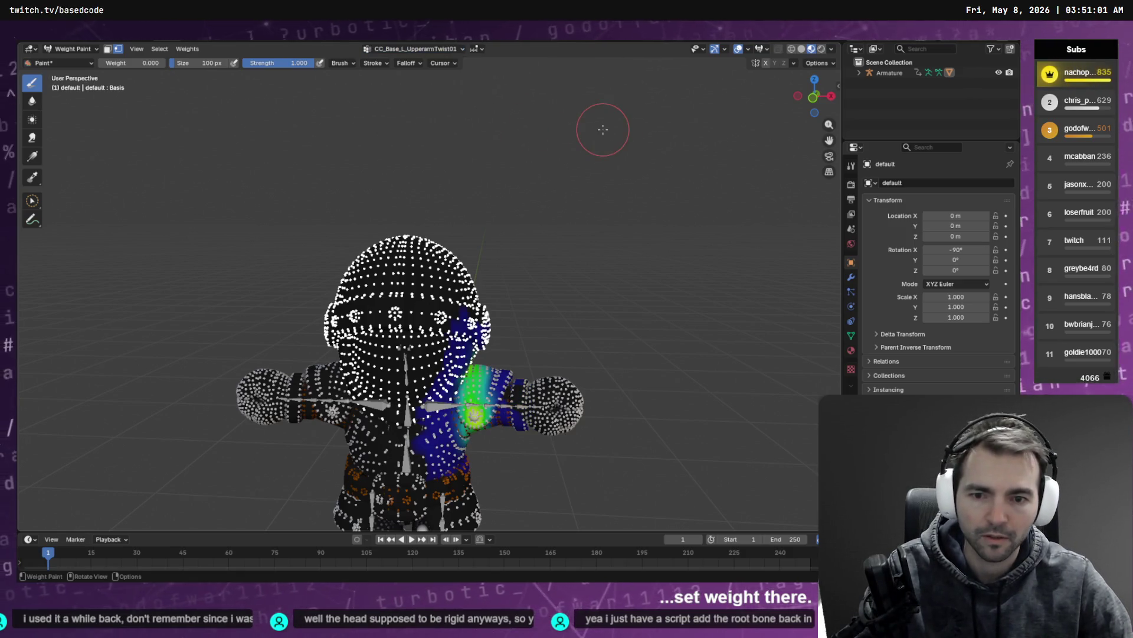
key("q")
key("Escape")
left_click(414, 49)
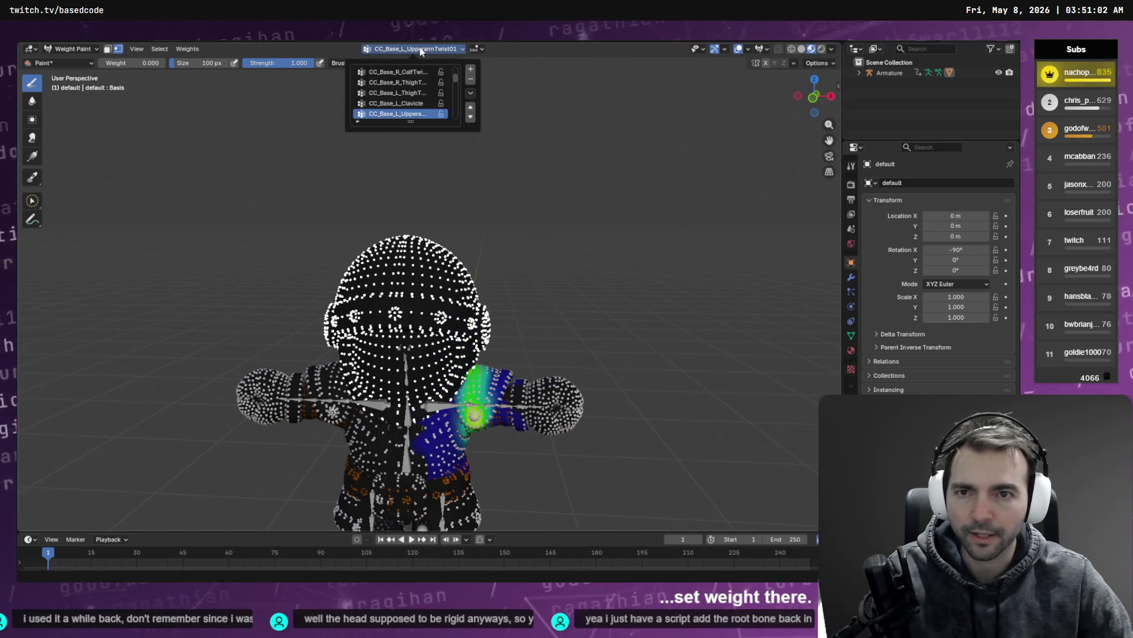
left_click(407, 103)
key("q")
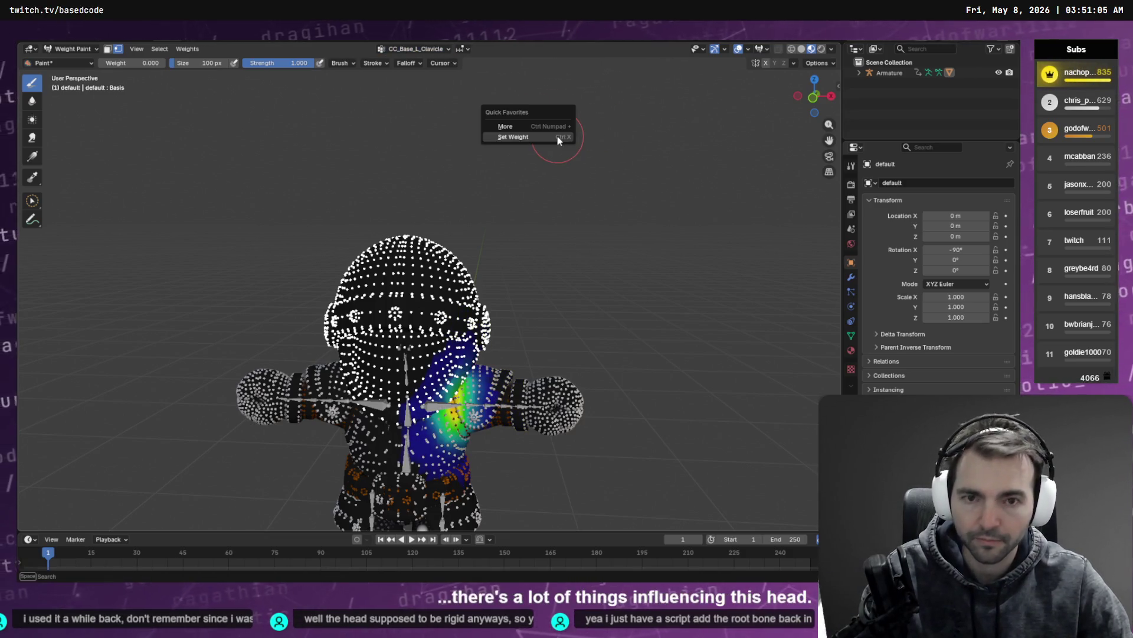
left_click(516, 124)
Check the thigh twist and CC_Base_R_CalfTwist01 groups, ending on CC_Base_Head
left_click(415, 48)
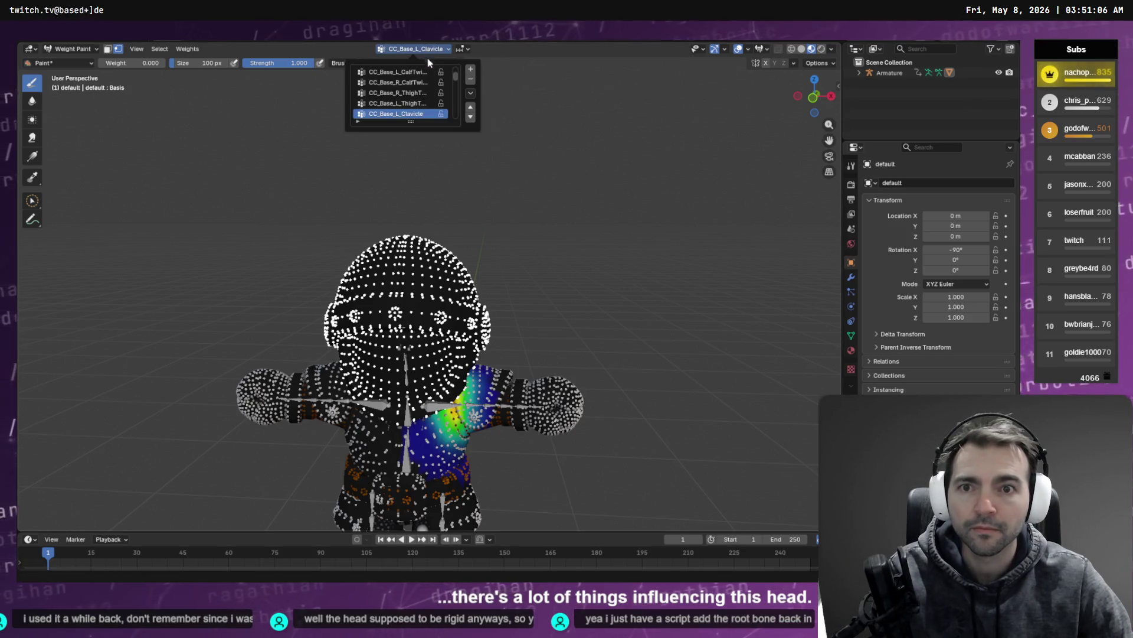
left_click(414, 105)
left_click(398, 93)
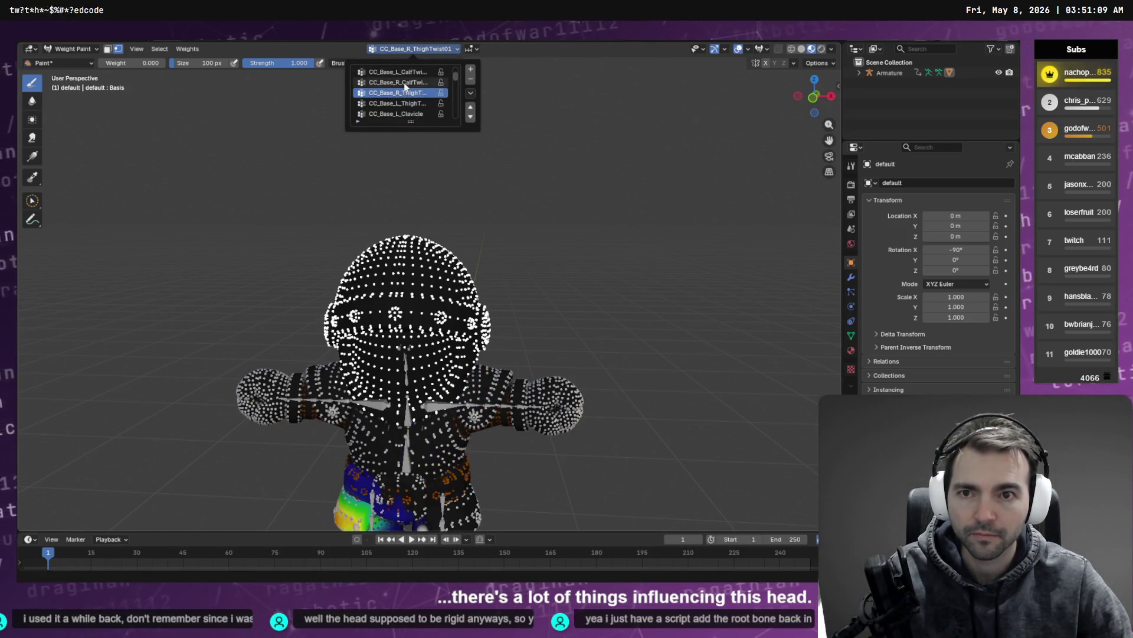
left_click(405, 83)
scroll(401, 82, "up", 2, "ctrl")
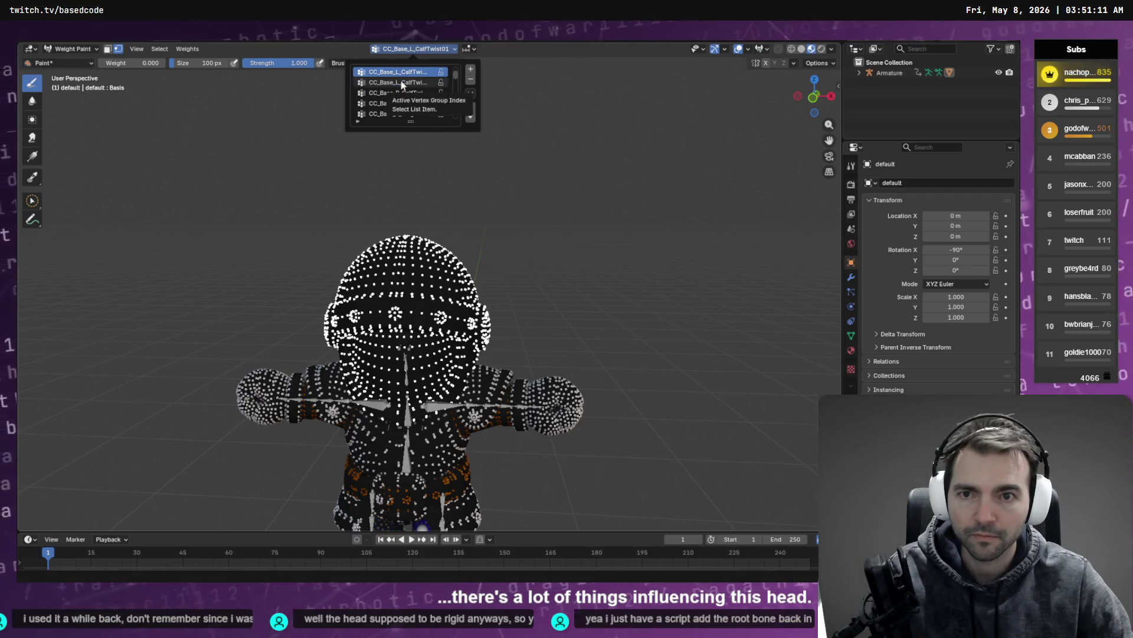
scroll(398, 88, "down", 5, "ctrl")
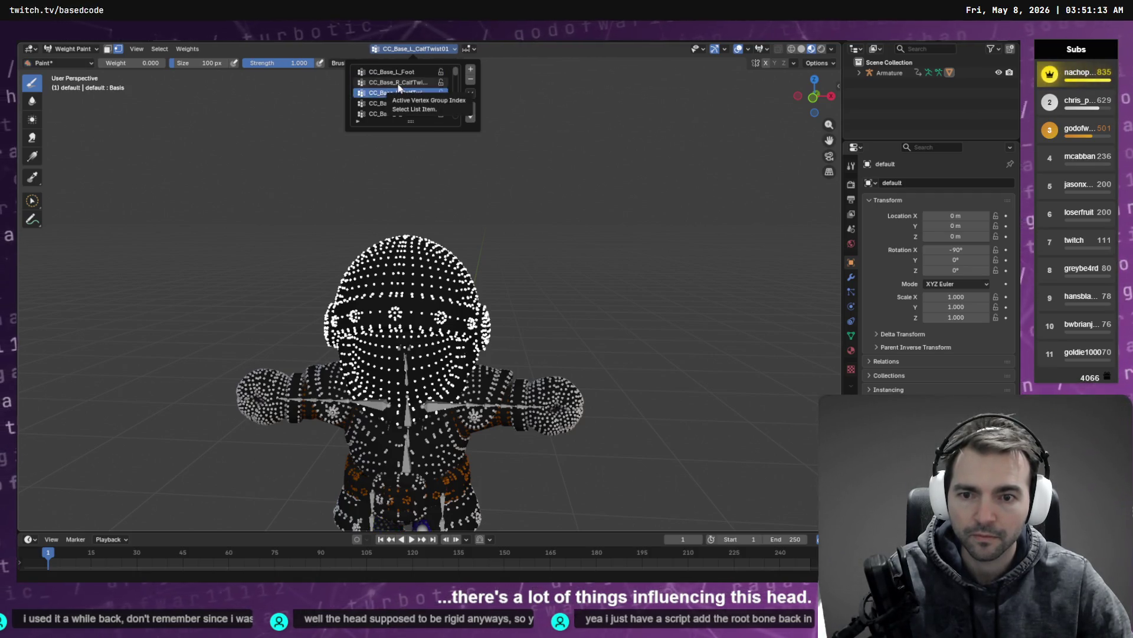
scroll(398, 87, "down", 4, "ctrl")
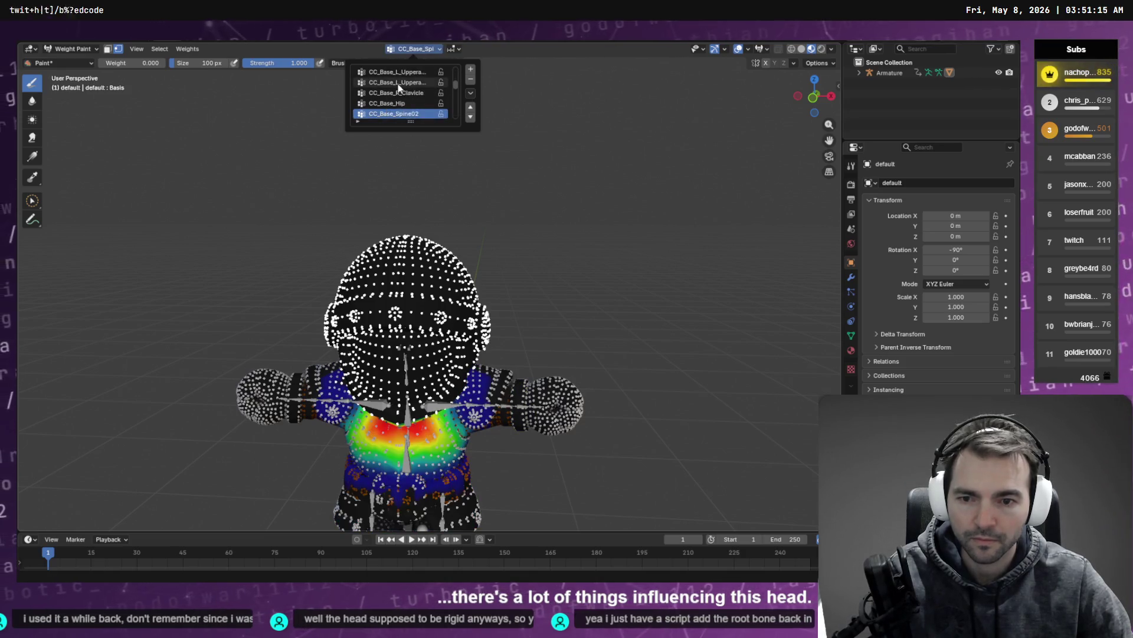
scroll(399, 88, "down", 1, "ctrl")
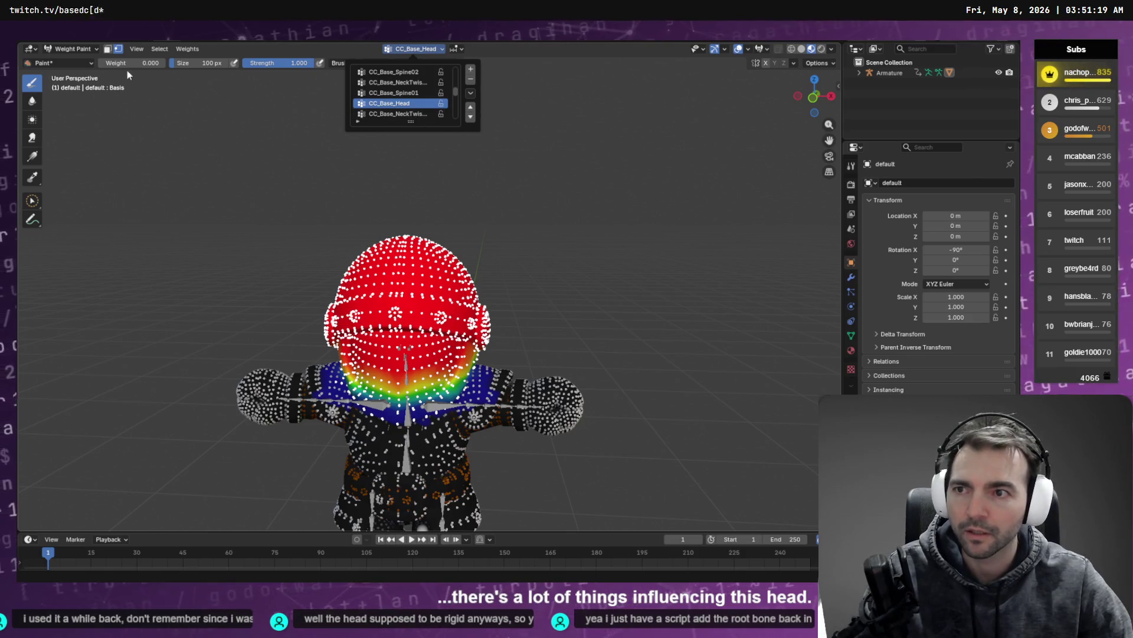
Set the paint weight to 1.000 and apply Set Weight to the head vertices
left_click_drag(151, 64, 177, 65)
key("q")
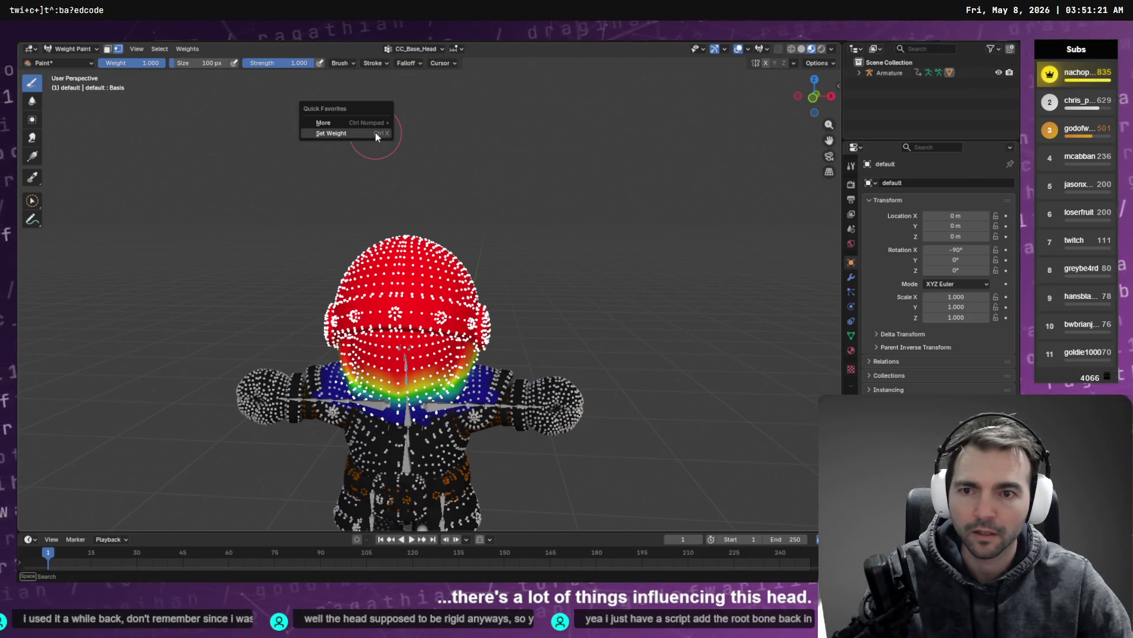
left_click(362, 134)
scroll(361, 172, "down", 1, "ctrl")
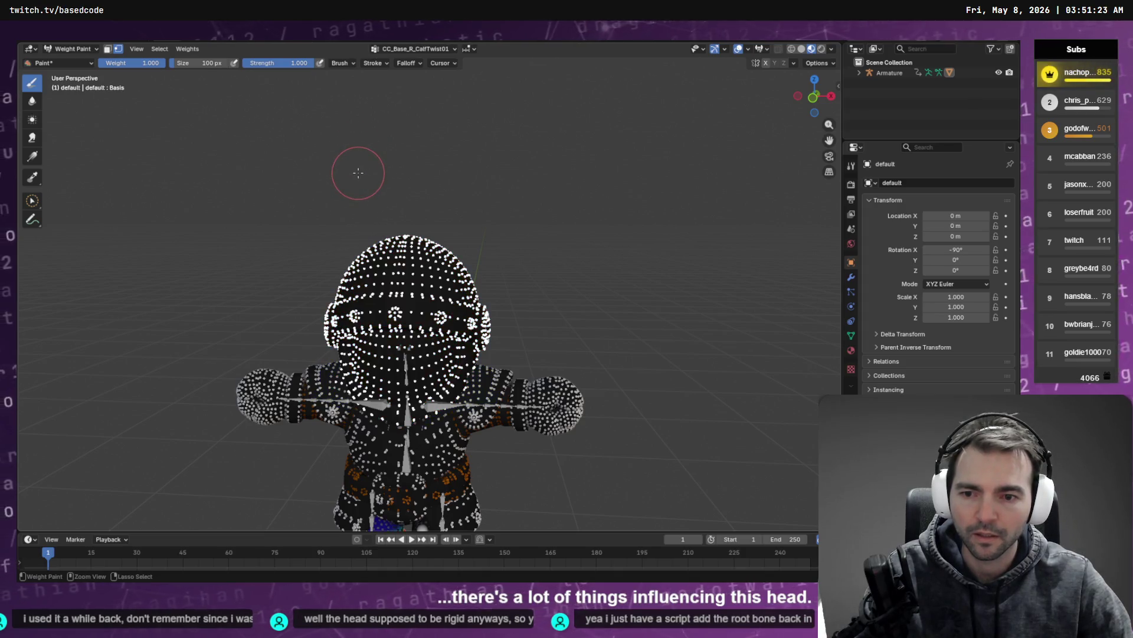
Orbit and walk-navigate into the knight to inspect the head weighting up close
middle_click_drag(356, 174, 358, 193)
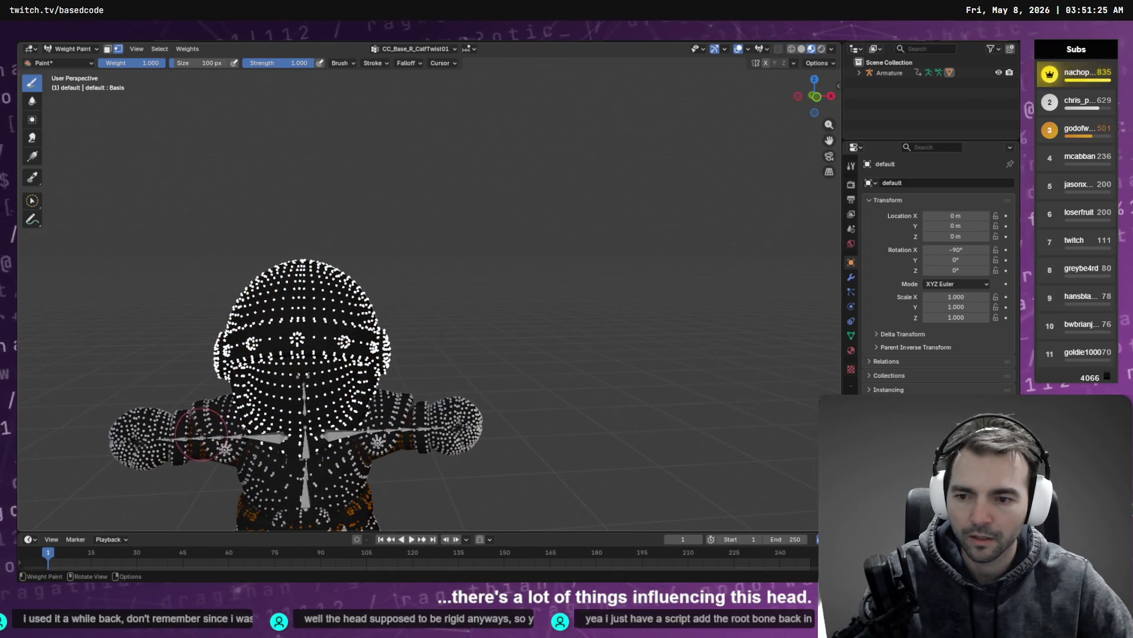
right_click(443, 293)
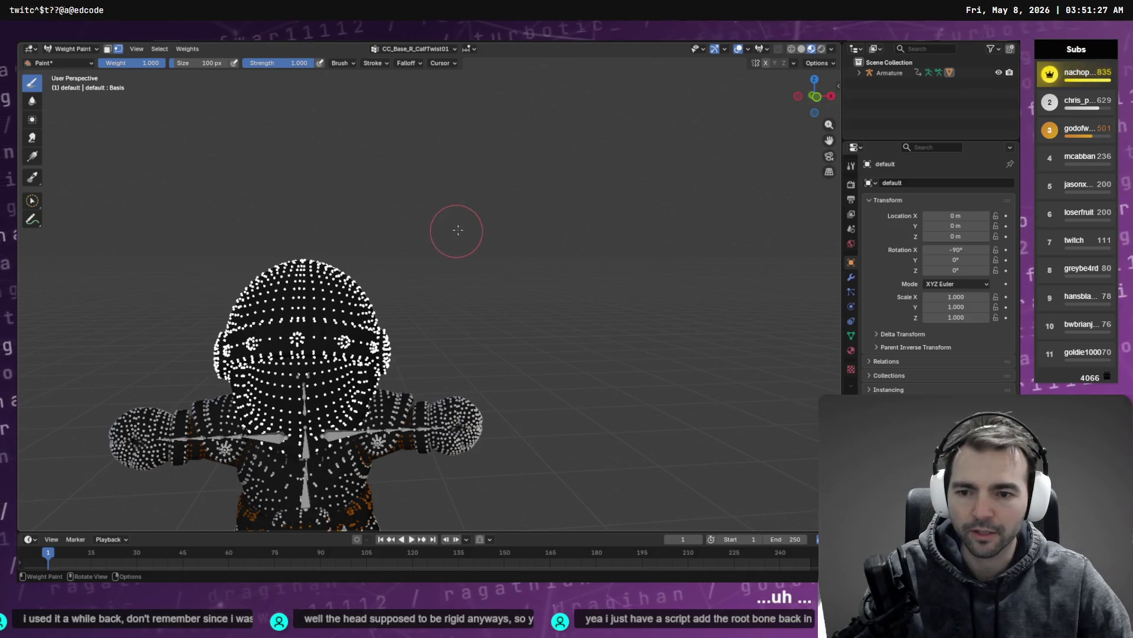
key("shift+grave")
key("w")
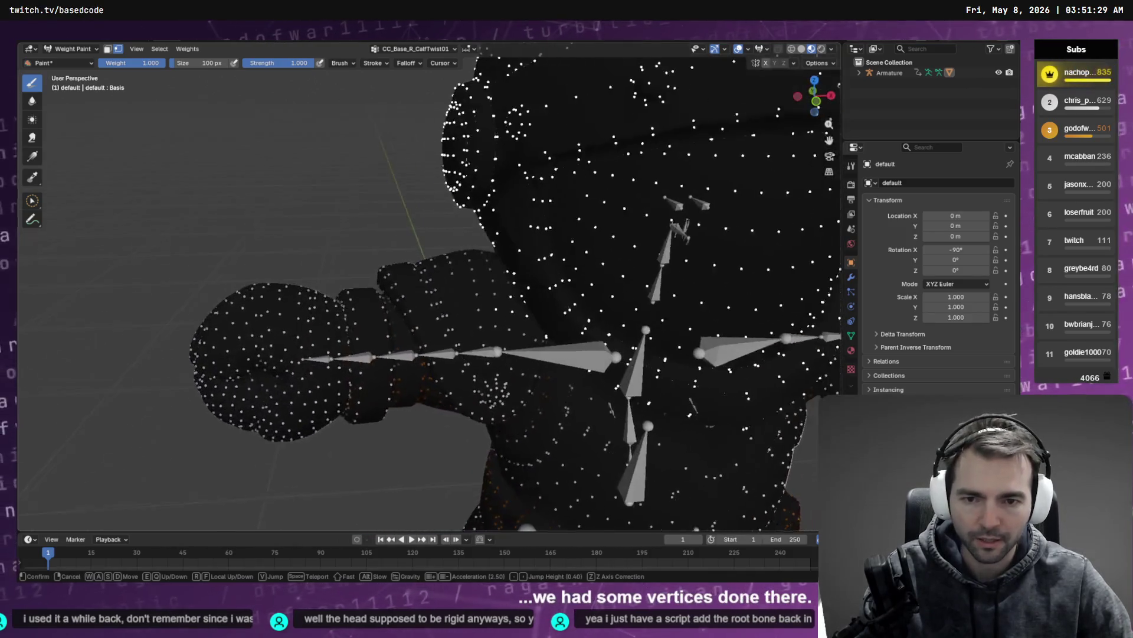
left_click(461, 228)
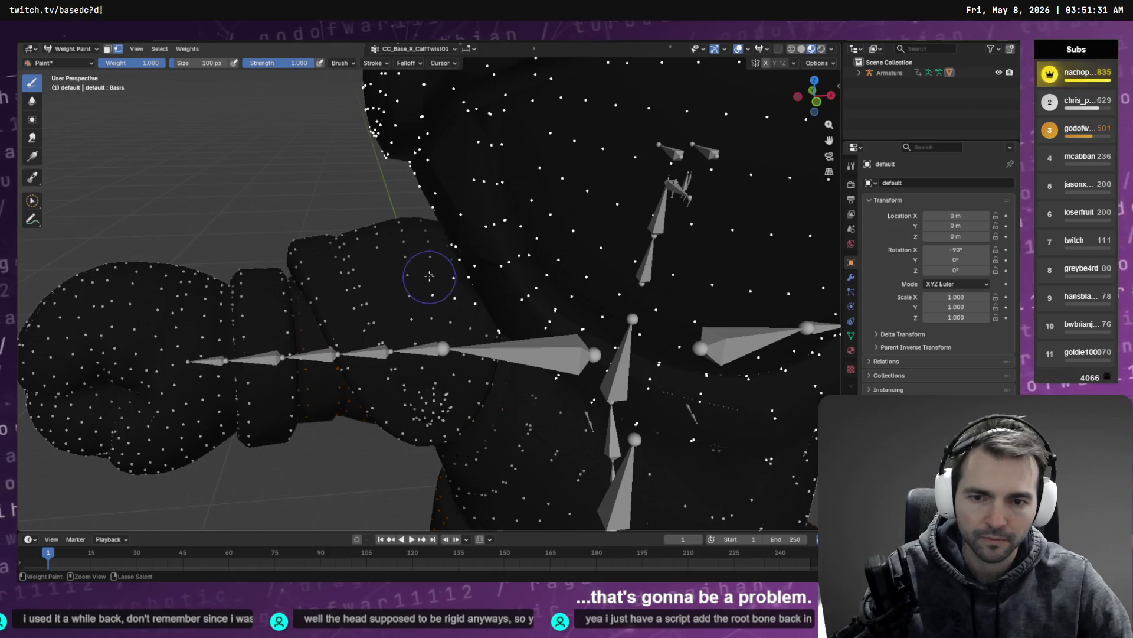
Switch to Select Circle, frame the knight, and display the CC_Base_R_Clavicle group
left_click(32, 201)
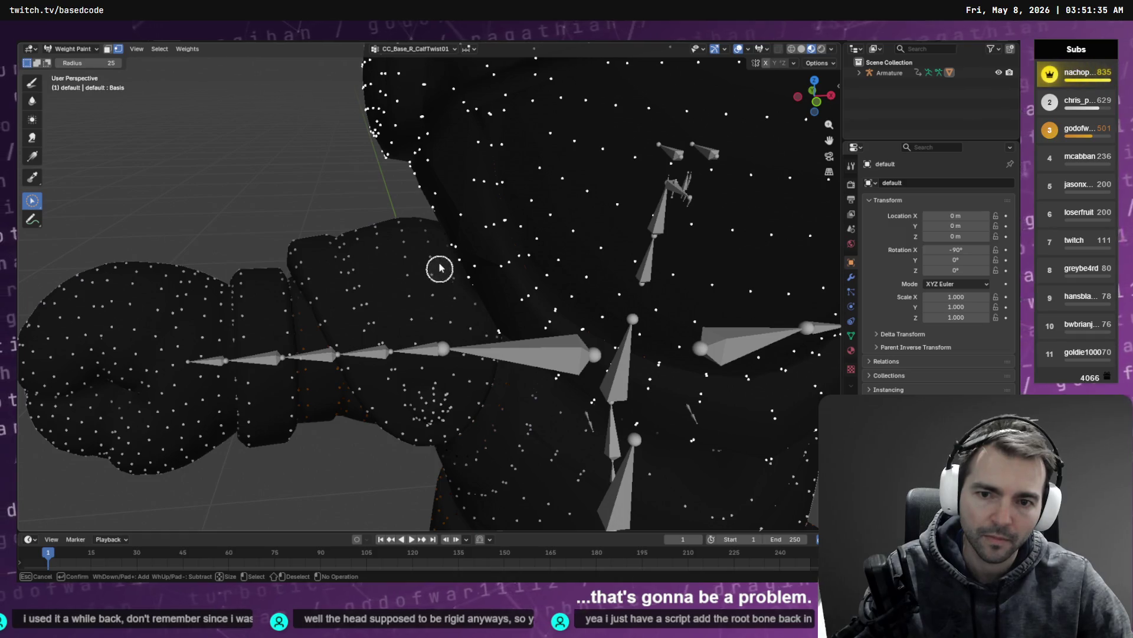
key("Home")
middle_click_drag(688, 196, 610, 187)
left_click(413, 49)
scroll(413, 87, "down", 6, "ctrl")
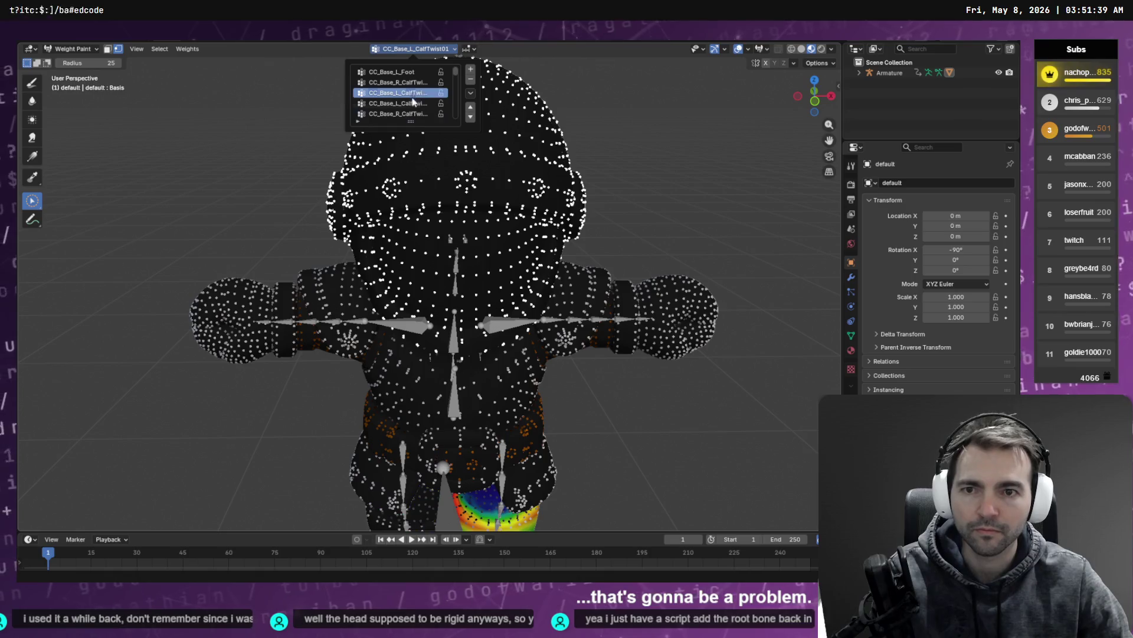
scroll(408, 108, "down", 2, "ctrl")
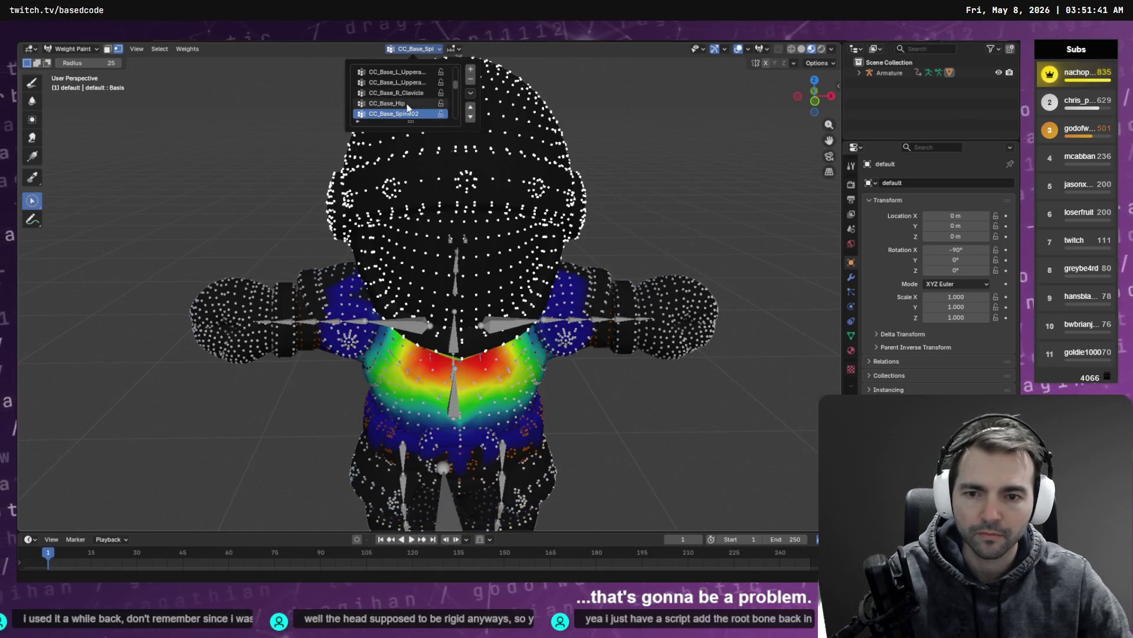
scroll(408, 107, "up", 2, "ctrl")
mouse_move(372, 210)
middle_mouse_down()
mouse_move(286, 240)
mouse_move(332, 292)
middle_mouse_up()
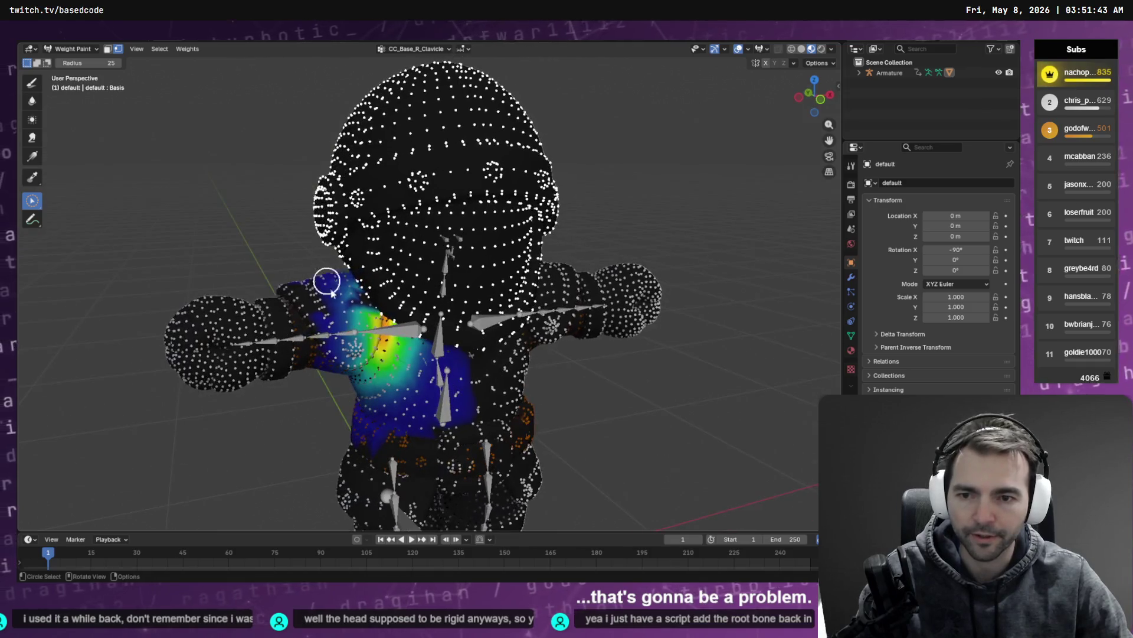
Return to the Paint brush and invert the vertex selection, viewing the knight front-on
left_click(34, 83)
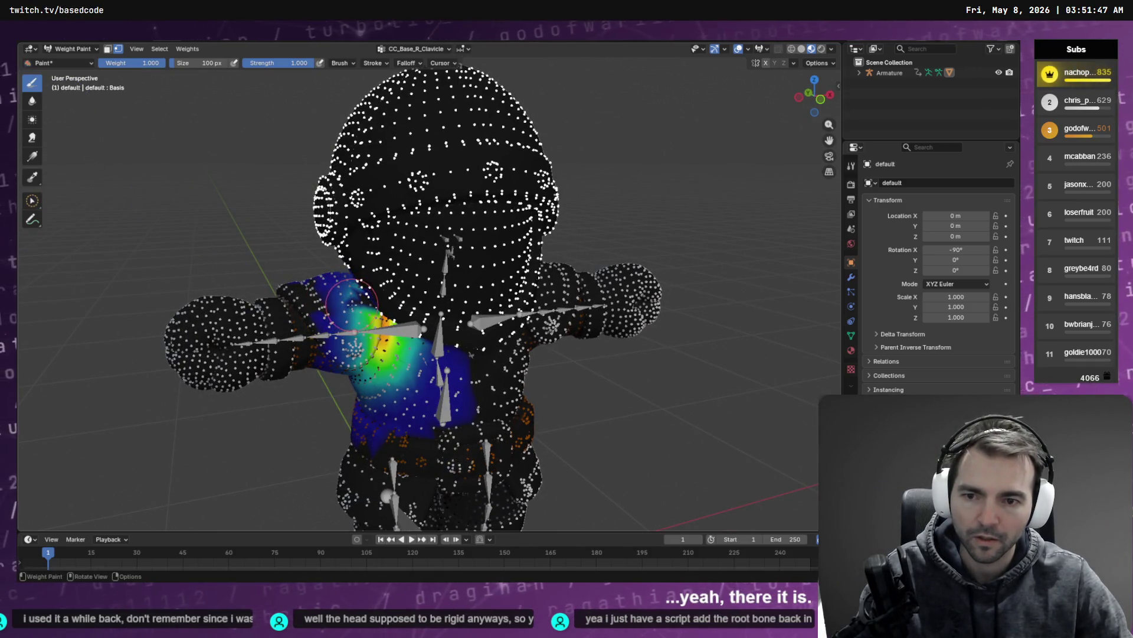
scroll(355, 309, "up", 5)
scroll(348, 309, "down", 3)
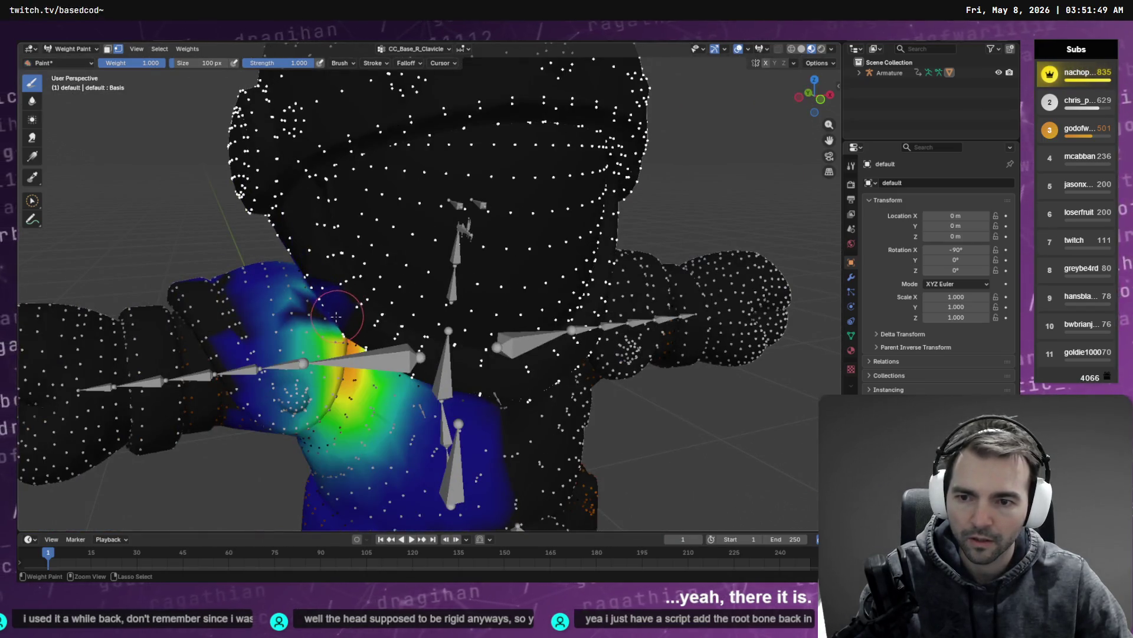
left_click(159, 50)
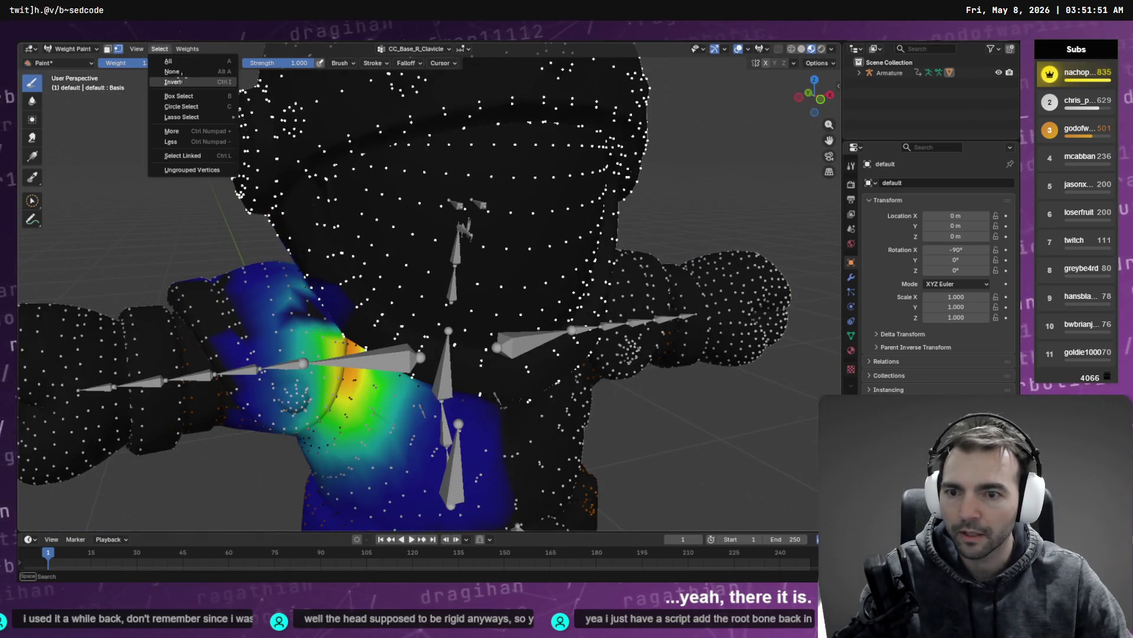
left_click(173, 82)
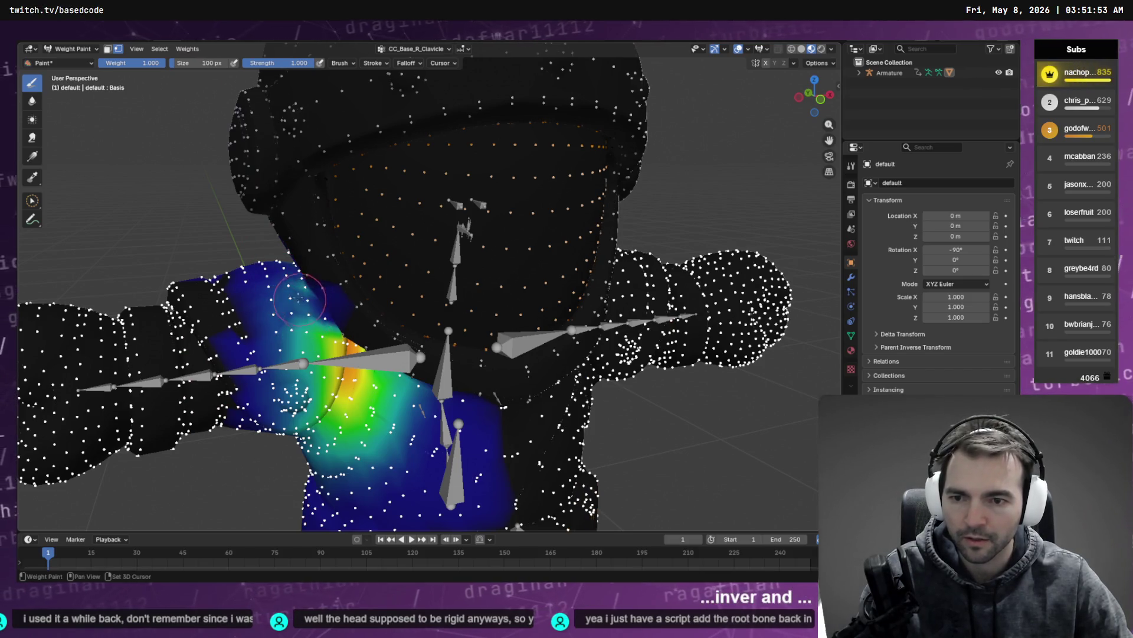
scroll(314, 303, "down", 4)
middle_click_drag(314, 303, 466, 308)
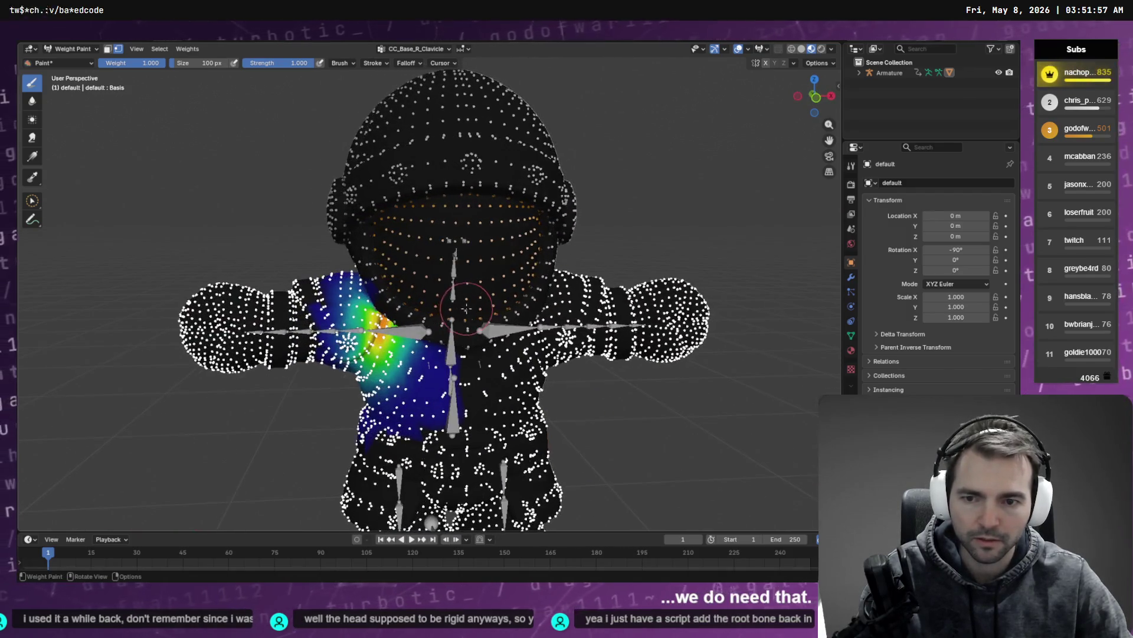
Scroll the vertex group list down to CC_Base_Head, then change the vertex selection
left_click(429, 49)
scroll(409, 102, "down", 5, "ctrl")
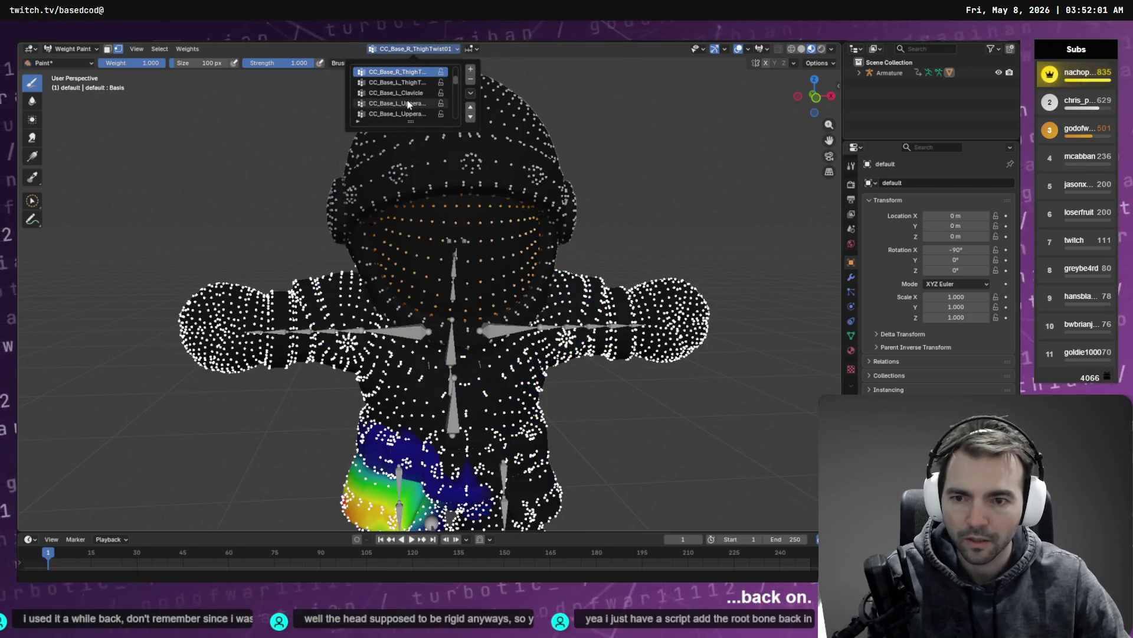
scroll(408, 104, "down", 6, "ctrl")
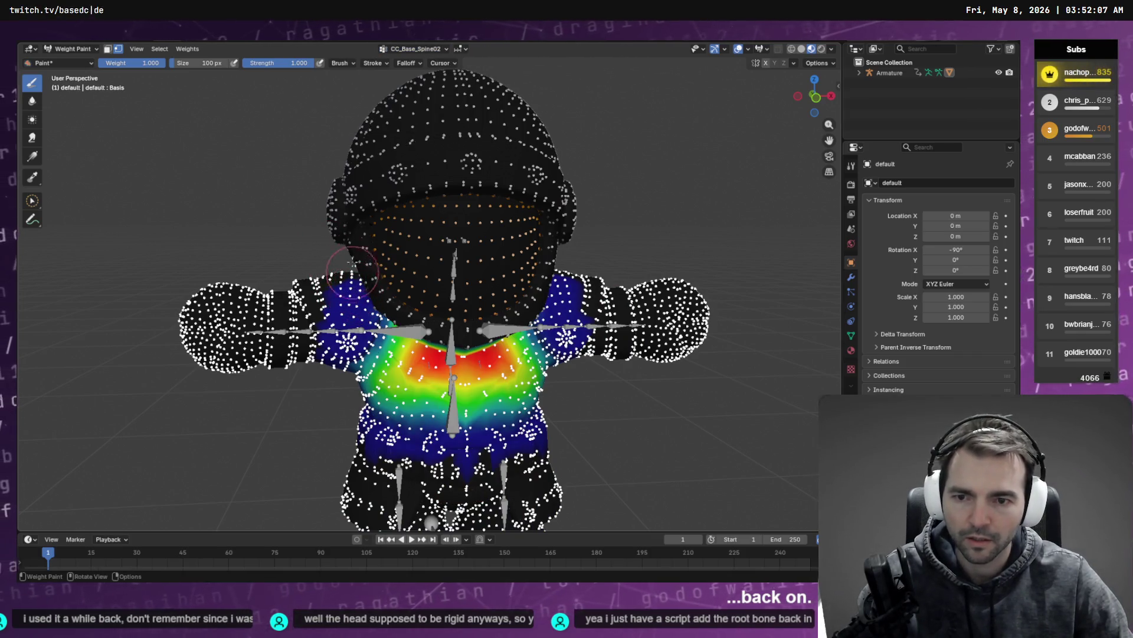
left_click(420, 50)
scroll(415, 107, "down", 5, "ctrl")
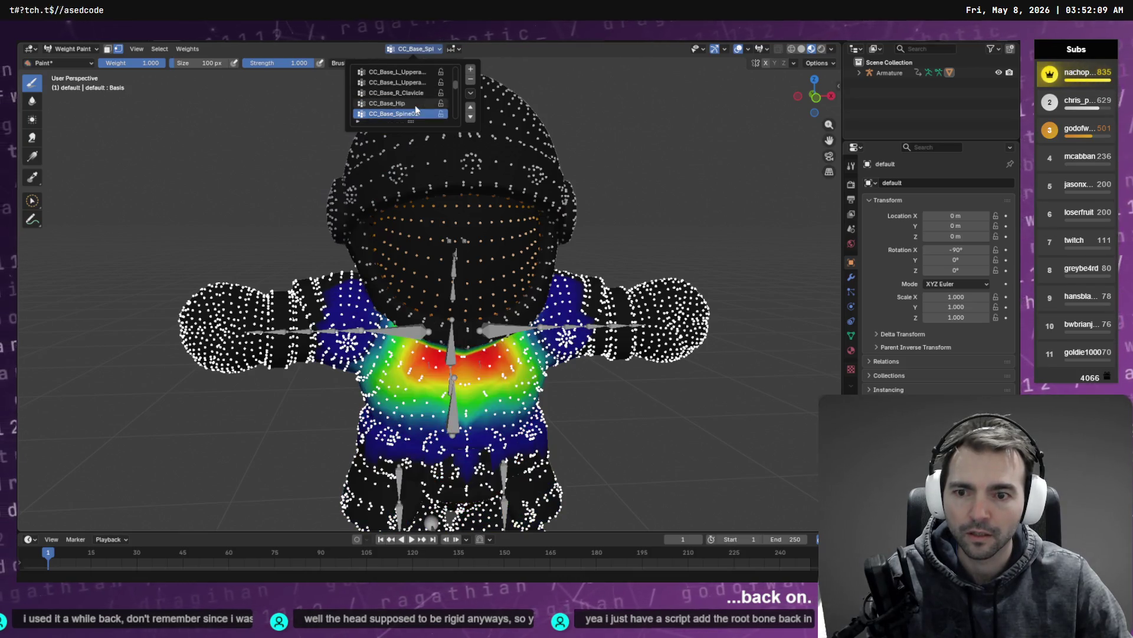
scroll(414, 108, "down", 4, "ctrl")
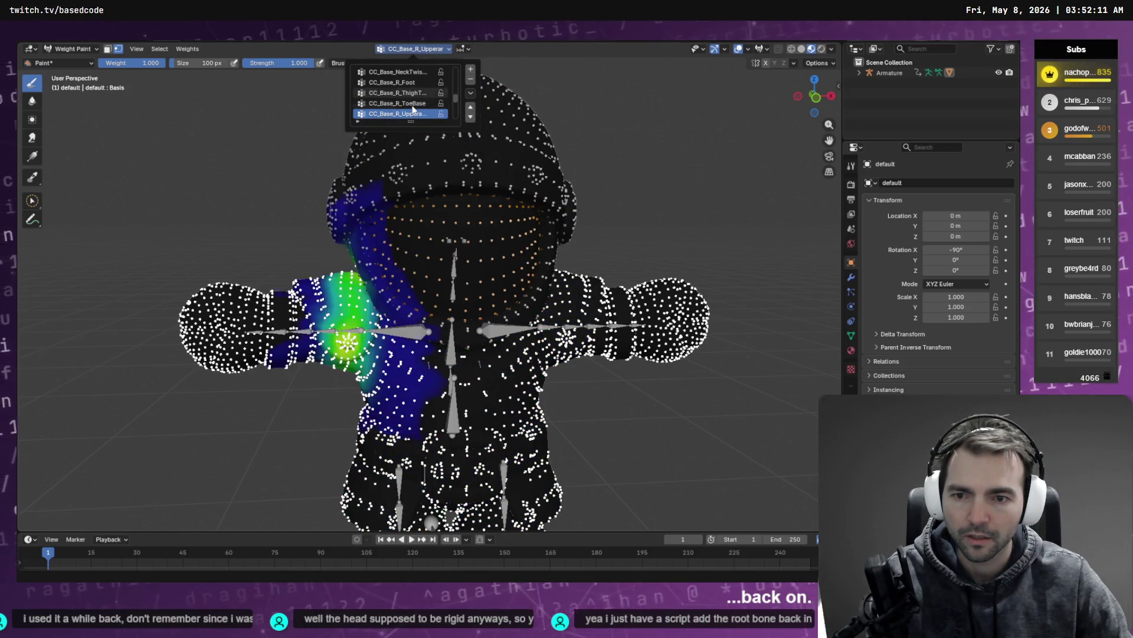
scroll(414, 108, "down", 3, "ctrl")
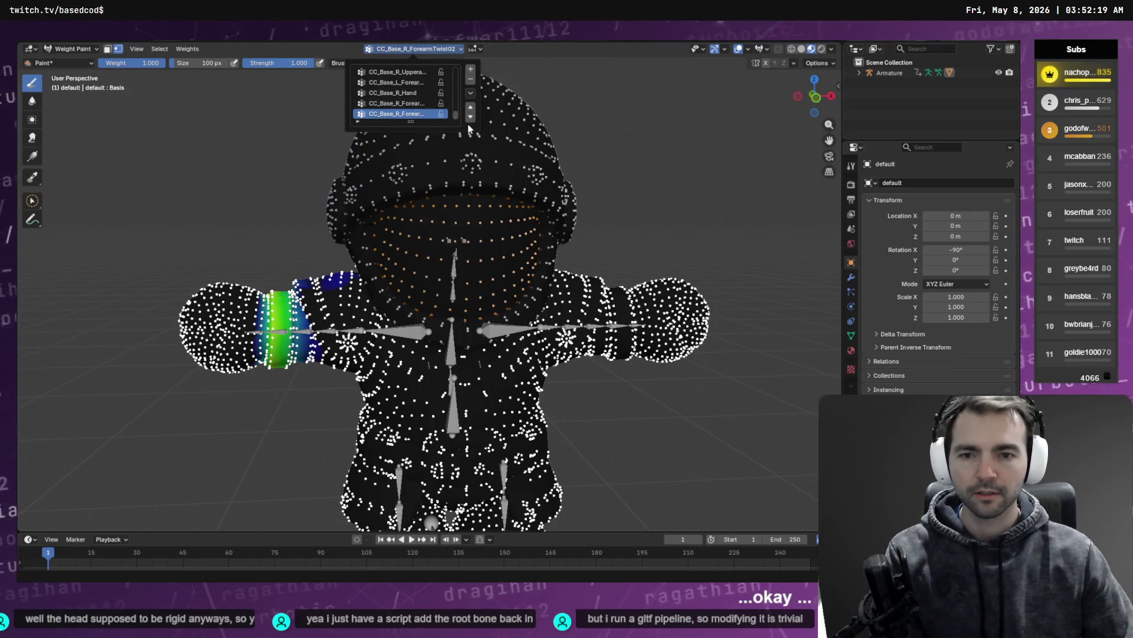
scroll(413, 102, "down", 5, "ctrl")
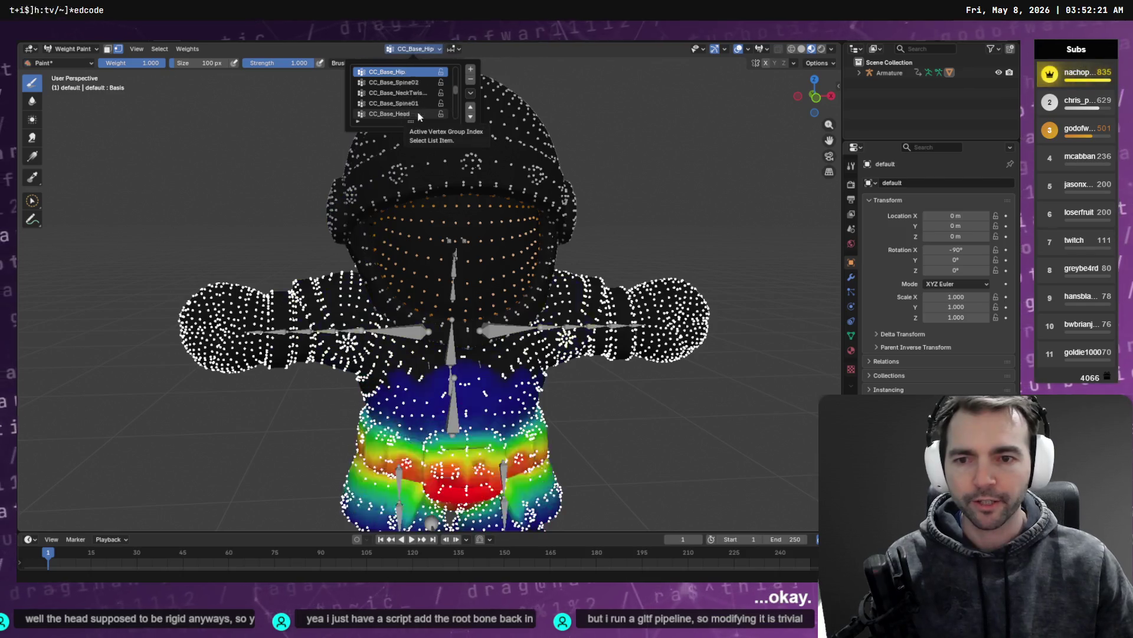
scroll(418, 115, "down", 6, "ctrl")
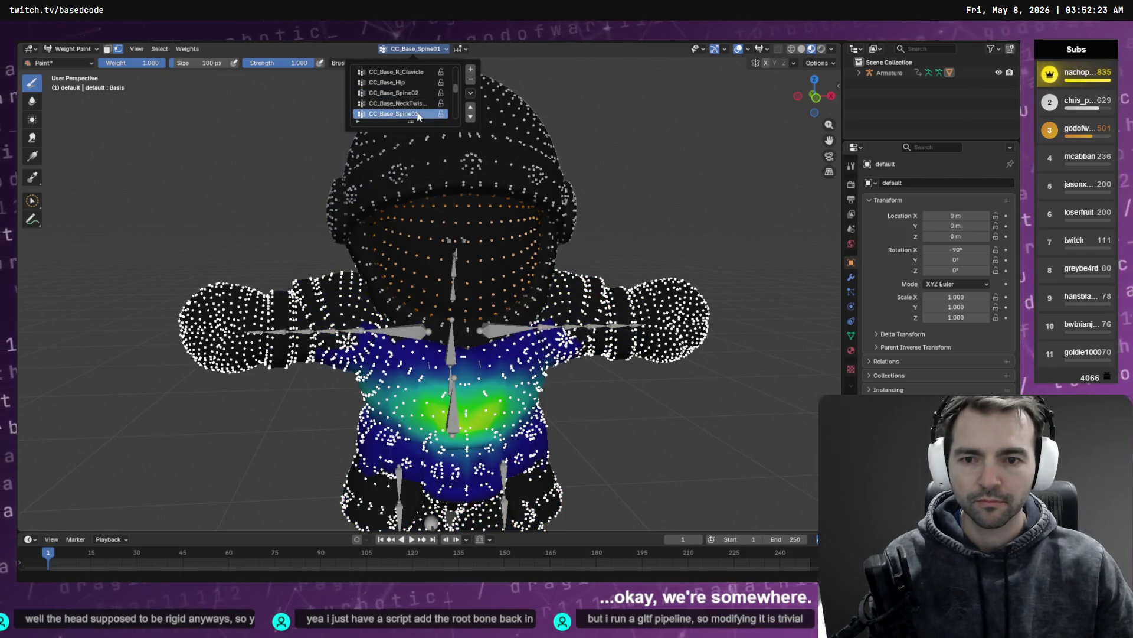
left_click(160, 48)
left_click(177, 79)
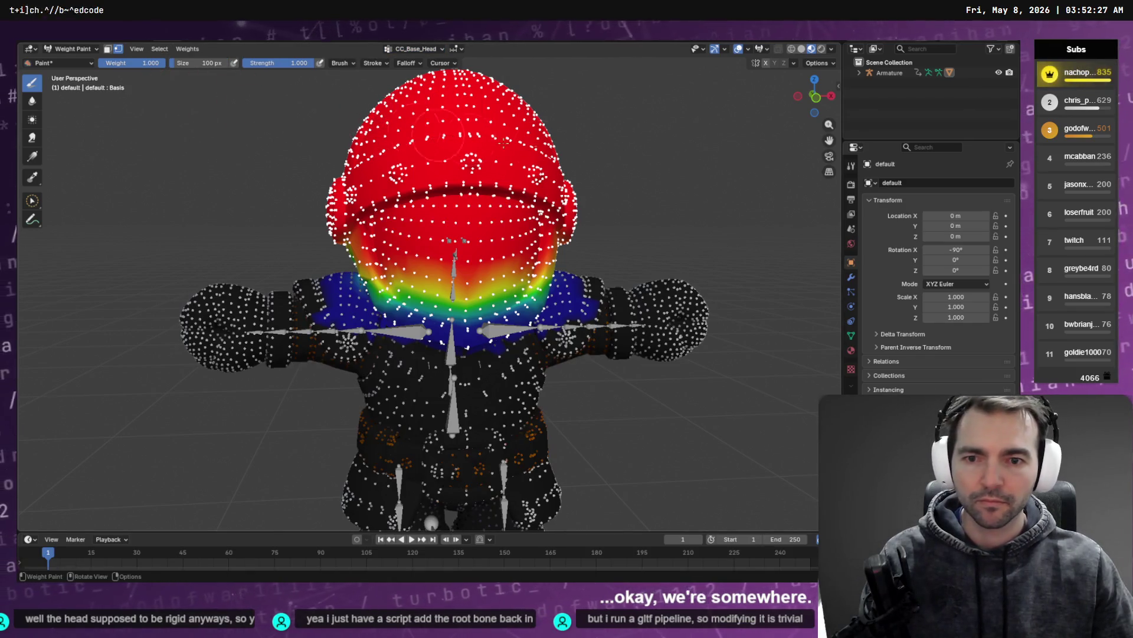
Fill the head group with full weight via Set Weight, then grow the vertex selection
key("q")
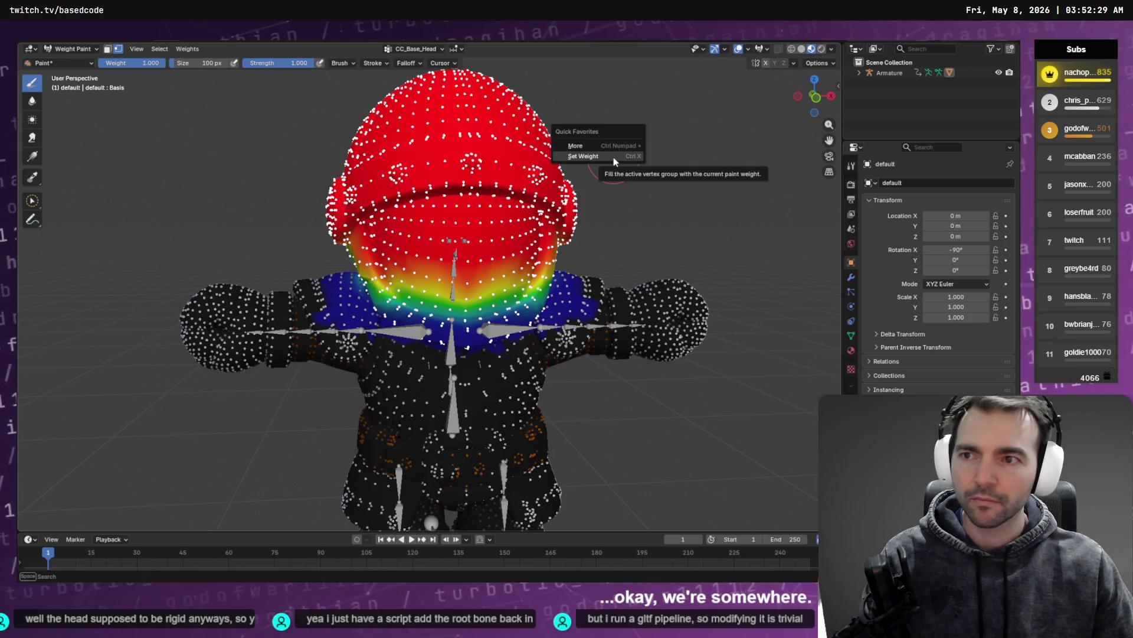
left_click(614, 157)
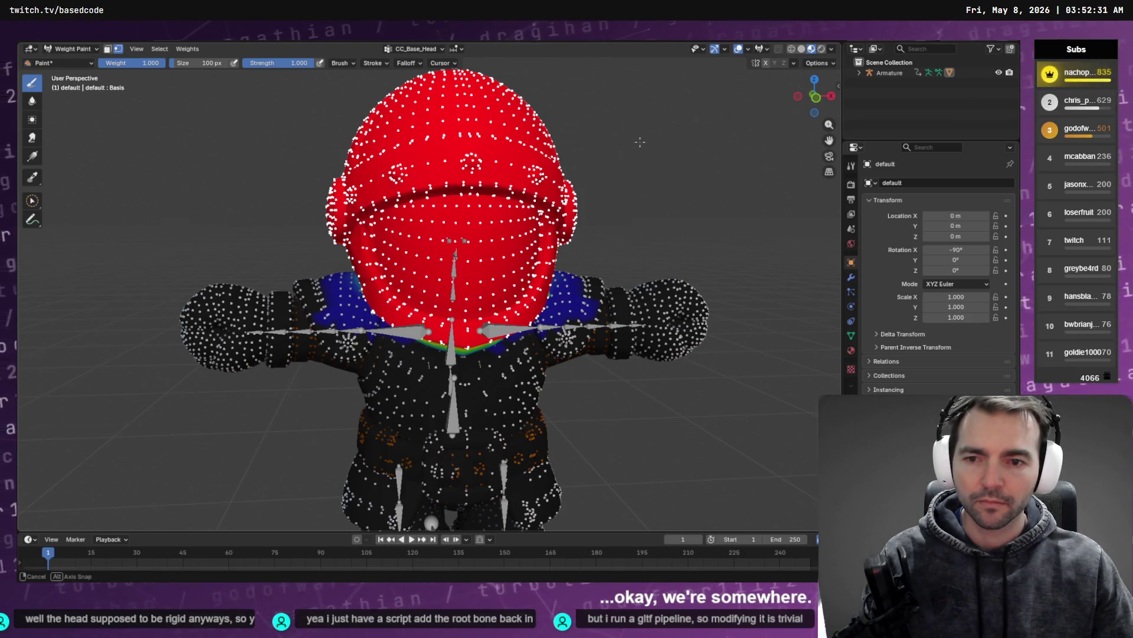
mouse_move(640, 142)
middle_mouse_down()
mouse_move(560, 153)
mouse_move(661, 130)
mouse_move(626, 135)
mouse_move(649, 139)
mouse_move(639, 140)
middle_mouse_up()
left_click(163, 50)
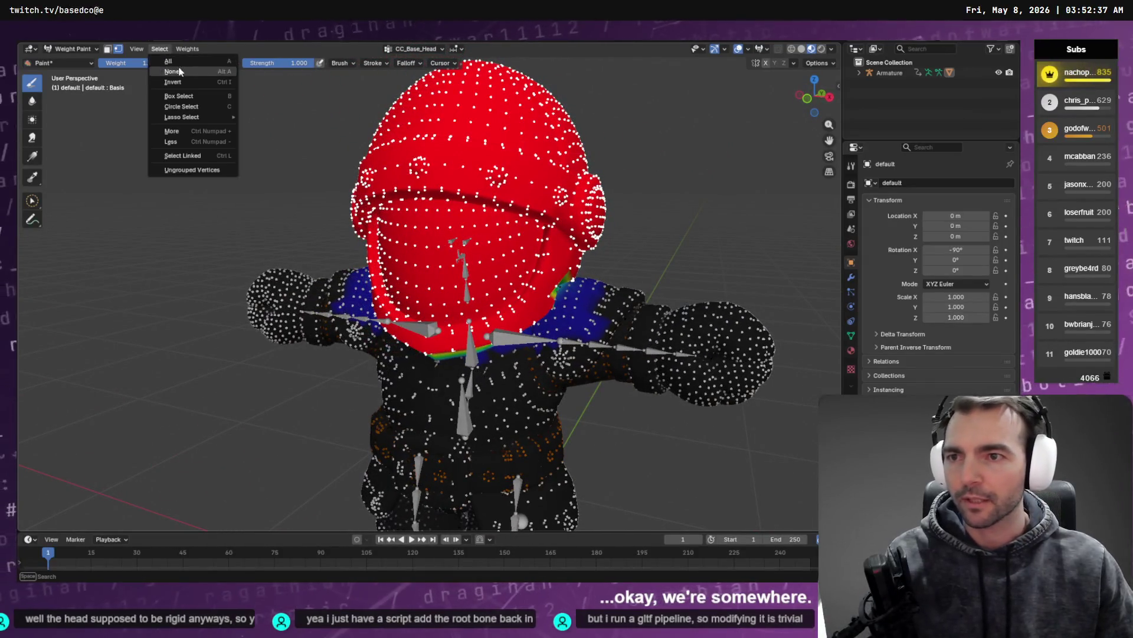
left_click(220, 94)
Lower the paint weight toward zero, frame the neck seam, and undo back to the original gradient
left_click_drag(148, 62, 136, 63)
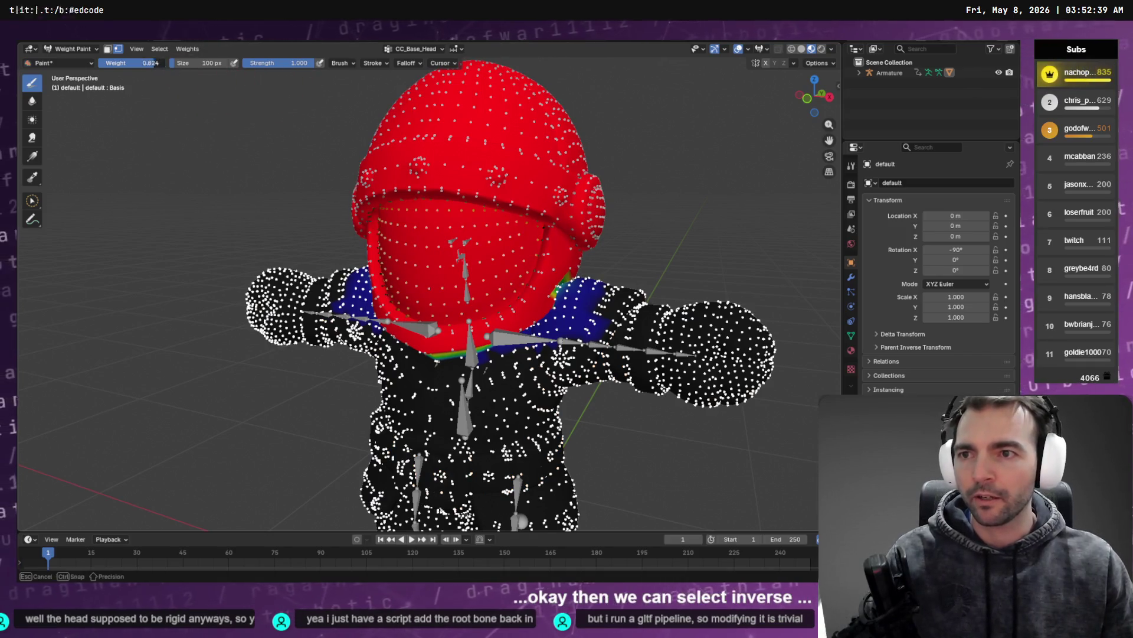
right_click(350, 128)
mouse_move(303, 119)
middle_mouse_down()
mouse_move(384, 124)
mouse_move(520, 65)
middle_mouse_up()
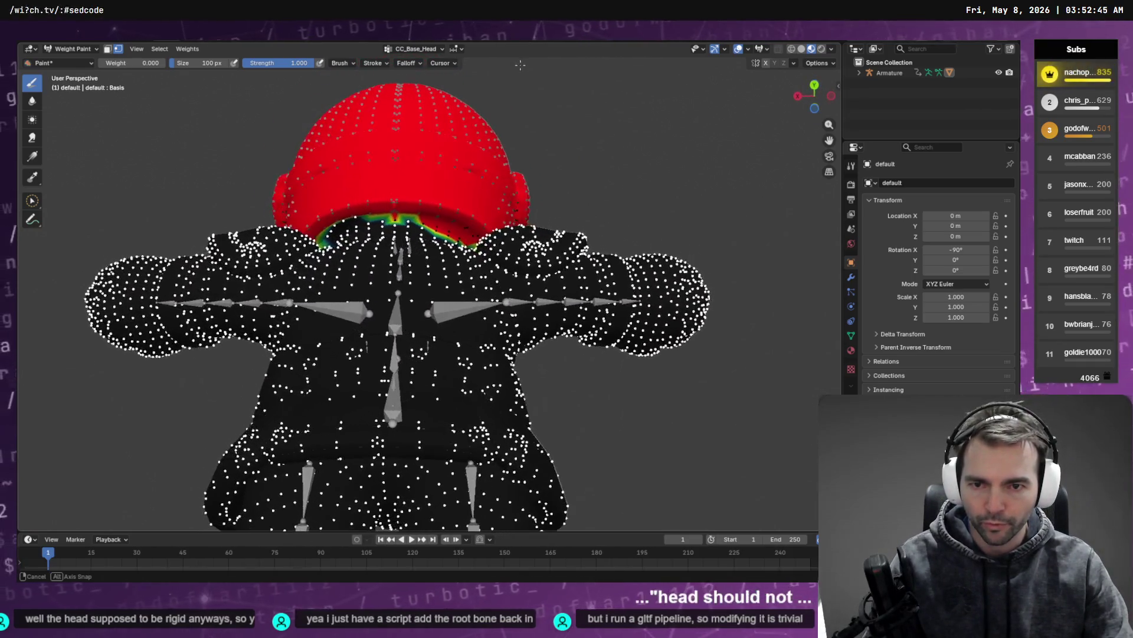
scroll(508, 104, "up", 3)
middle_click_drag(514, 134, 509, 145)
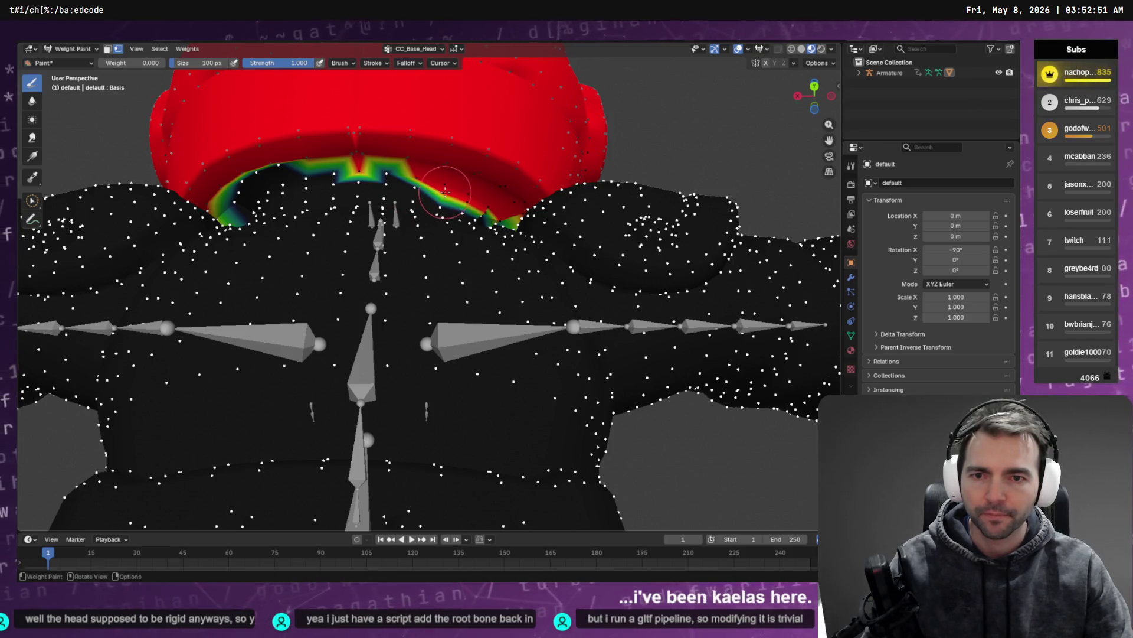
key("ctrl+z")
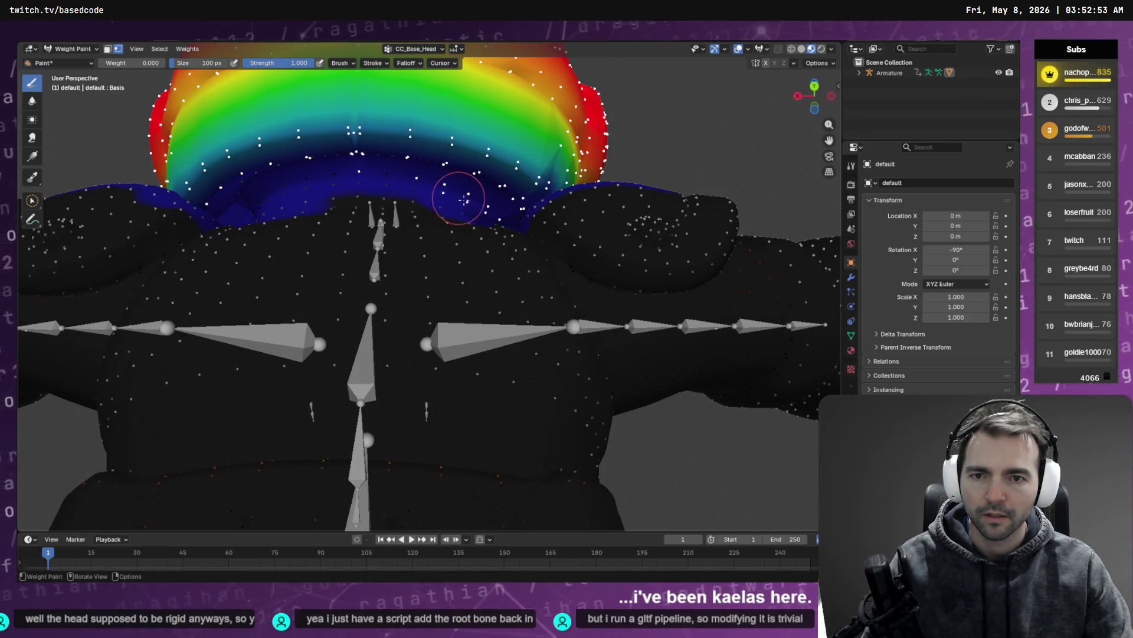
Subtract weight on the neck, try Circle Select and Set Weight, then undo
left_click(440, 205, "ctrl")
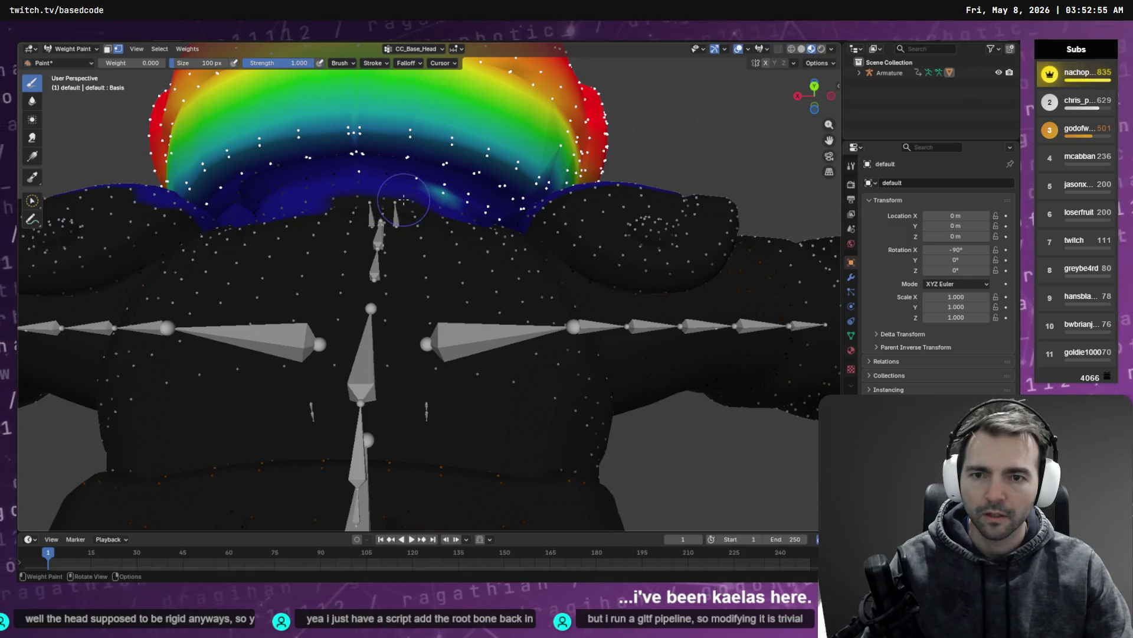
key("w")
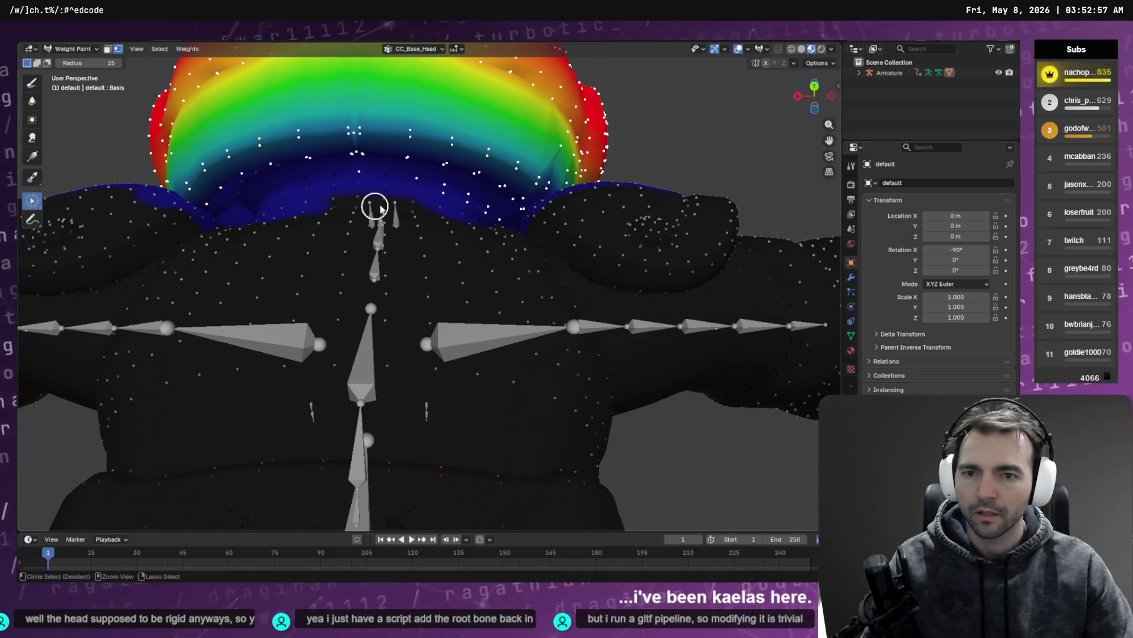
mouse_move(505, 230)
middle_mouse_down()
mouse_move(522, 243)
mouse_move(405, 281)
mouse_move(359, 246)
mouse_move(311, 235)
mouse_move(263, 240)
mouse_move(177, 278)
mouse_move(98, 273)
mouse_move(223, 261)
middle_mouse_up()
key("Home")
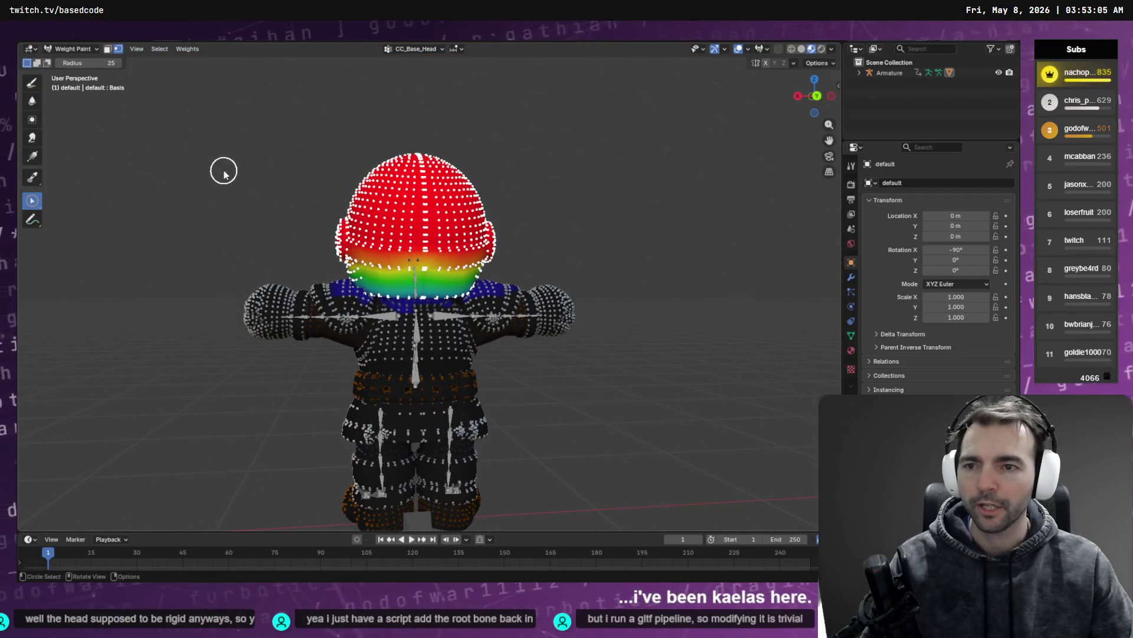
key("q")
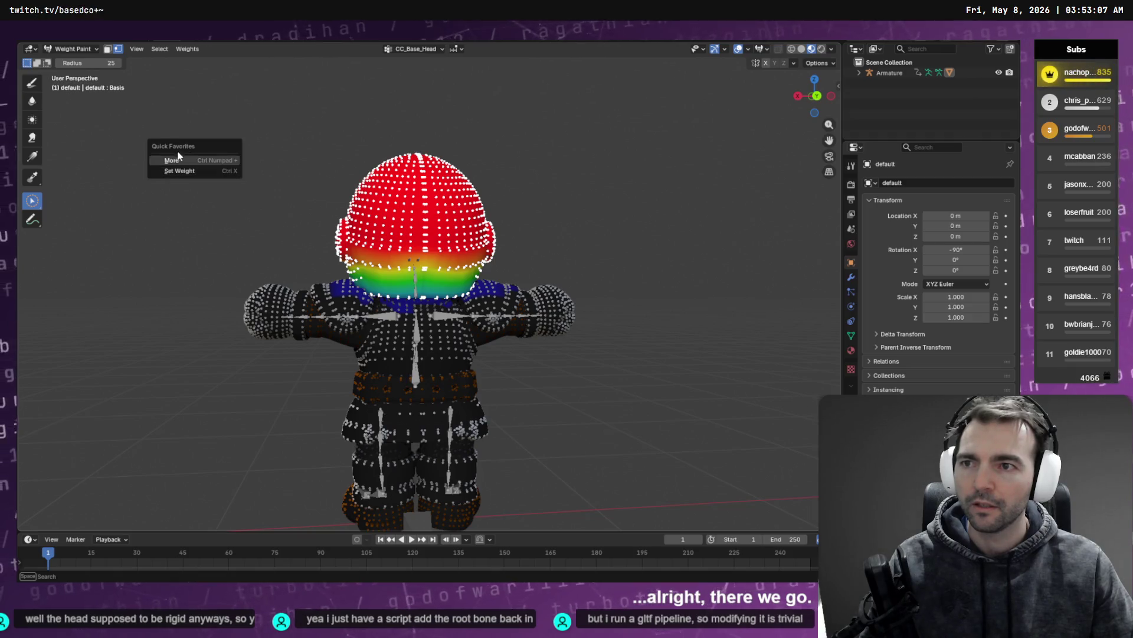
left_click(179, 171)
key("ctrl+z")
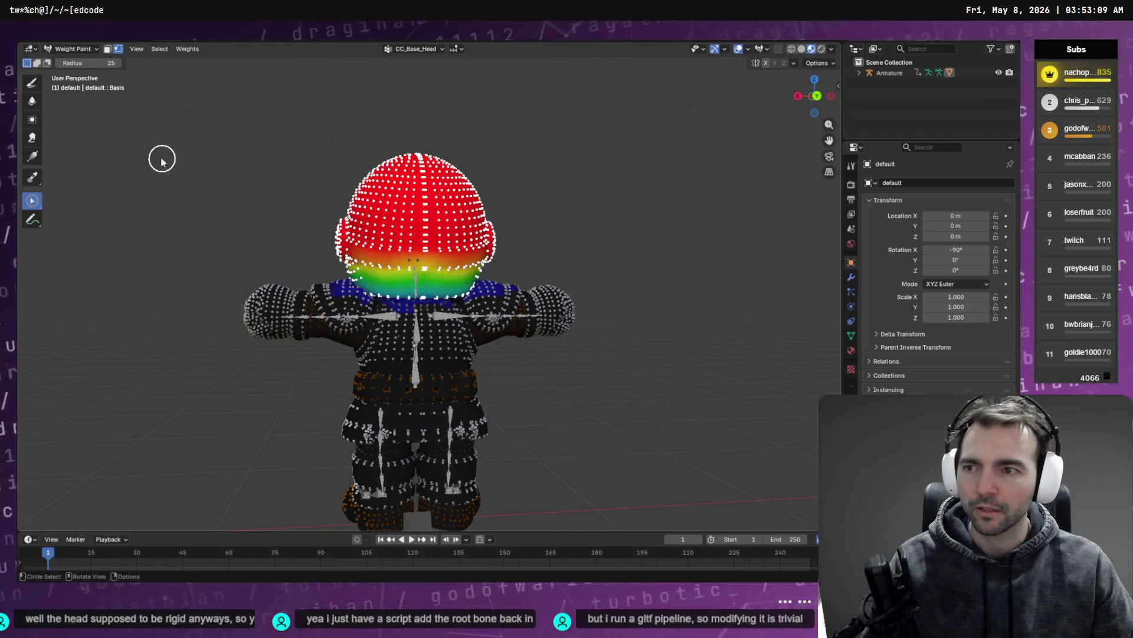
Briefly enter Edit Mode and return to Weight Paint with the Paint brush
key("Tab")
key("q")
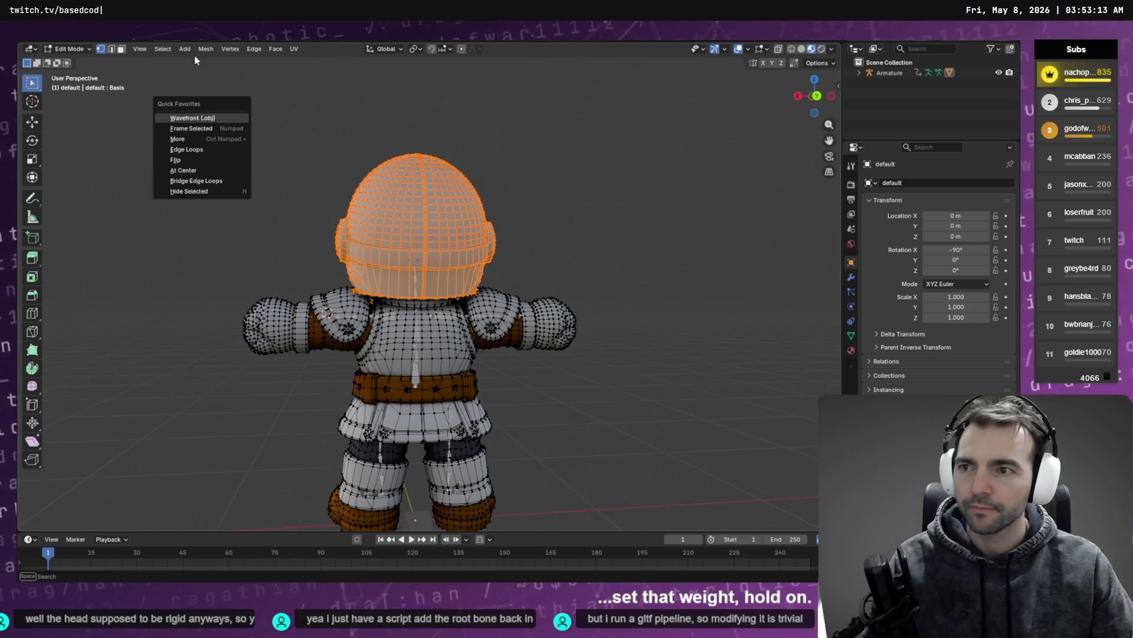
key("Escape")
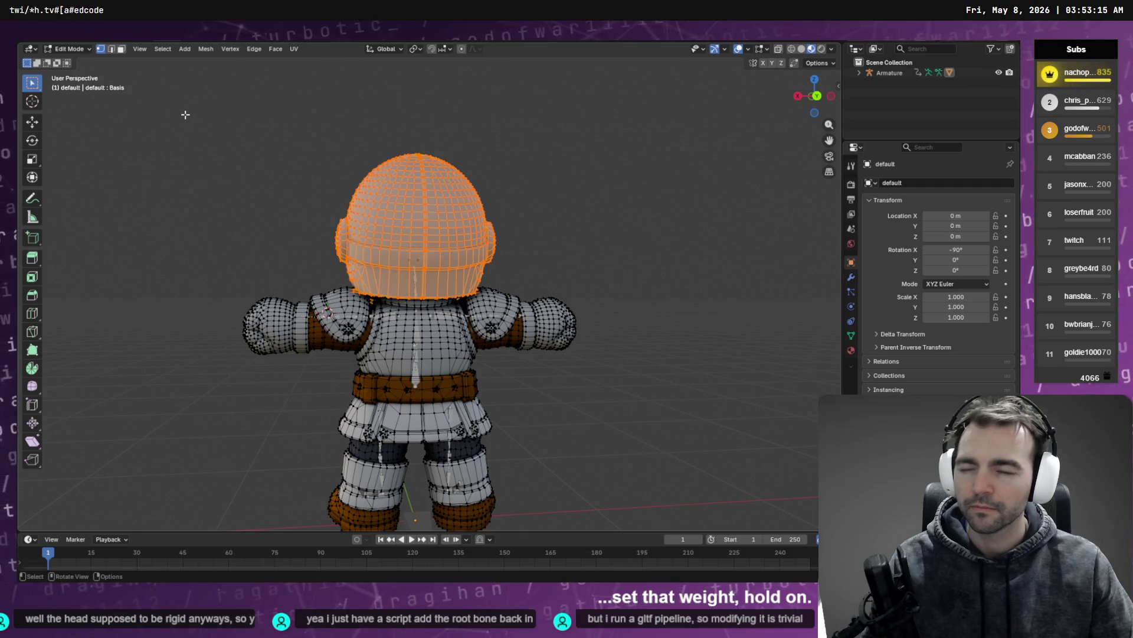
key("Tab")
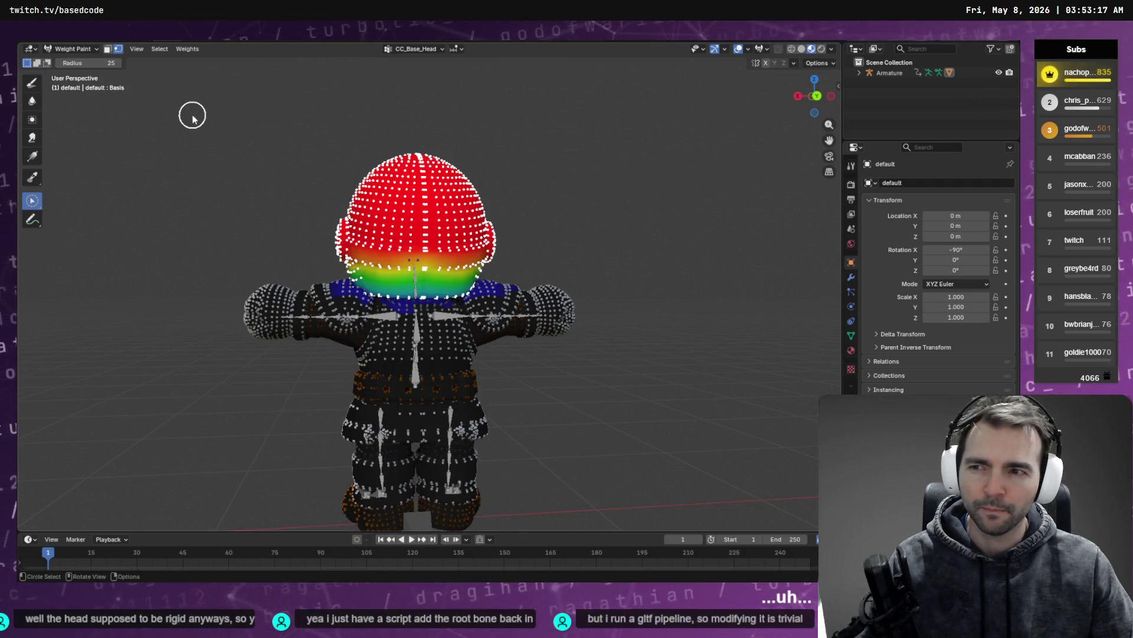
left_click(34, 84)
key("q")
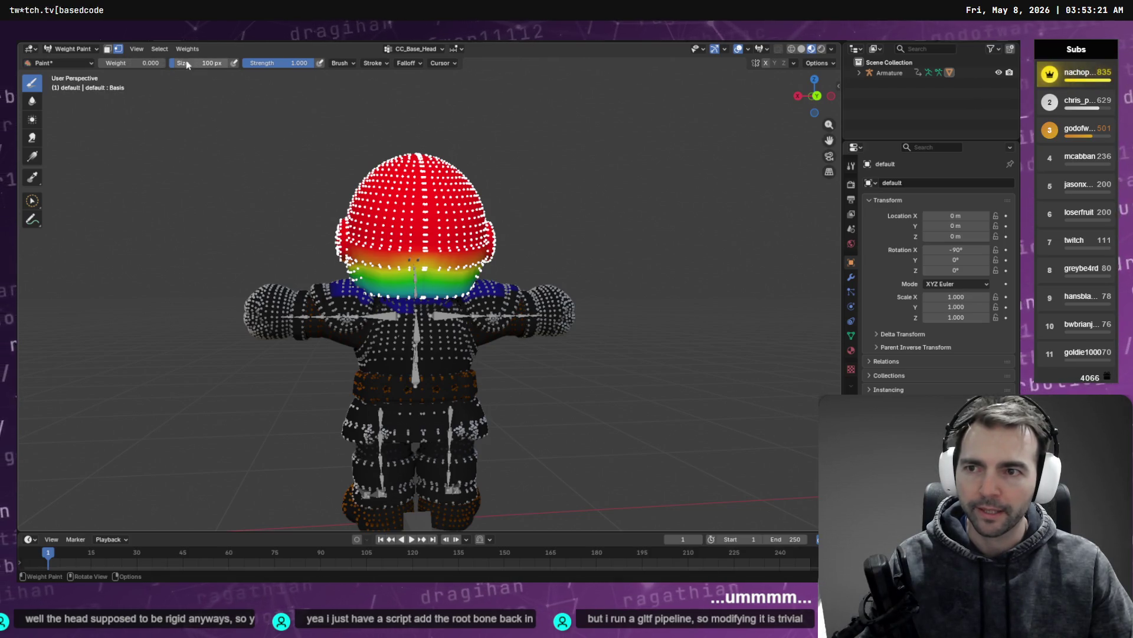
Raise the paint weight to 1.000 and Set Weight on the whole head
left_click_drag(135, 62, 181, 70)
key("q")
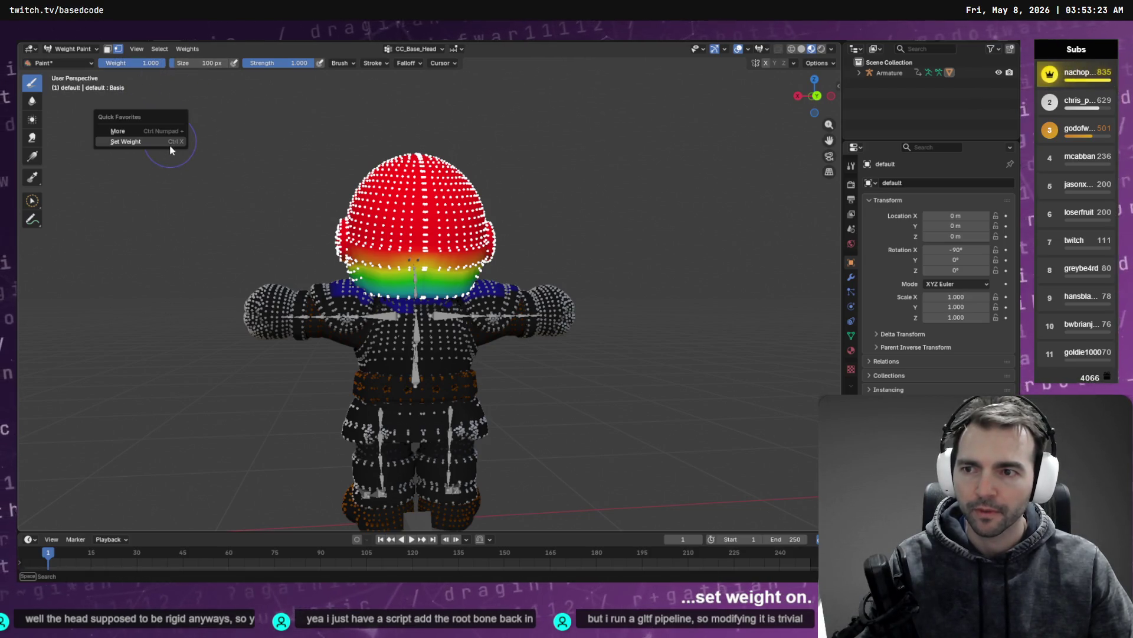
left_click(170, 145)
Invert the selection to the body and Set Weight 0 there, then orbit to check the neck
left_click(161, 50)
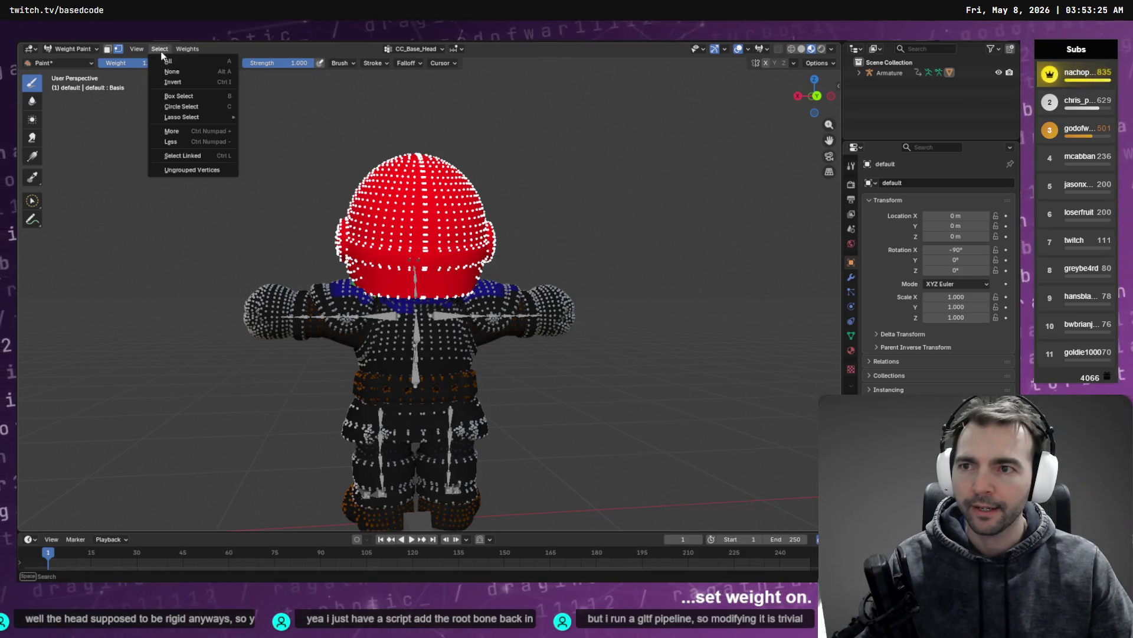
left_click(187, 80)
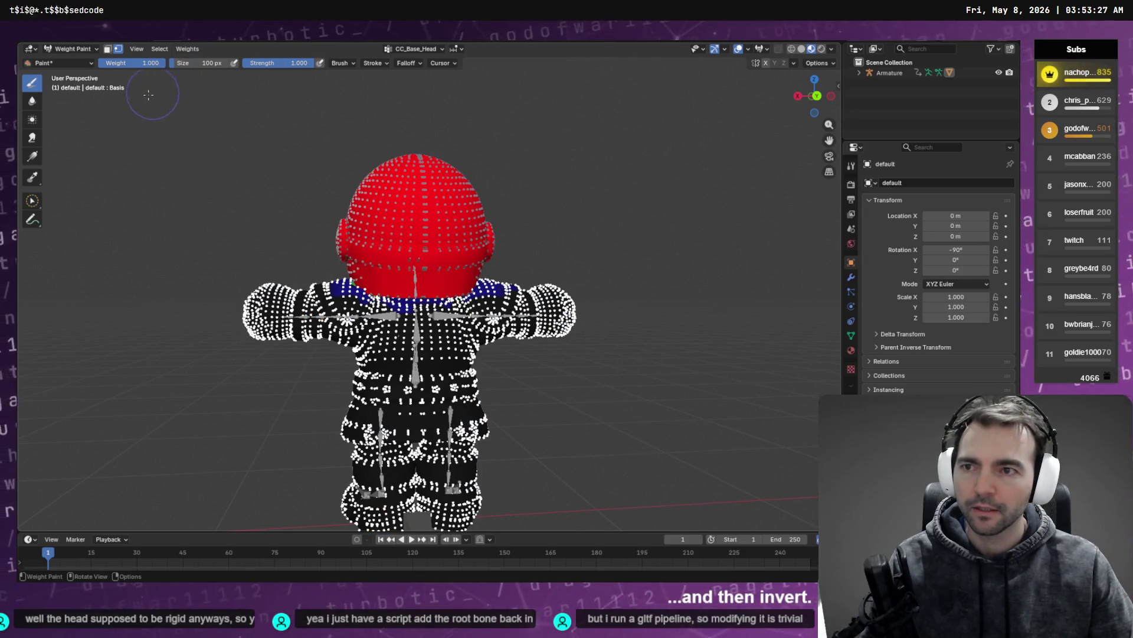
key("q")
left_click(142, 118)
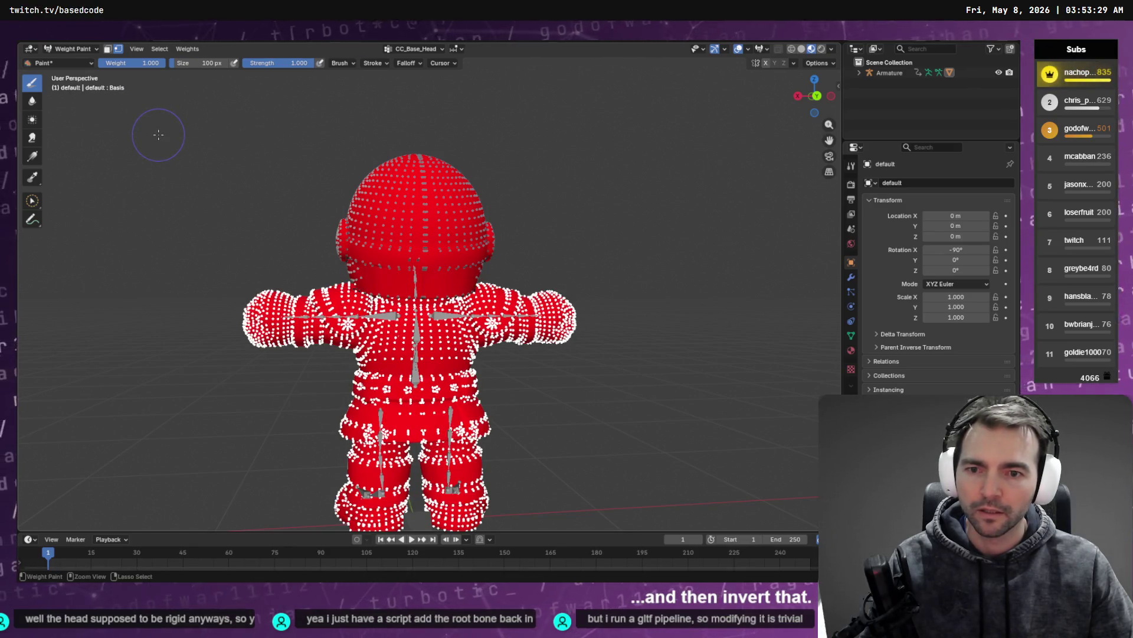
key("ctrl+z")
key("BackSpace")
key("q")
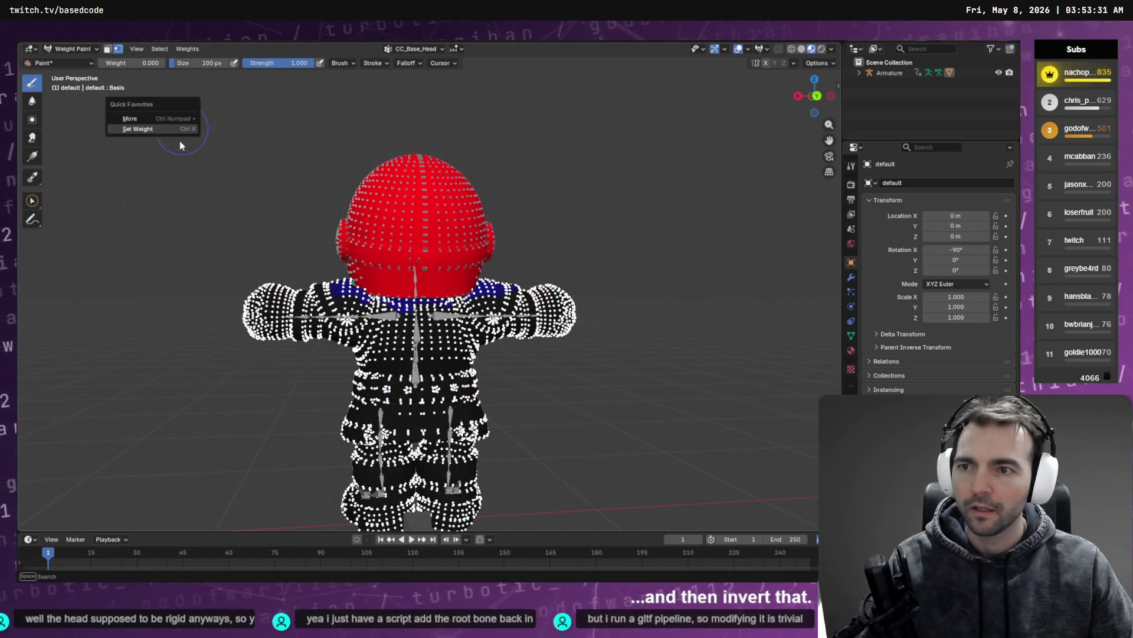
left_click(144, 124)
mouse_move(172, 126)
middle_mouse_down()
mouse_move(234, 158)
mouse_move(384, 151)
mouse_move(490, 216)
mouse_move(735, 211)
mouse_move(474, 195)
mouse_move(455, 216)
mouse_move(557, 220)
middle_mouse_up()
scroll(490, 203, "up", 5)
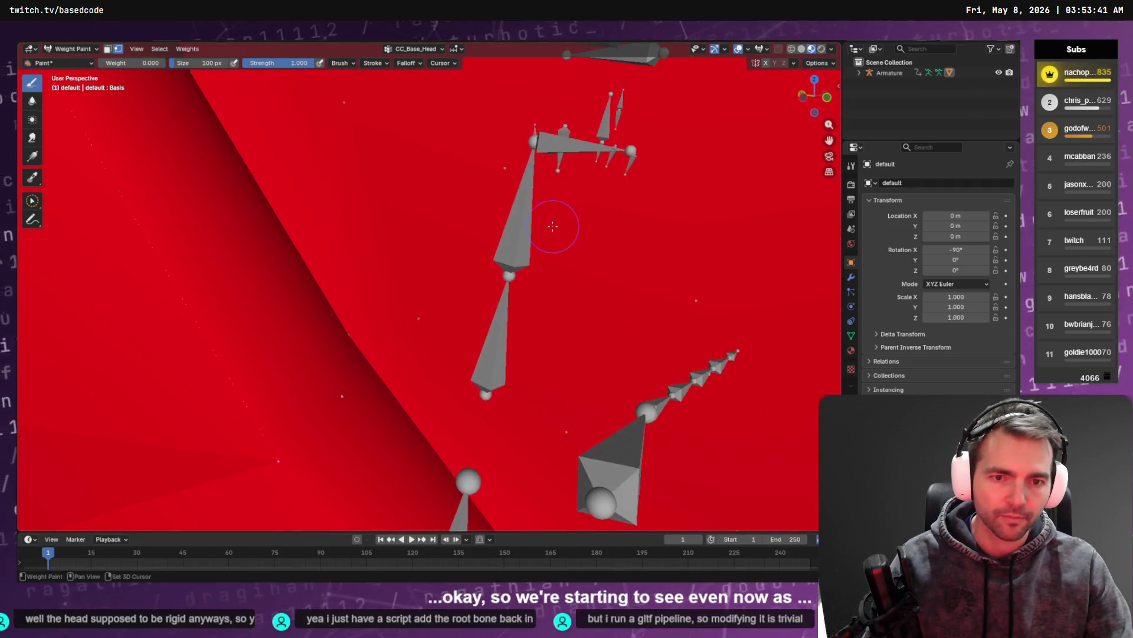
Walk into the view to inspect the neck and undo the stray neck weight strokes
key("shift+grave")
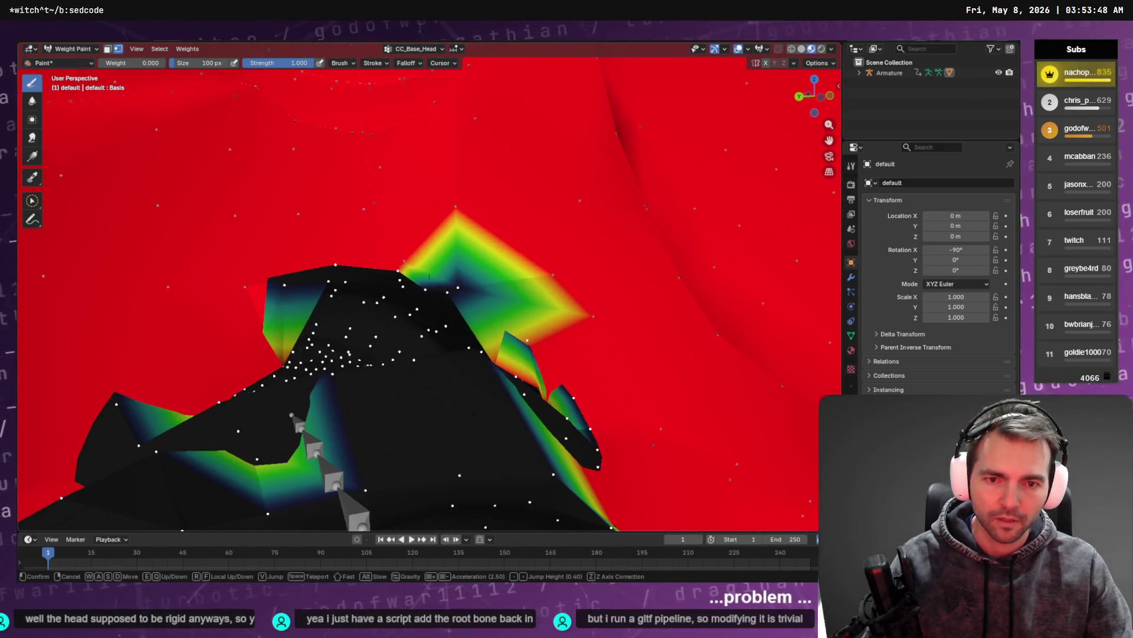
left_click(552, 225)
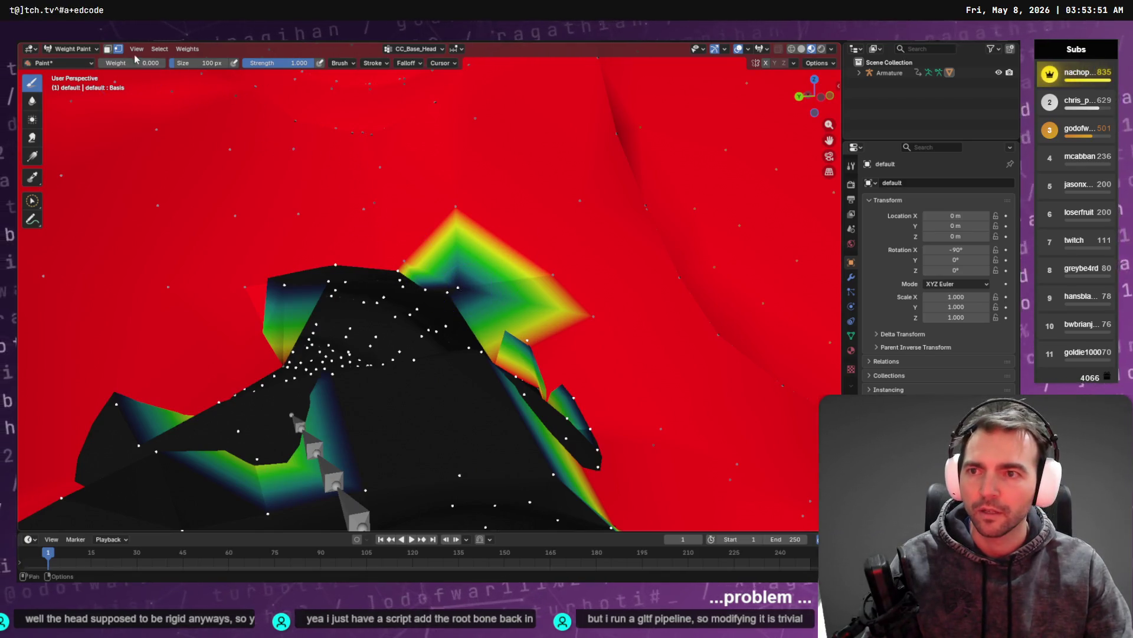
key("ctrl+z")
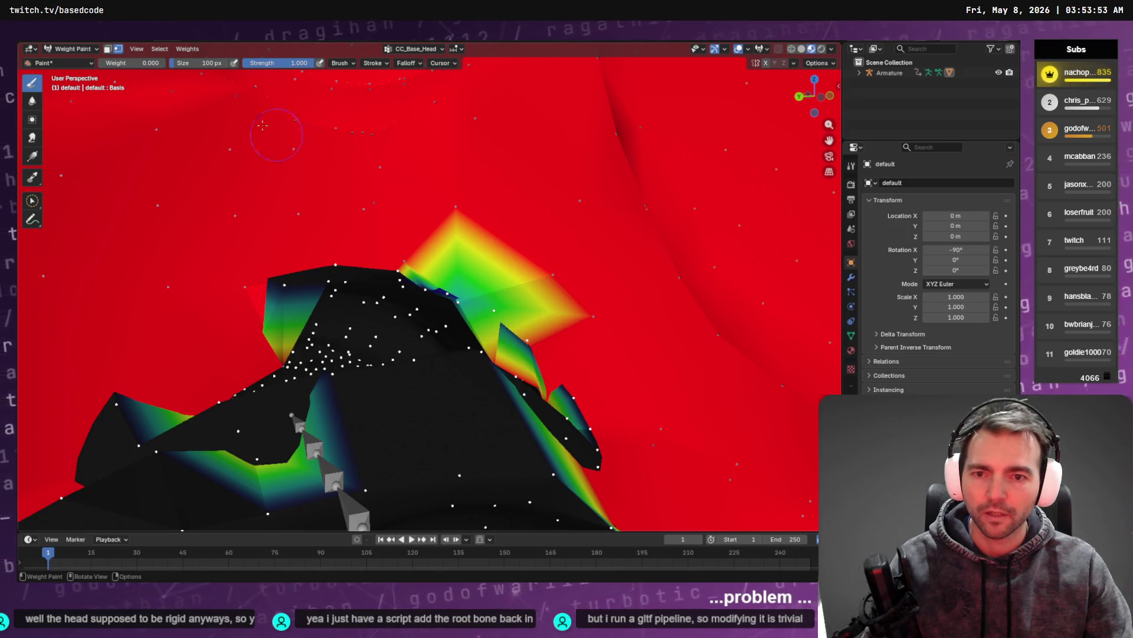
key("ctrl+shift+z")
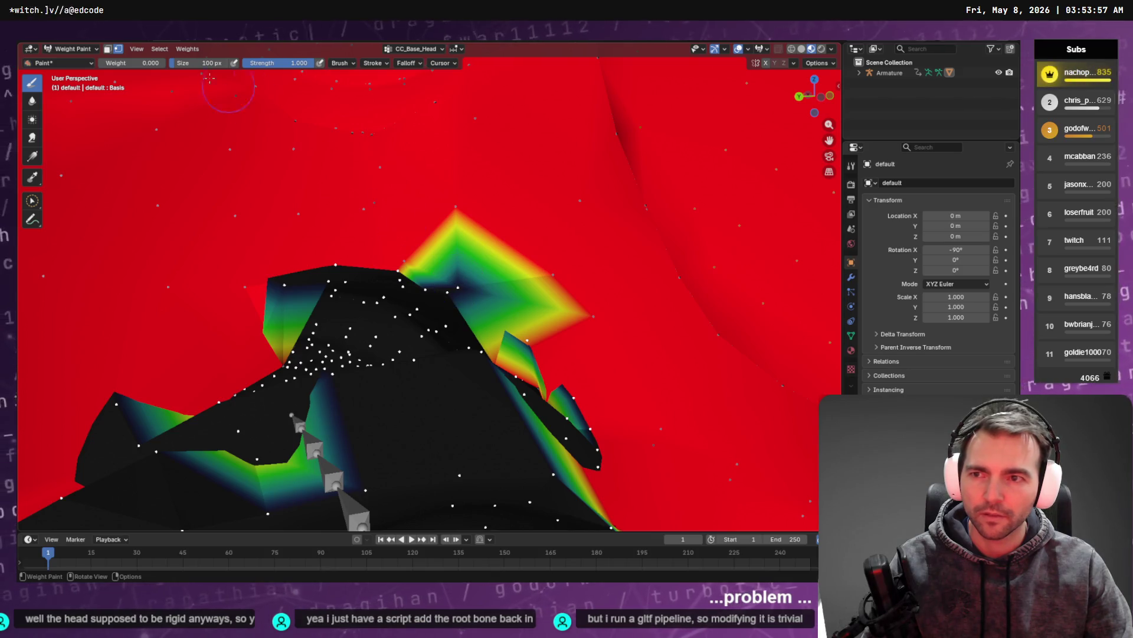
key("ctrl+z")
key("ctrl+z")
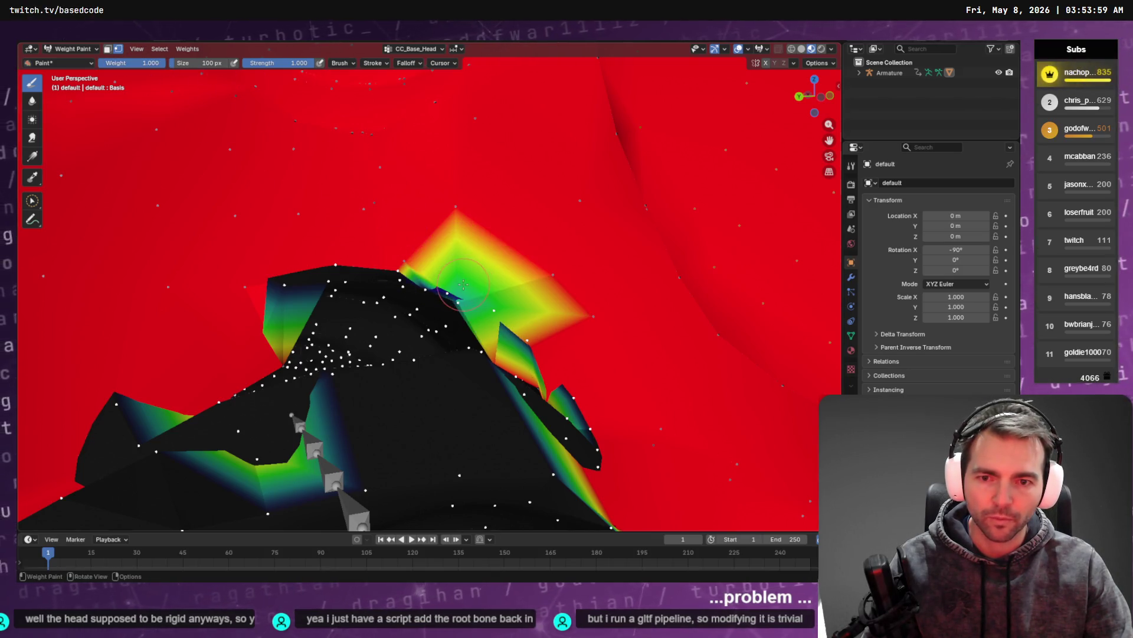
middle_click_drag(522, 289, 366, 292)
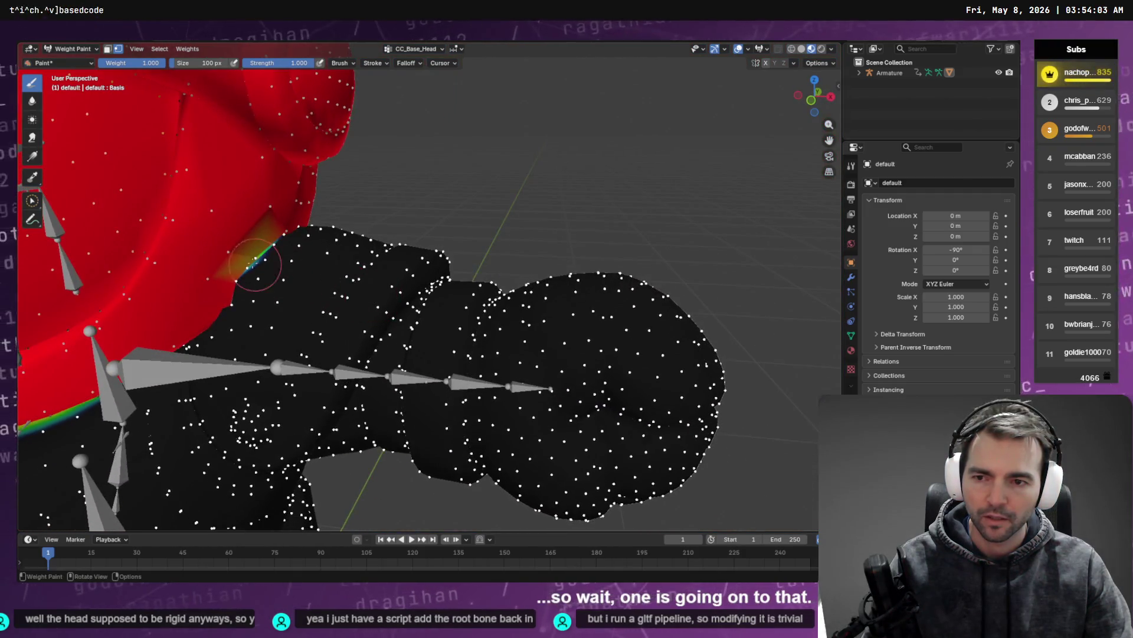
key("ctrl+z")
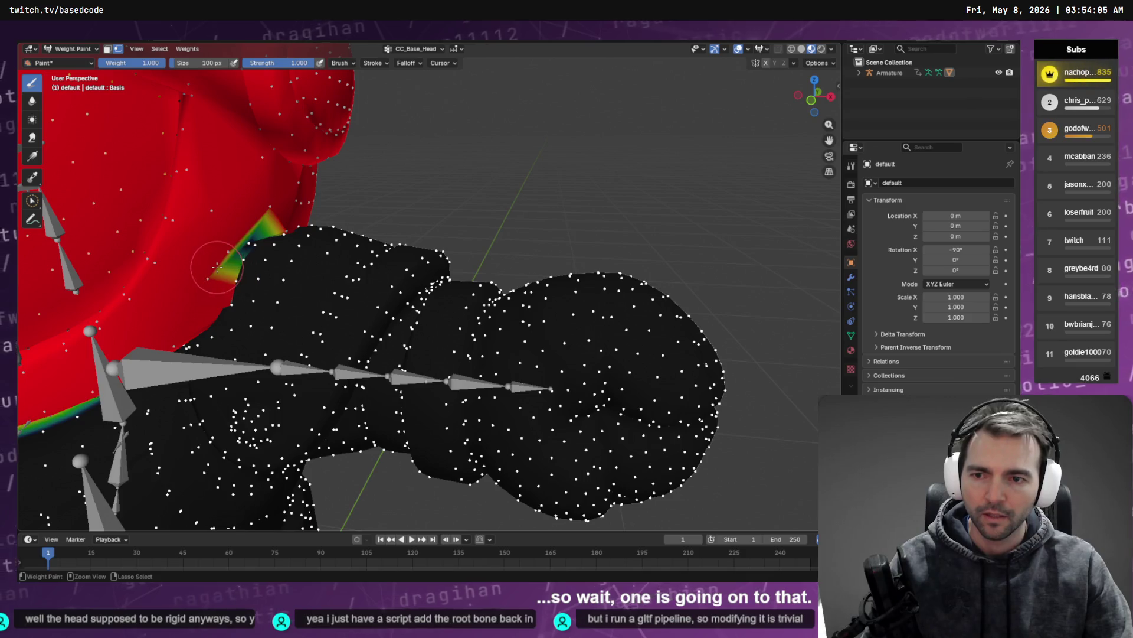
middle_click_drag(210, 236, 362, 233)
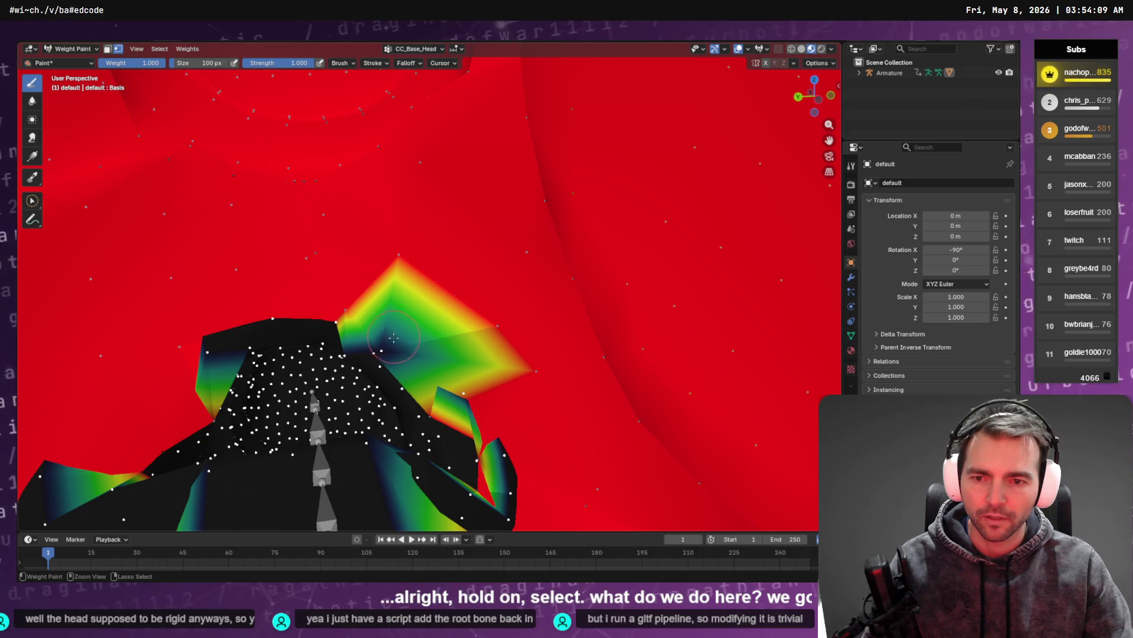
Circle-select the neck, invert the selection, and Set Weight 1.0 on the head vertices
key("w")
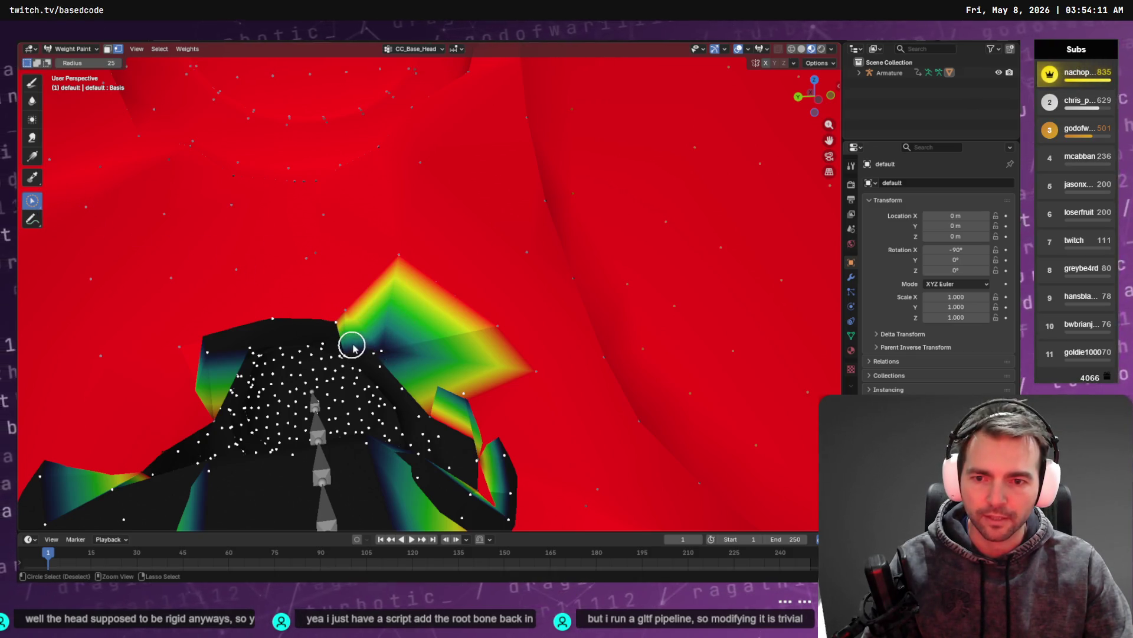
left_click(168, 53)
left_click(198, 83)
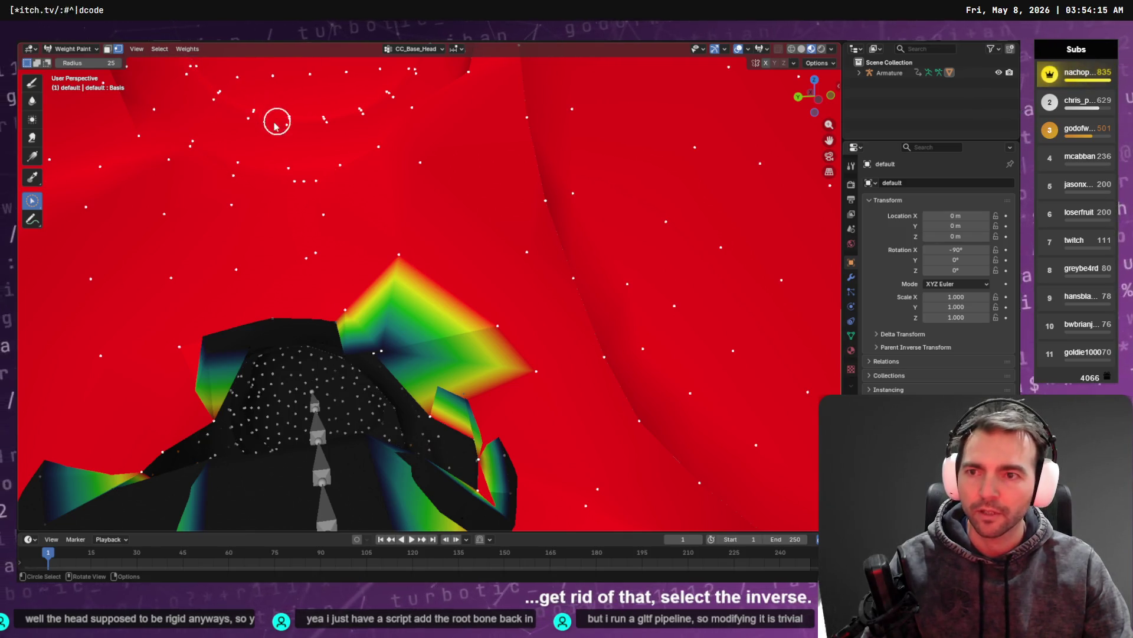
key("q")
left_click(31, 86)
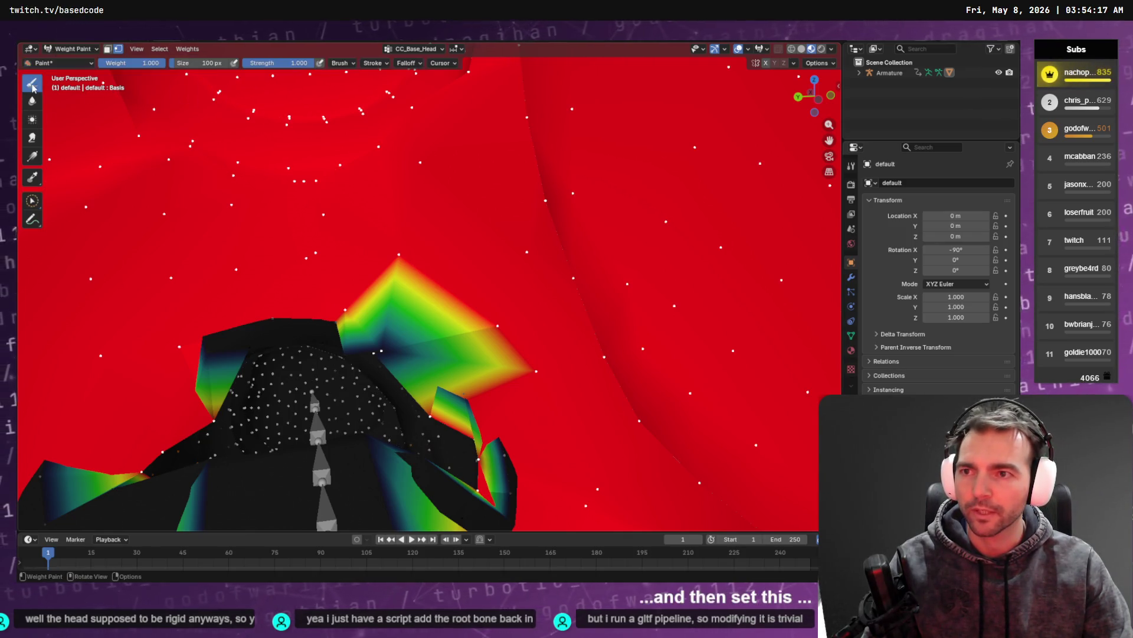
key("q")
left_click(183, 115)
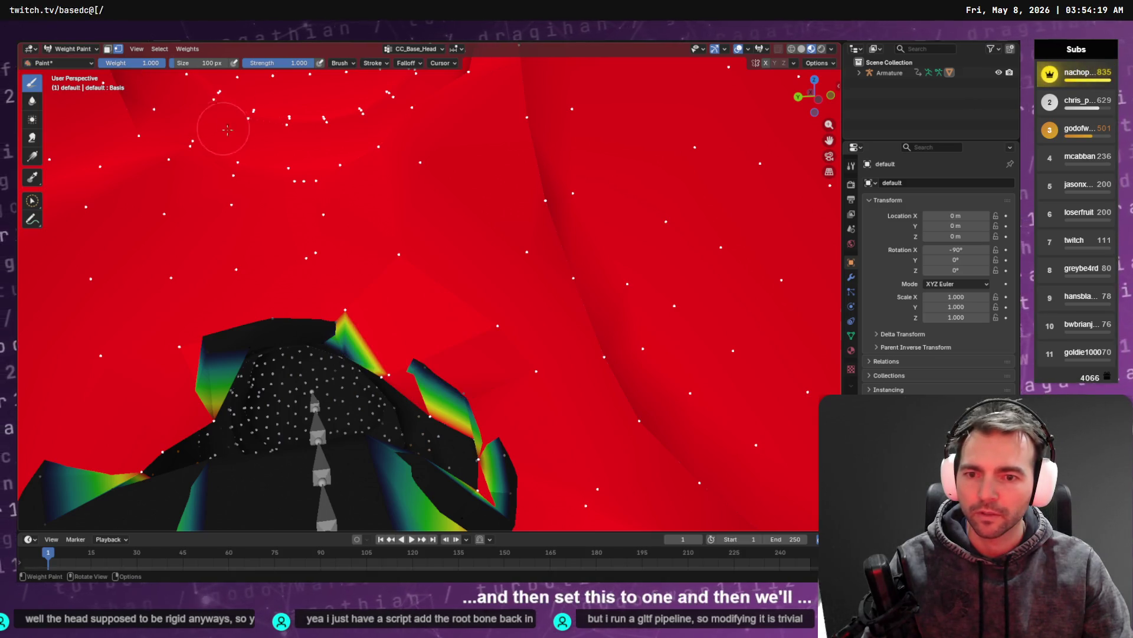
mouse_move(409, 186)
middle_mouse_down()
mouse_move(266, 177)
mouse_move(448, 168)
mouse_move(464, 103)
mouse_move(291, 195)
mouse_move(472, 197)
middle_mouse_up()
scroll(289, 195, "down", 5)
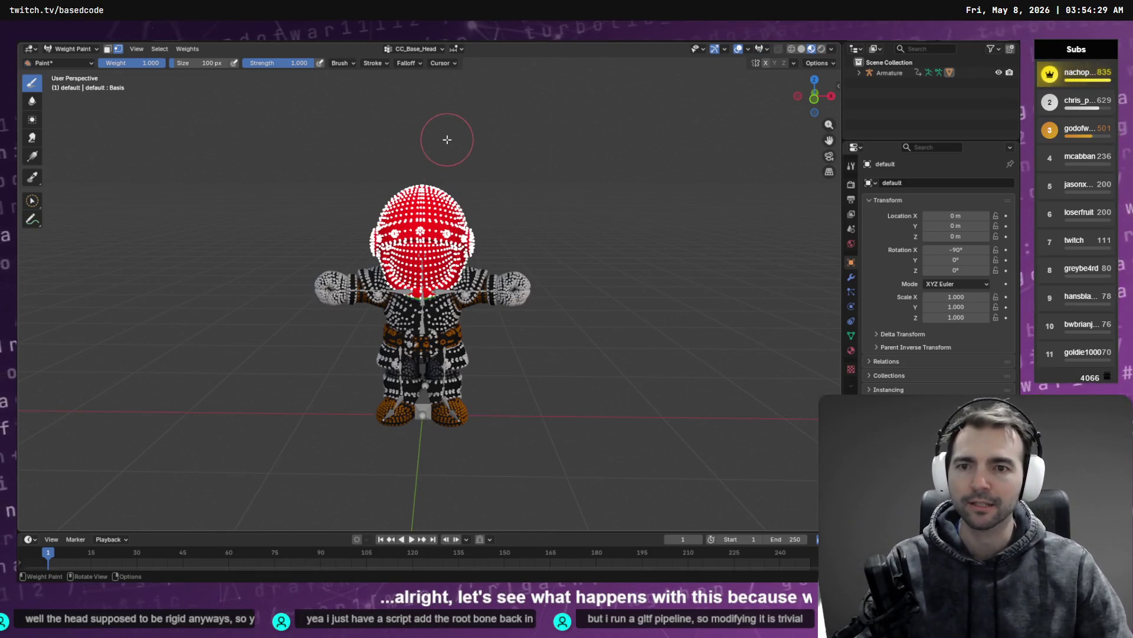
Enter Edit Mode, shrink the selection to the face, and orbit and zoom onto the neck seam
key("Tab")
key("ctrl+z")
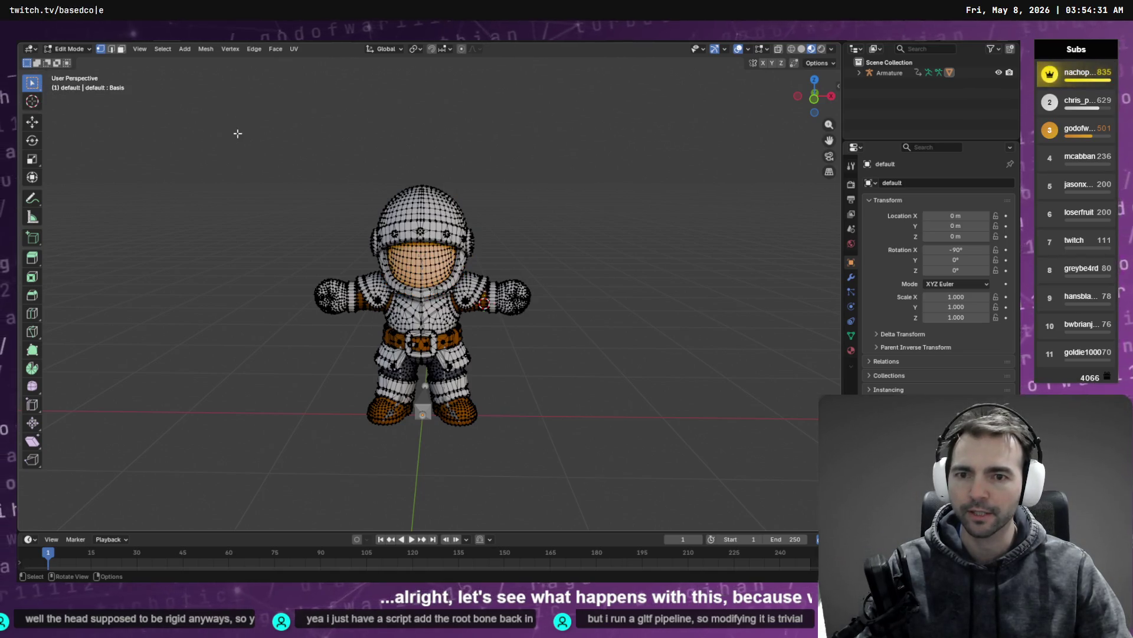
middle_click_drag(275, 135, 309, 136)
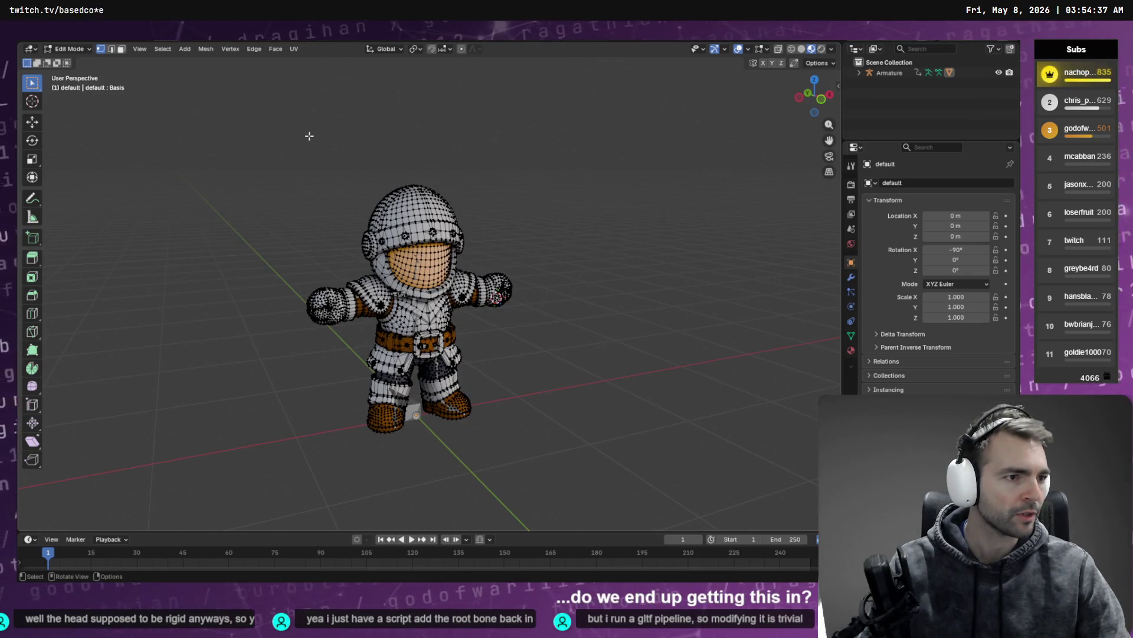
mouse_move(412, 168)
middle_mouse_down()
mouse_move(468, 175)
mouse_move(344, 172)
mouse_move(465, 173)
mouse_move(594, 193)
mouse_move(597, 243)
mouse_move(526, 227)
mouse_move(427, 151)
mouse_move(577, 226)
mouse_move(539, 228)
mouse_move(678, 233)
mouse_move(561, 234)
middle_mouse_up()
scroll(458, 176, "up", 10)
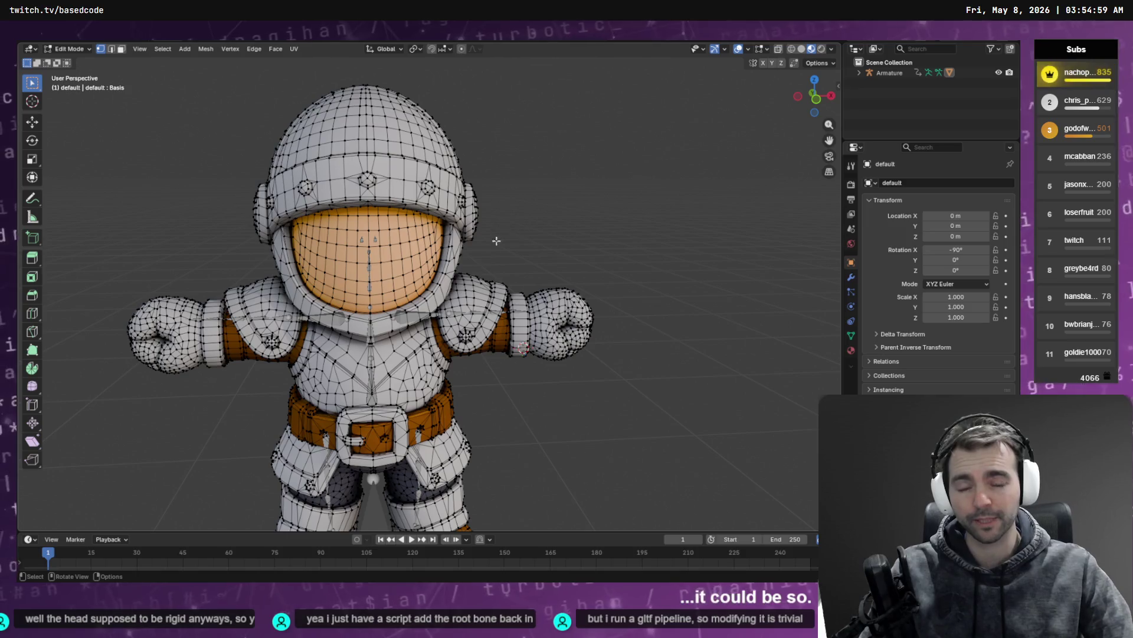
mouse_move(496, 241)
middle_mouse_down()
mouse_move(442, 248)
mouse_move(561, 286)
mouse_move(531, 304)
mouse_move(530, 293)
middle_mouse_up()
scroll(425, 252, "up", 10)
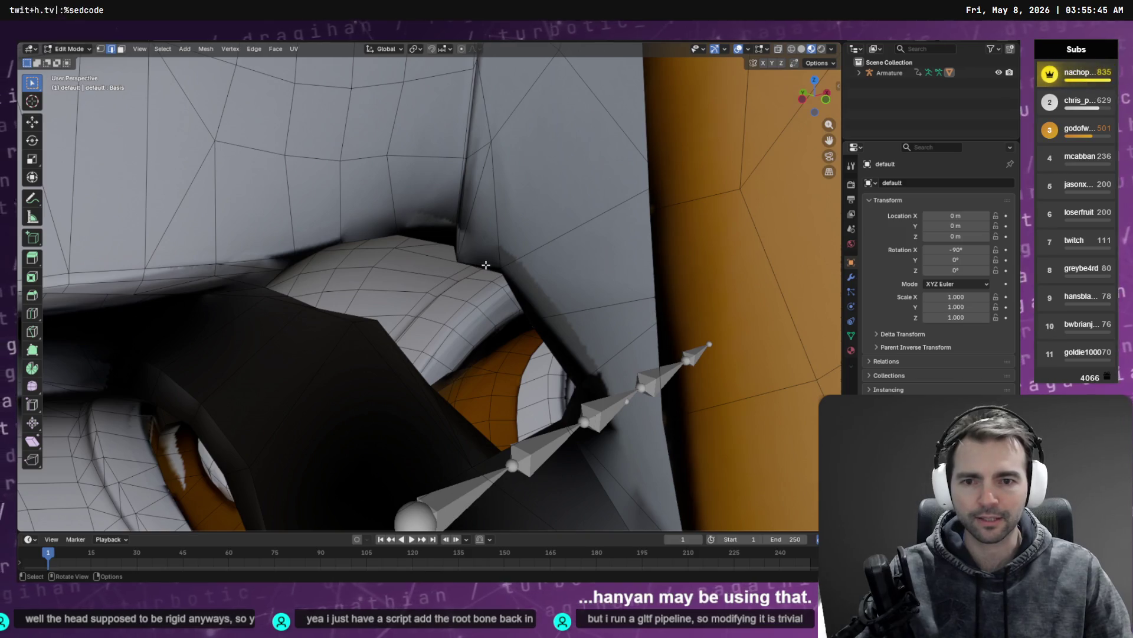
Add two grey neck faces to the head selection, then extend it along the jaw edge at the seam
mouse_move(485, 296)
middle_mouse_down()
mouse_move(549, 273)
mouse_move(529, 304)
mouse_move(545, 283)
mouse_move(653, 301)
mouse_move(652, 272)
mouse_move(703, 272)
mouse_move(549, 272)
mouse_move(567, 277)
mouse_move(590, 277)
mouse_move(550, 256)
mouse_move(509, 274)
mouse_move(456, 266)
middle_mouse_up()
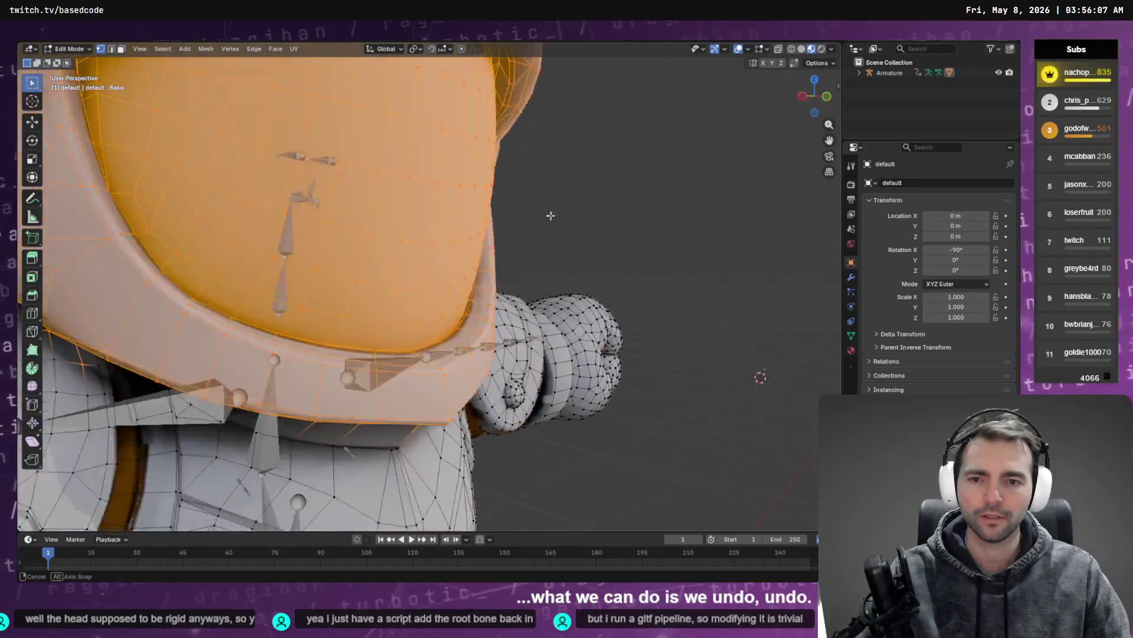
scroll(551, 215, "down", 5)
mouse_move(551, 216)
middle_mouse_down()
mouse_move(723, 197)
mouse_move(685, 198)
mouse_move(743, 231)
mouse_move(658, 245)
mouse_move(680, 248)
middle_mouse_up()
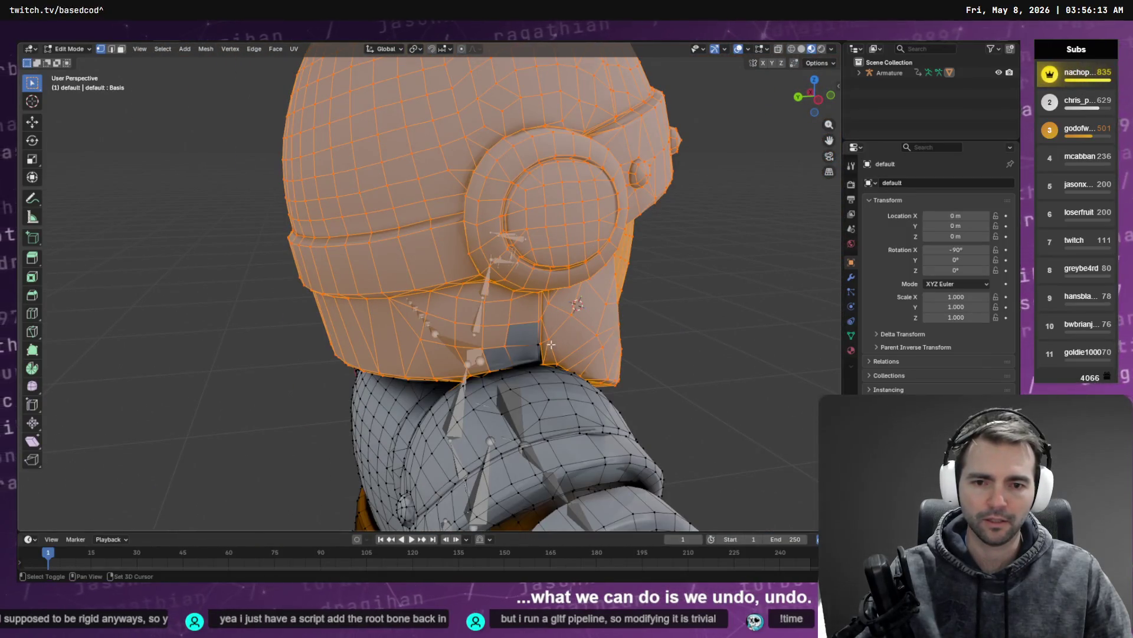
scroll(542, 352, "up", 6)
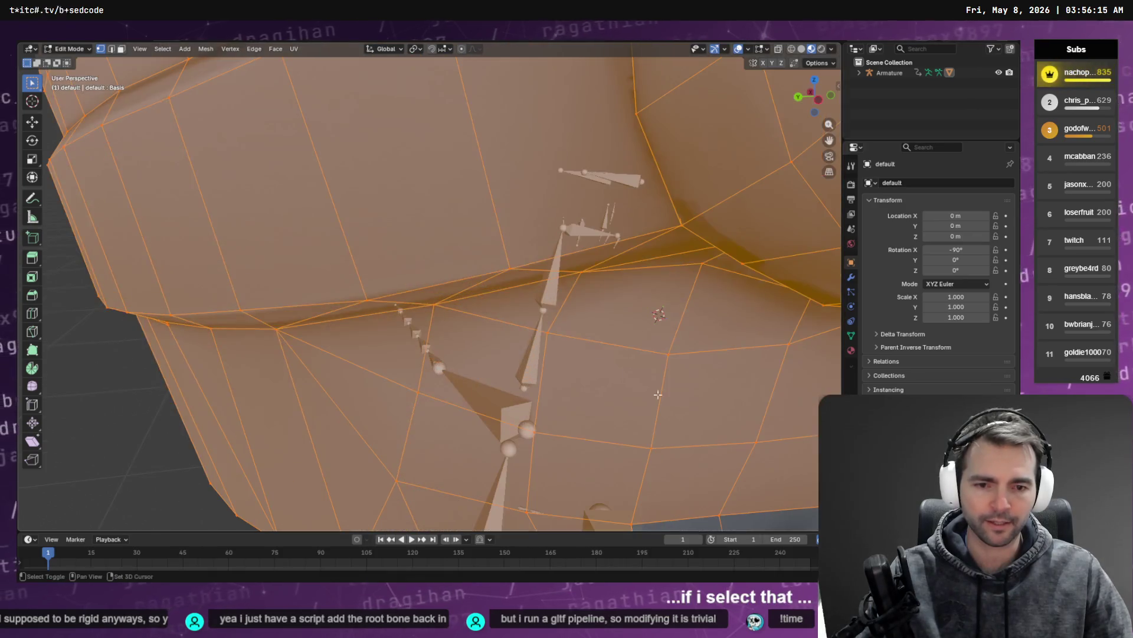
scroll(602, 345, "down", 2)
left_click(576, 311, "shift")
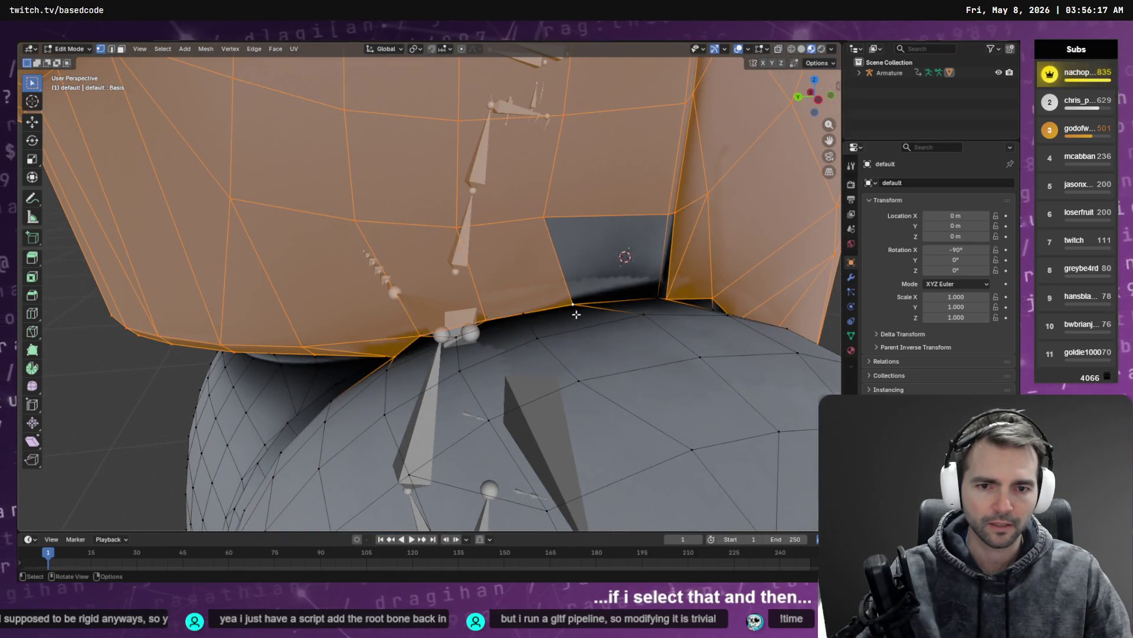
left_click(662, 298, "shift")
middle_click_drag(652, 301, 556, 303)
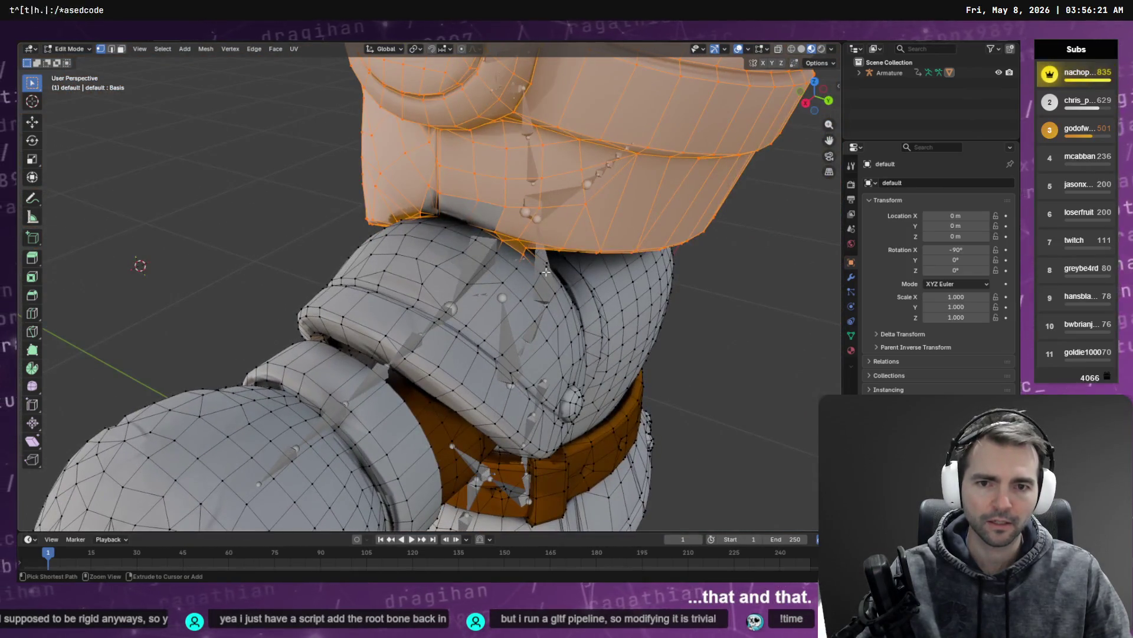
left_click(500, 240, "ctrl")
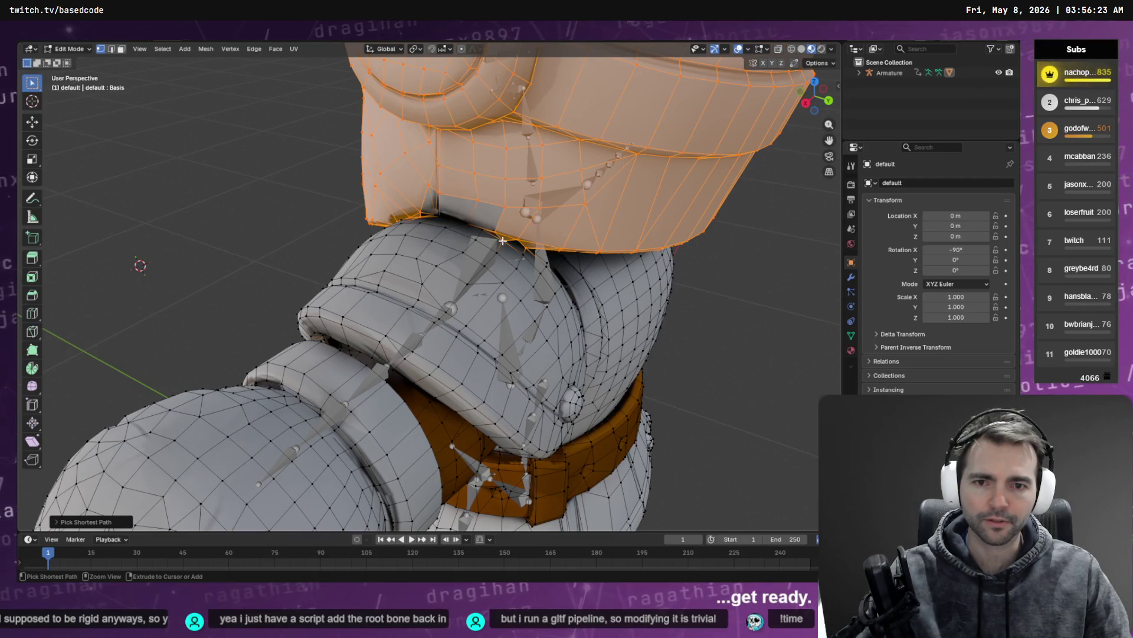
Start a box selection and orbit around the neck seam before switching over to Chrome
key("b")
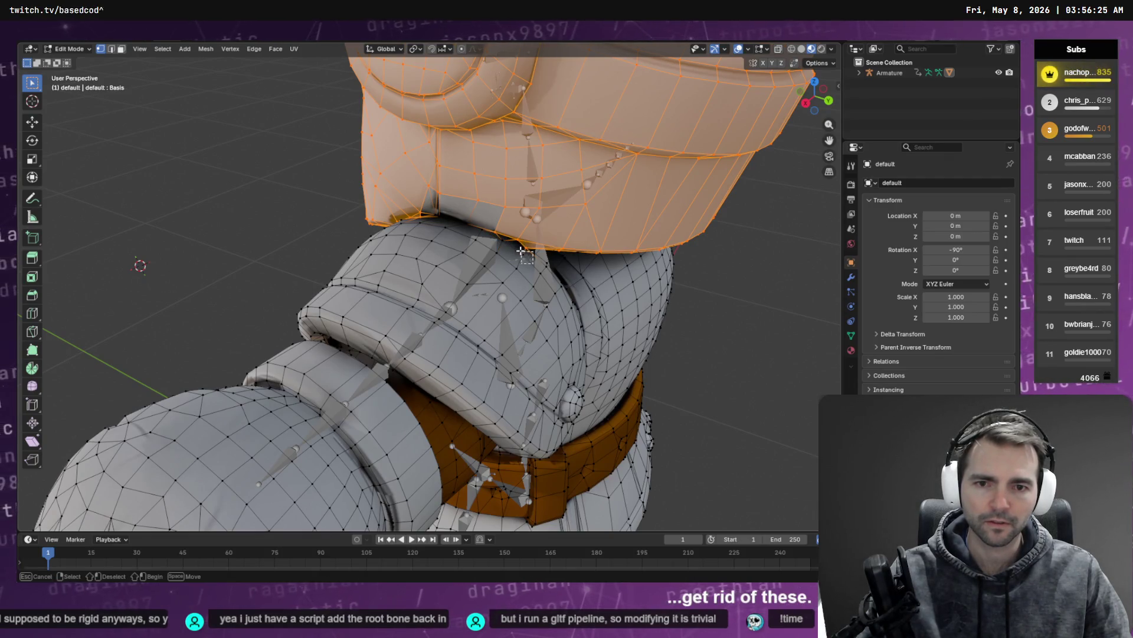
mouse_move(521, 251)
middle_mouse_down()
mouse_move(490, 243)
mouse_move(501, 229)
mouse_move(464, 253)
middle_mouse_up()
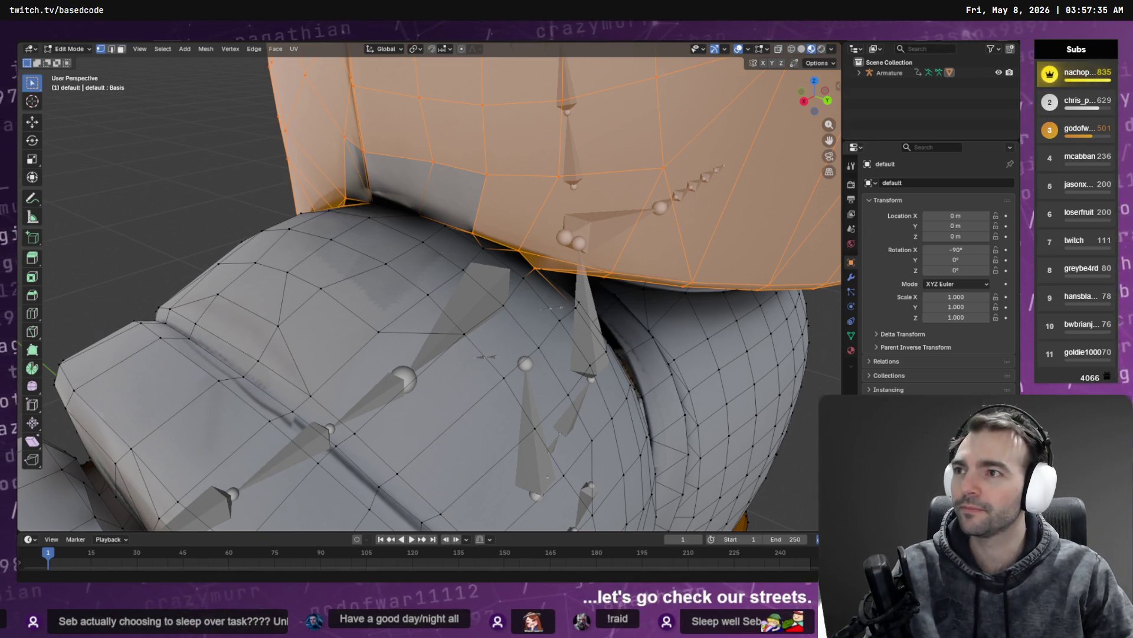
key("alt+Tab")
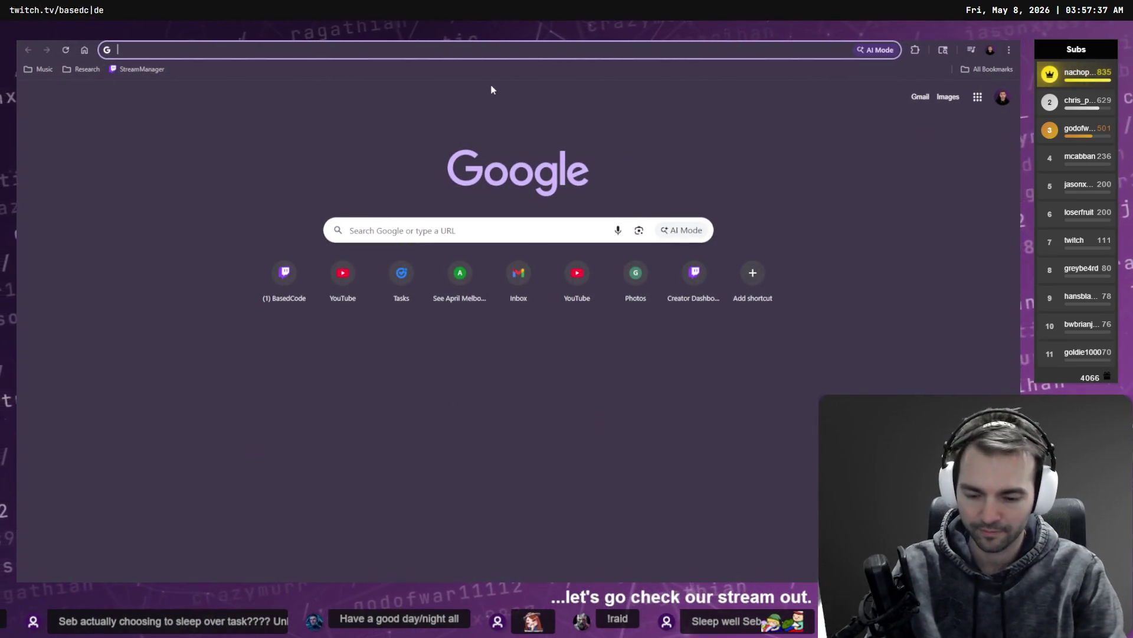
Open another streamer's Twitch channel from the address-bar suggestion and watch their Godot coding stream full screen
type("jac")
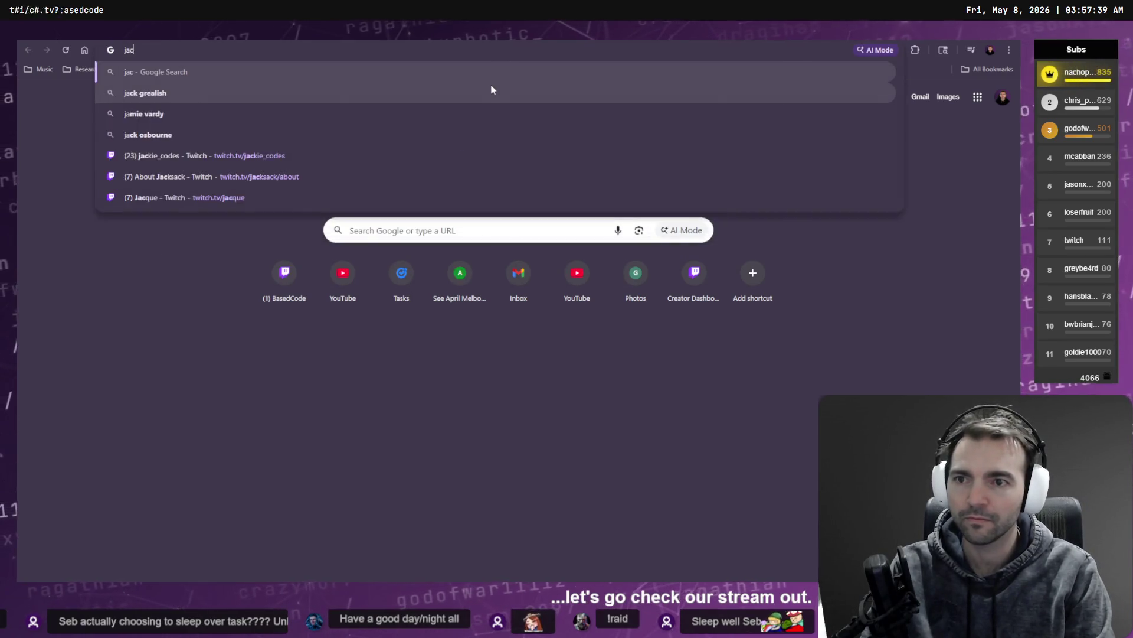
type("k")
key("Down")
key("Down")
key("Down")
key("Return")
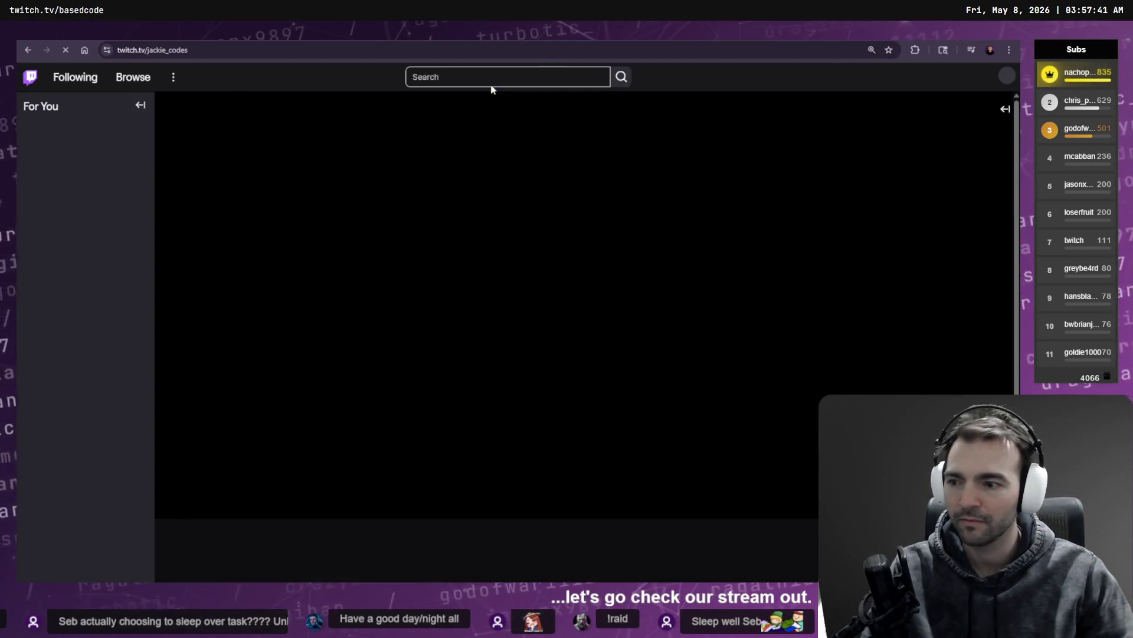
double_click(721, 255)
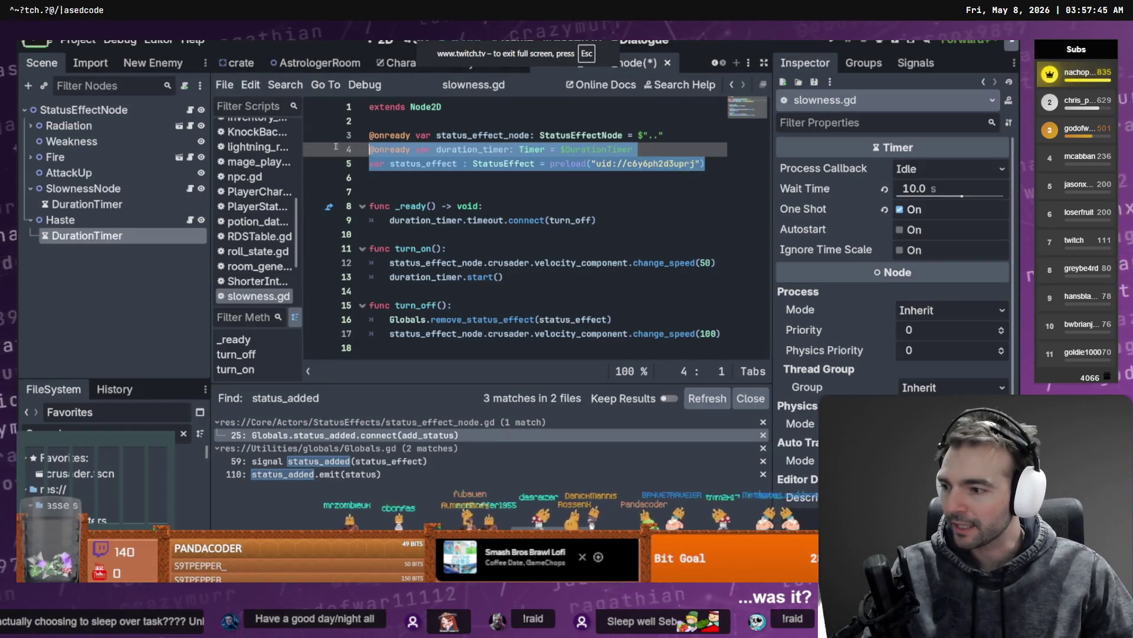
mouse_move(313, 153)
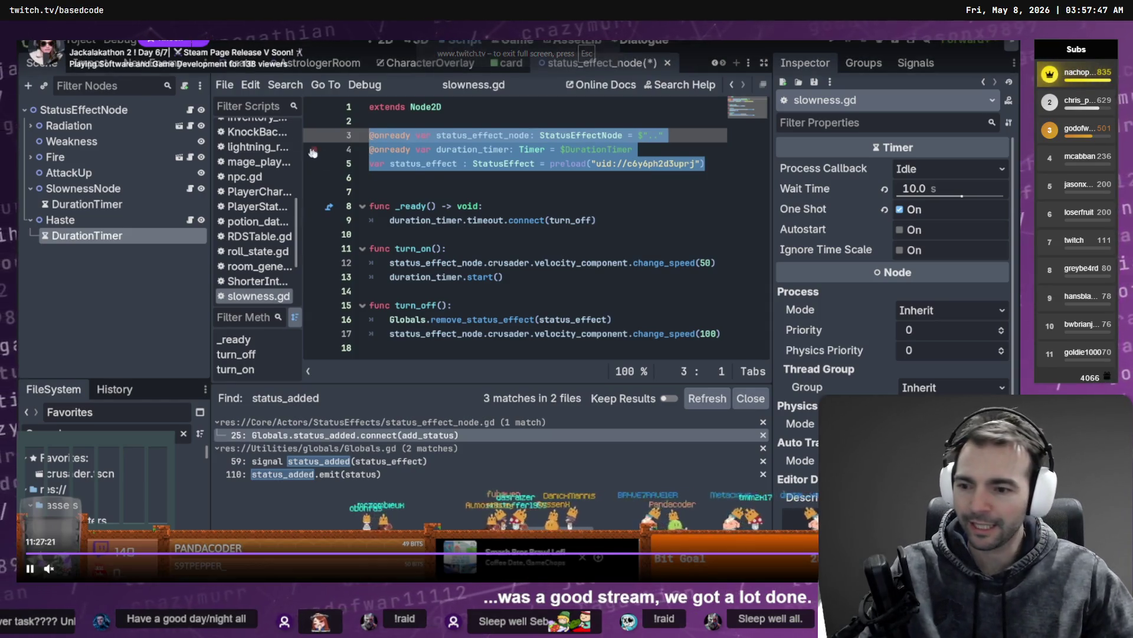